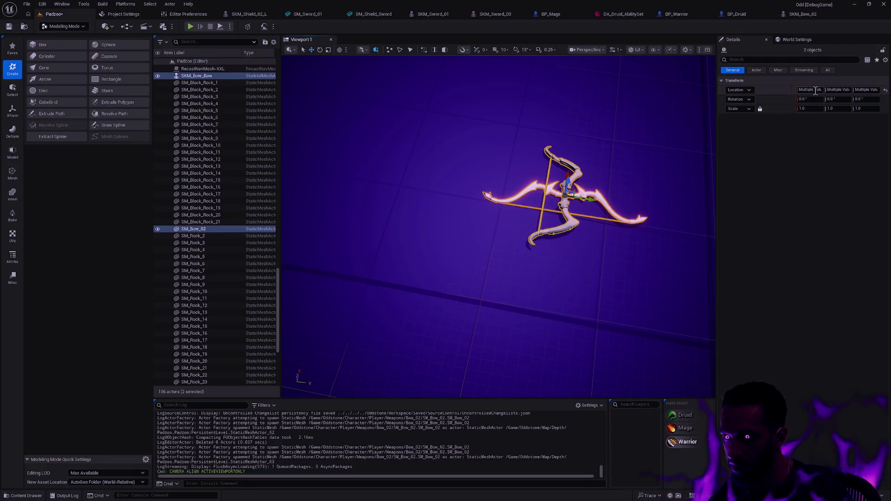
- Reselect SM_Bow_02 and rotate it flat to -90 yaw with the XForm gizmo
key(ctrl+z)
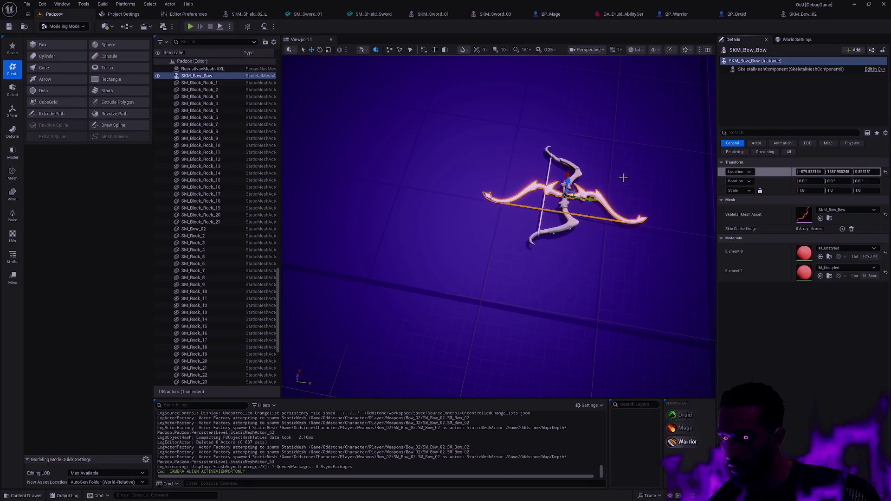
key(ctrl+y)
drag(626, 189, 625, 189)
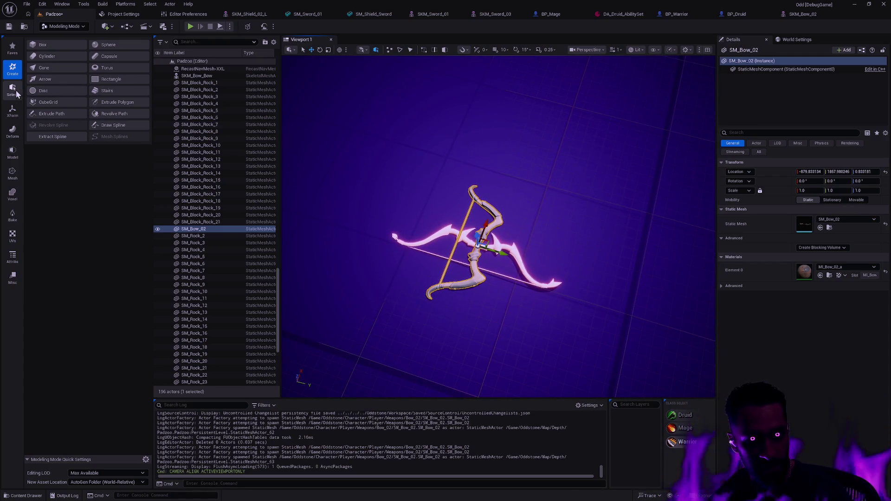
click(12, 110)
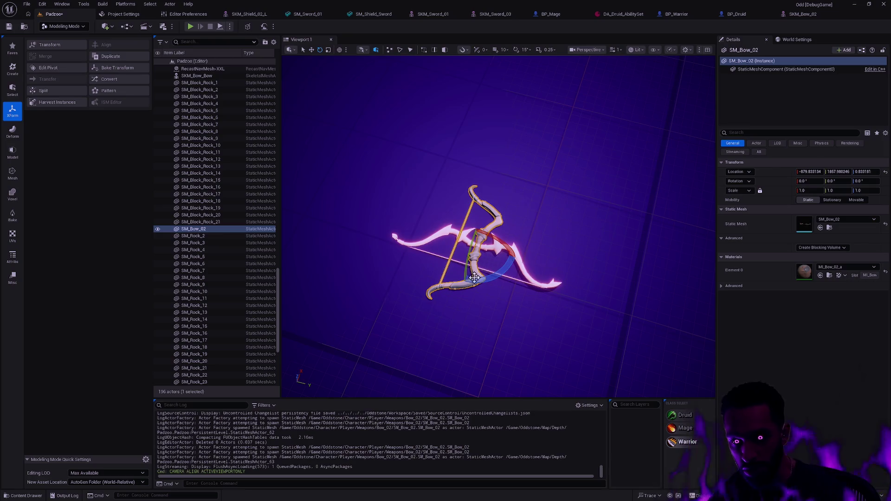
drag(488, 281, 495, 293)
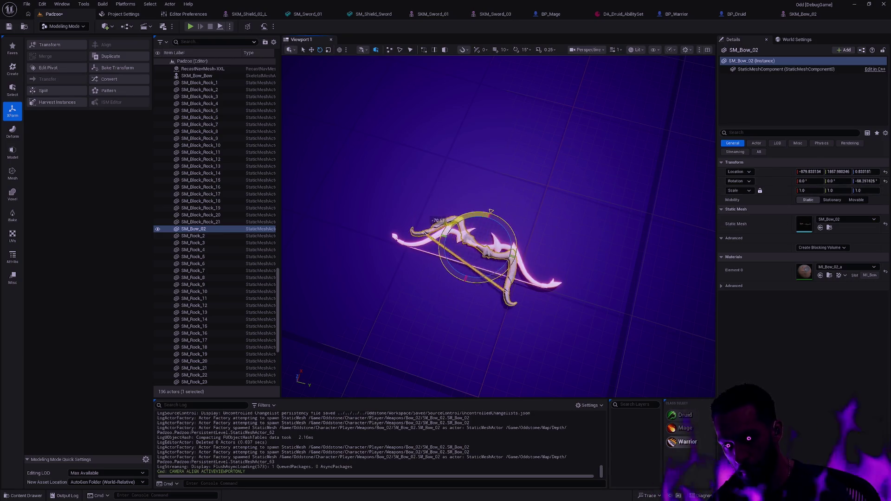
text(-90)
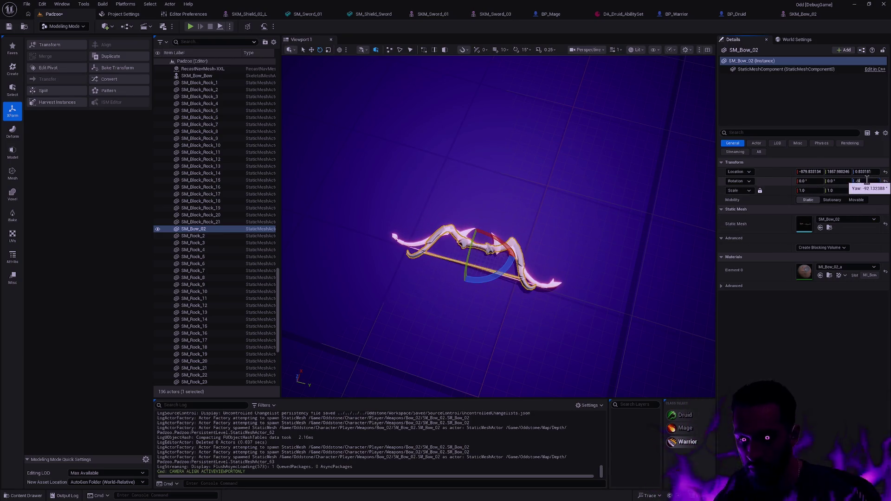
key(Return)
scroll(515, 301, up, 5)
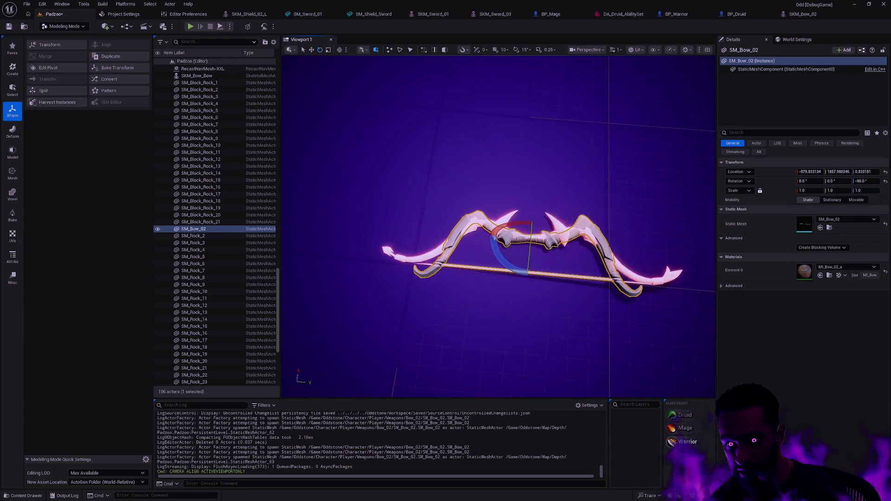
- Adjust the bow's scale, then reset its X, Y and Z scale to 1 without uniform locking
key(r)
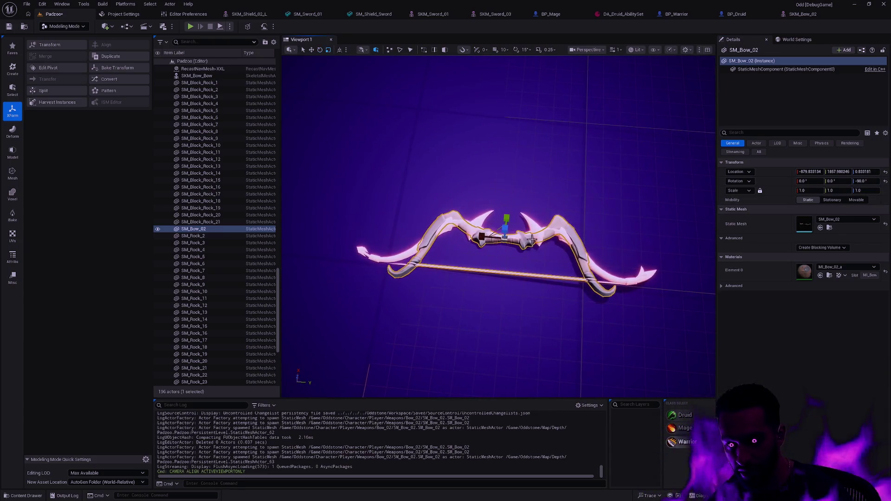
drag(488, 237, 492, 237)
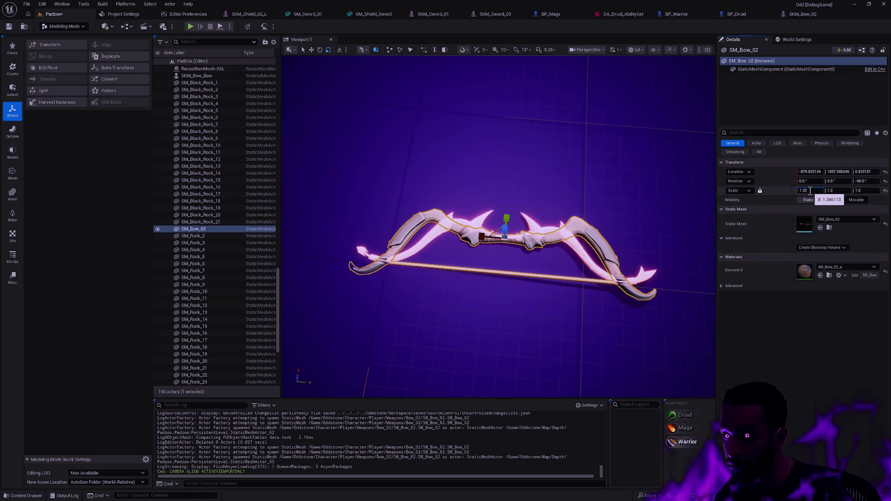
drag(809, 190, 803, 190)
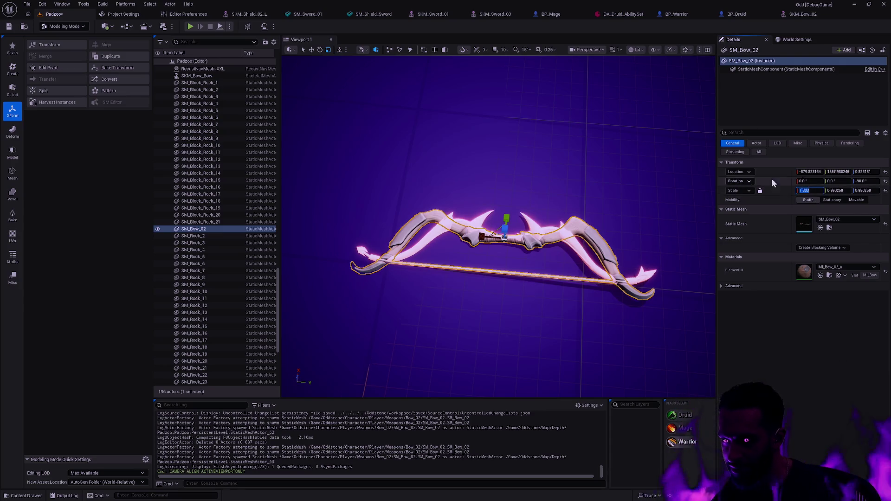
click(759, 190)
click(839, 190)
text(1)
key(Tab)
text(1)
key(Return)
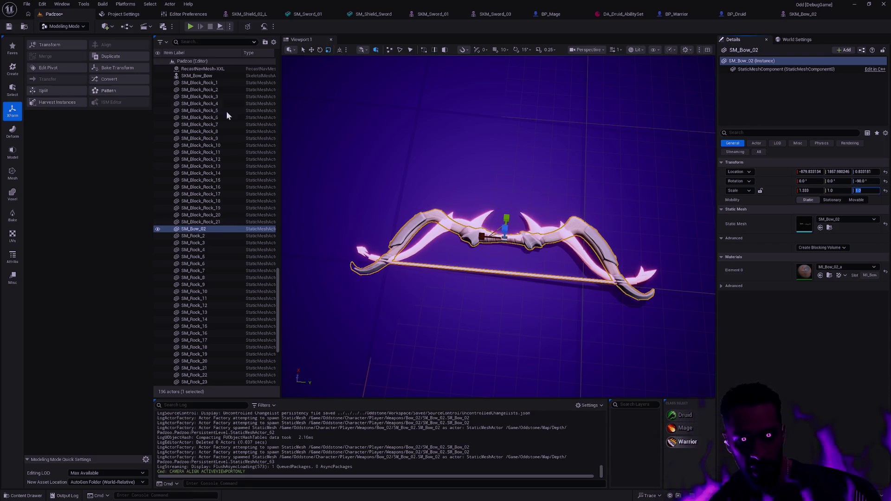
- Bake the rotation and scale into SM_Bow_02 and accept the result
click(111, 69)
click(507, 386)
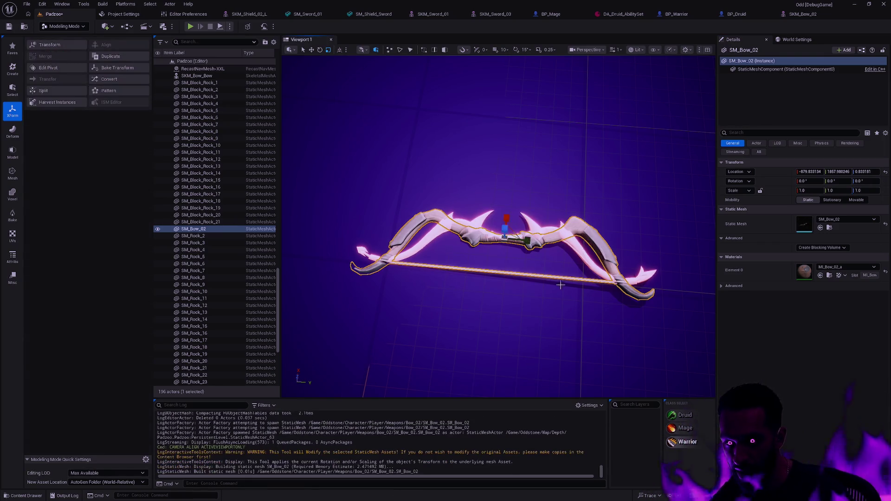
- Frame the bow and delete the glowing SKM_Bow_Bow actor from the level
drag(446, 196, 447, 195)
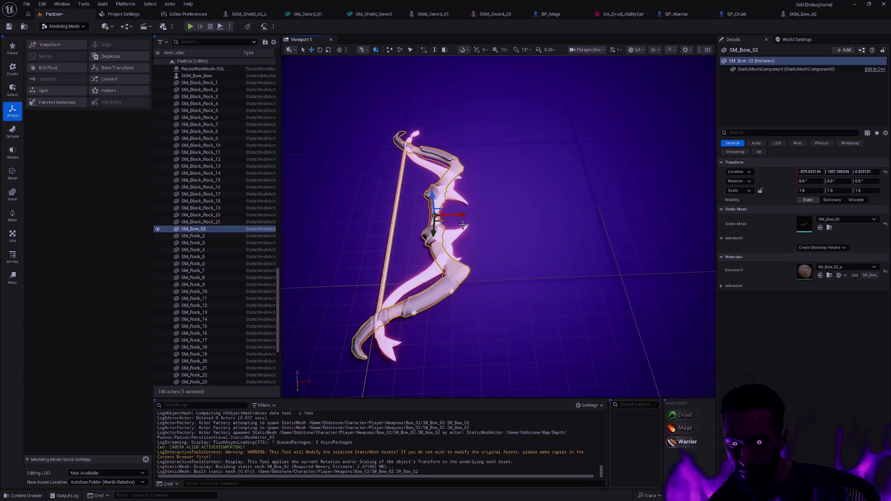
key(f)
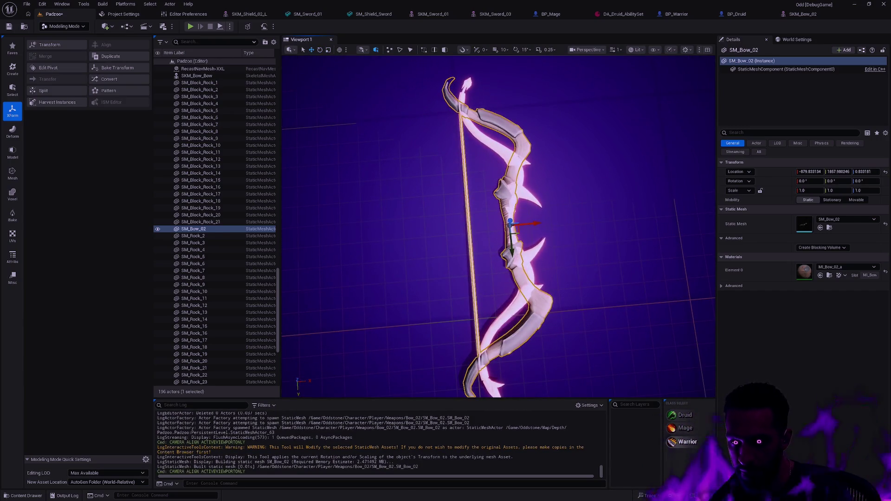
click(446, 196)
click(535, 249)
key(Delete)
- Reselect SM_Bow_02 and switch over to the BP_Druid blueprint
click(512, 198)
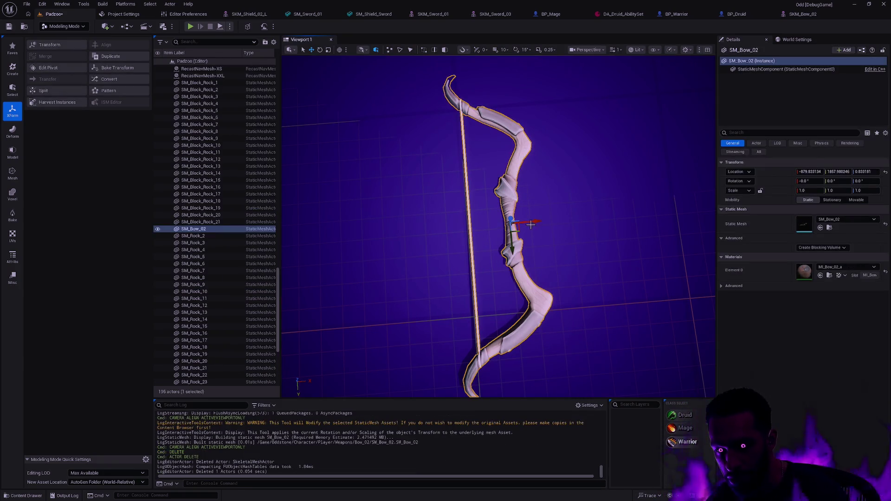
drag(594, 129, 595, 130)
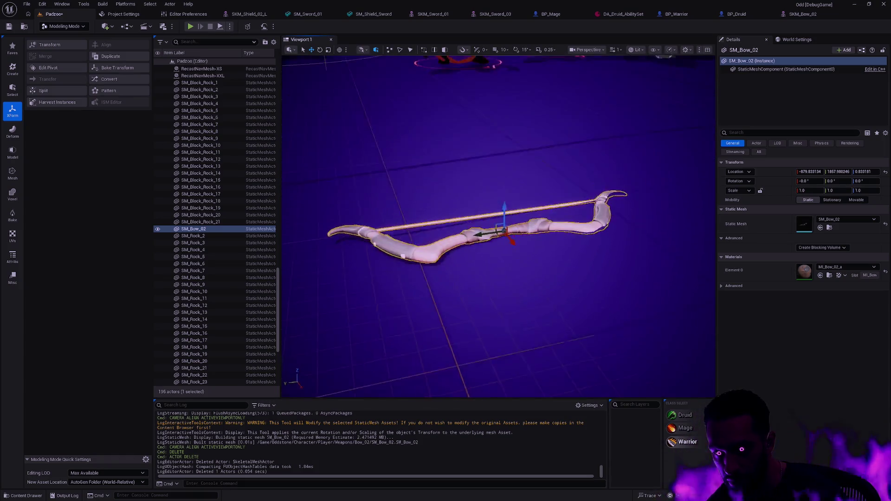
click(737, 14)
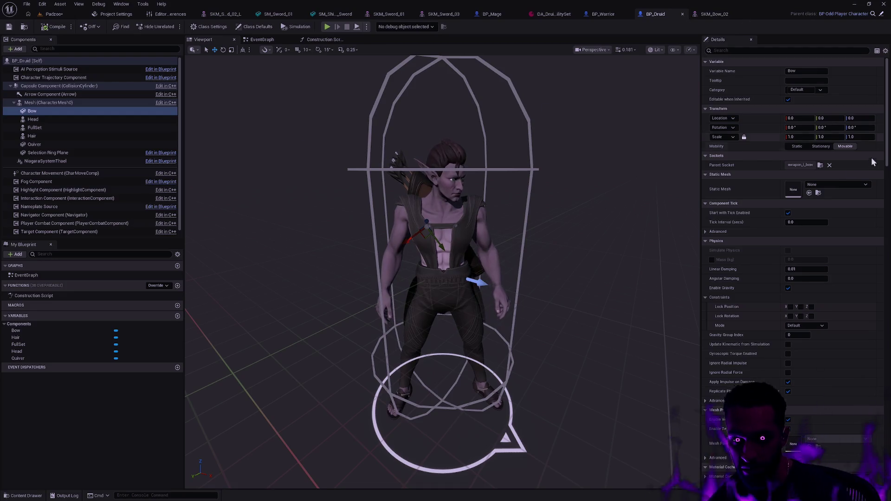
- Assign SM_Bow_02 as the Bow component's static mesh and check it on the druid's back
key(ctrl+space)
drag(421, 376, 808, 193)
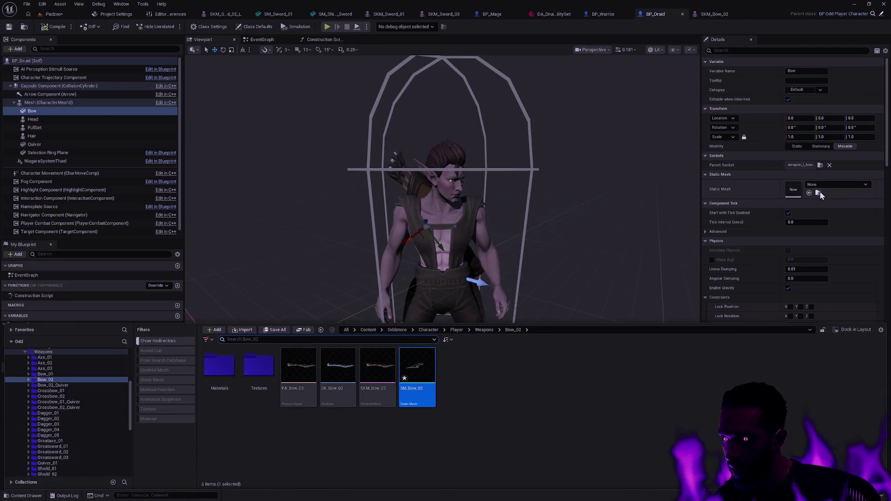
click(605, 139)
drag(604, 139, 487, 146)
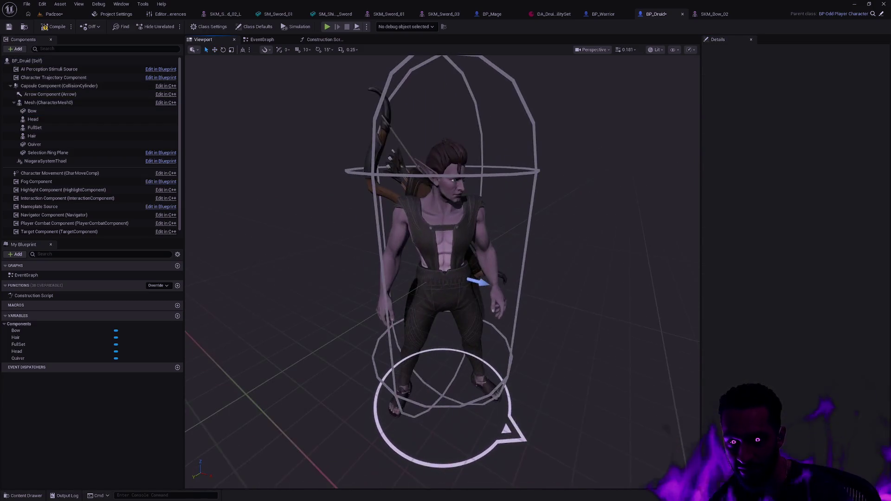
- Glance at the SKM_Bow_02 skeletal mesh, close it and return to the Padzoo level
click(739, 11)
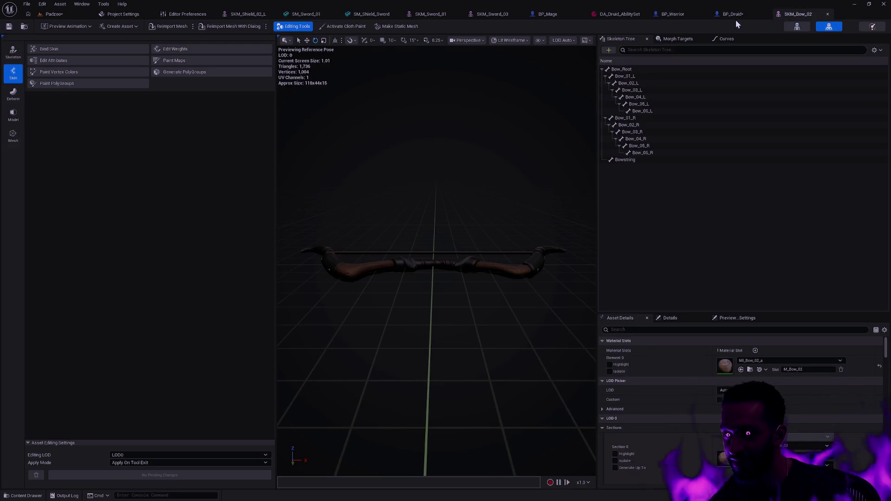
click(827, 14)
click(53, 14)
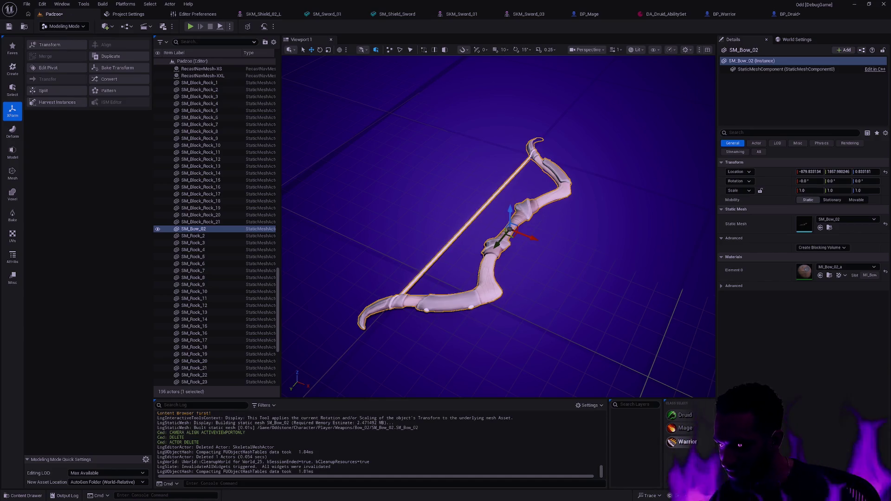
- Save BP_Druid, Padzoo and SM_Bow_02 through the Save Content dialog
key(ctrl+shift+s)
click(367, 216)
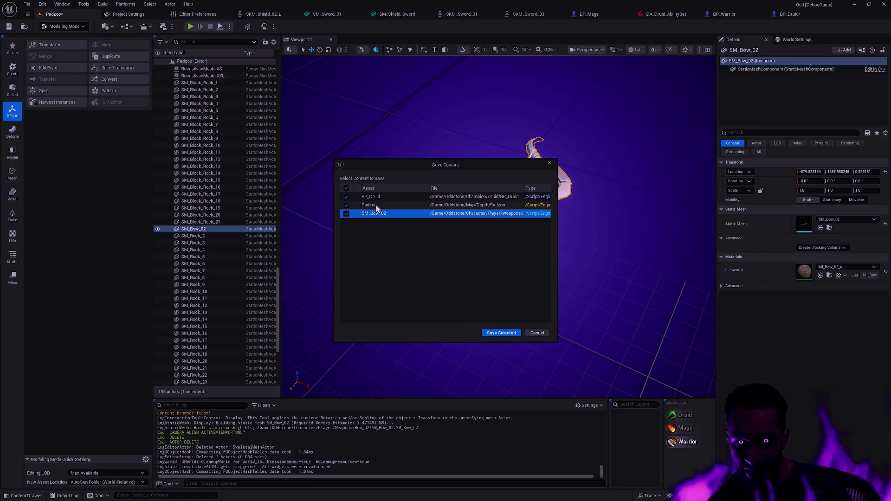
click(497, 331)
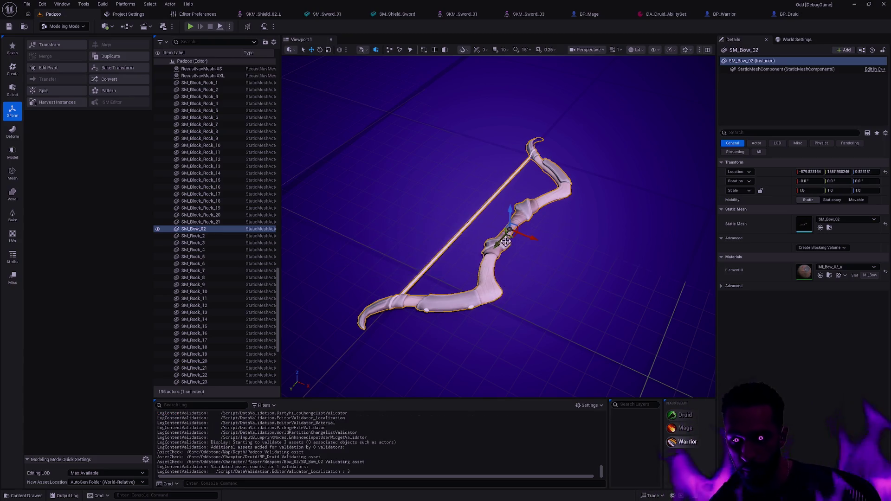
- Delete SM_Bow_02 from the level, return to Selection Mode and reopen BP_Druid
key(Delete)
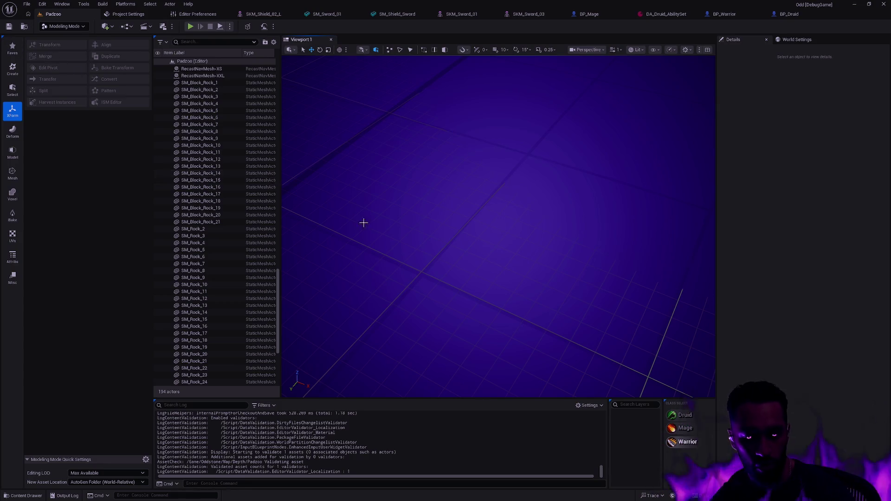
key(shift+1)
click(796, 15)
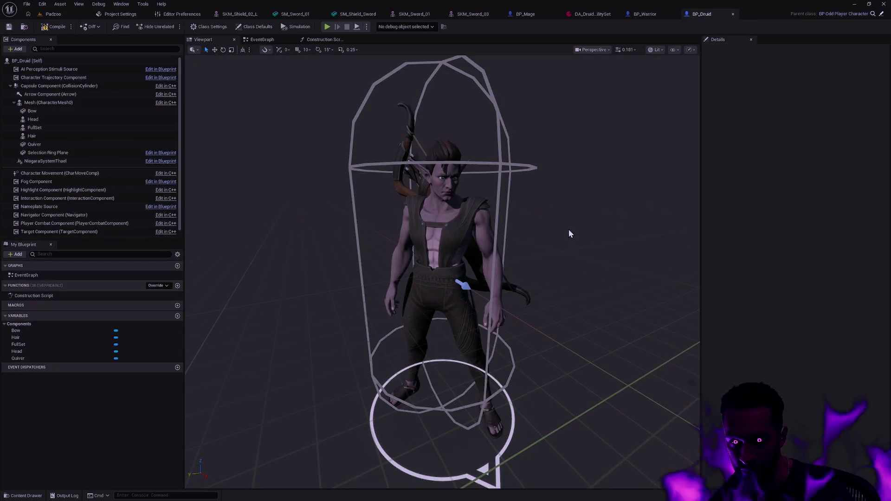
scroll(569, 230, up, 2)
- Orbit the druid to inspect the bow and quiver on his back
drag(569, 230, 564, 236)
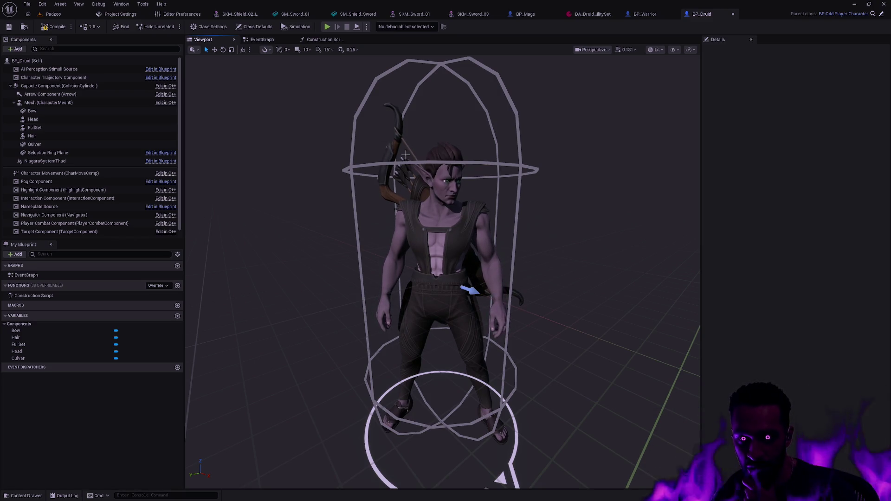
drag(382, 144, 365, 140)
scroll(442, 271, up, 2)
scroll(442, 271, up, 2)
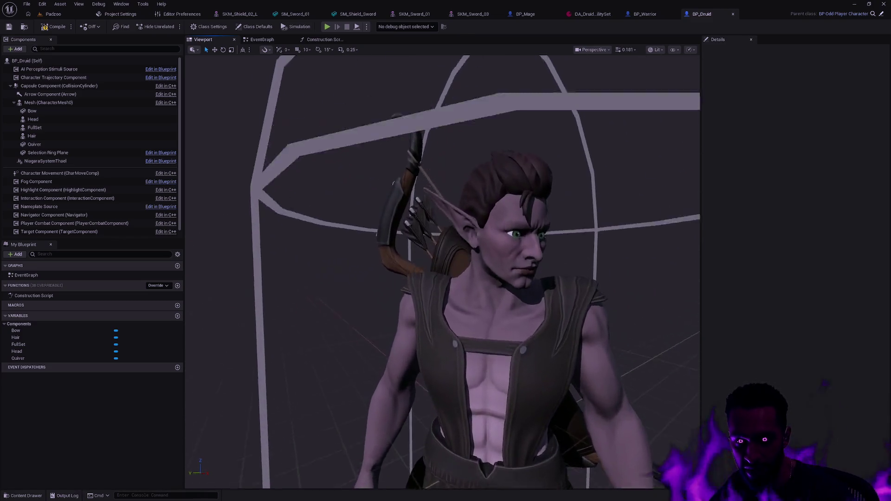
scroll(442, 271, up, 2)
scroll(442, 271, up, 2)
mouse_move(442, 271)
mouse_down()
mouse_move(553, 226)
mouse_move(413, 307)
mouse_move(389, 300)
mouse_up()
scroll(414, 307, down, 2)
scroll(413, 307, down, 2)
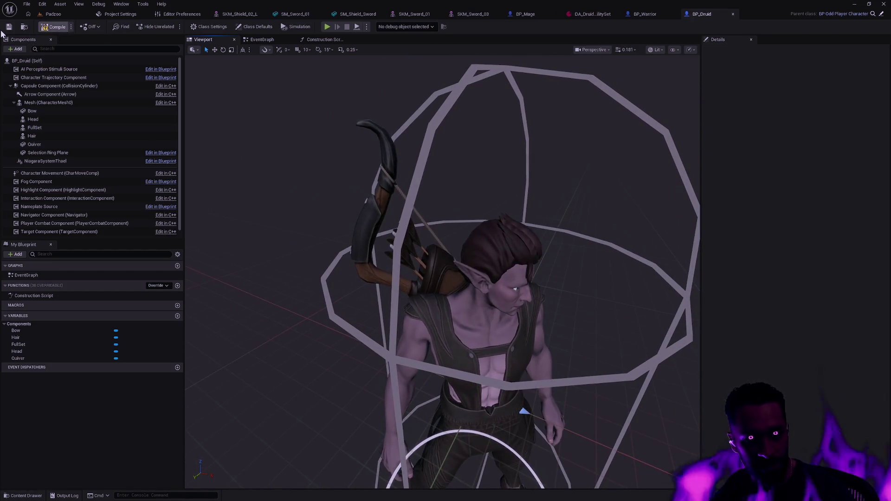
- Check the BP_Mage viewport, then return to Padzoo with the Bow_02 assets showing
click(526, 14)
click(217, 39)
drag(480, 172, 480, 125)
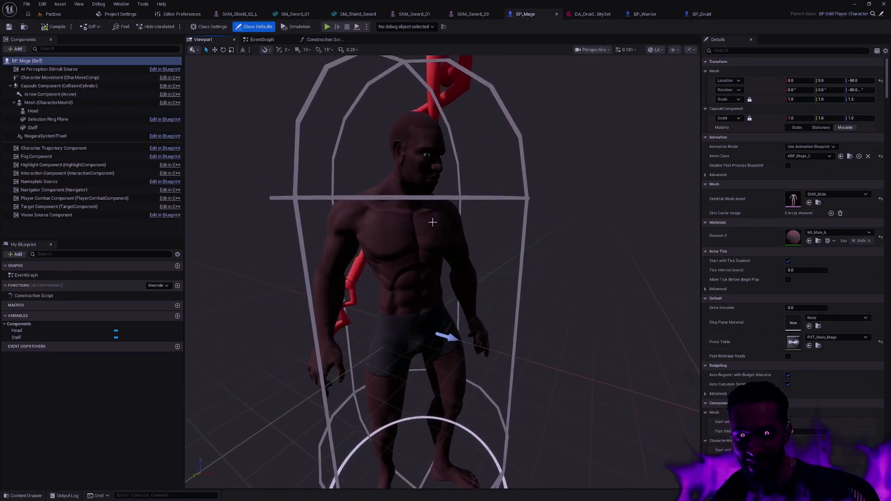
click(55, 14)
key(ctrl+space)
scroll(86, 413, up, 3)
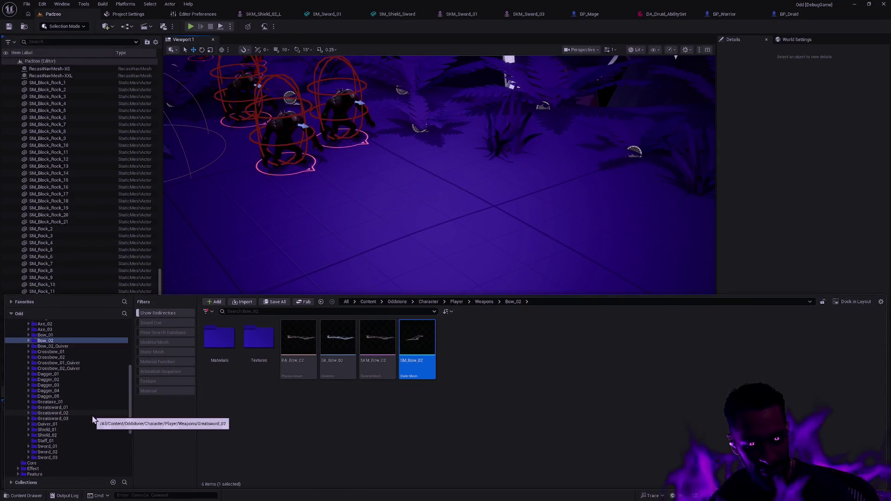
scroll(83, 418, up, 3)
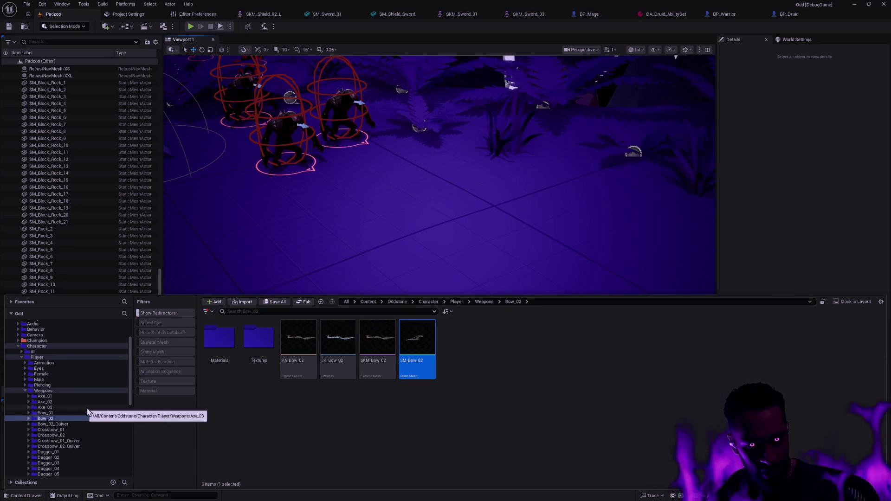
scroll(89, 392, down, 3)
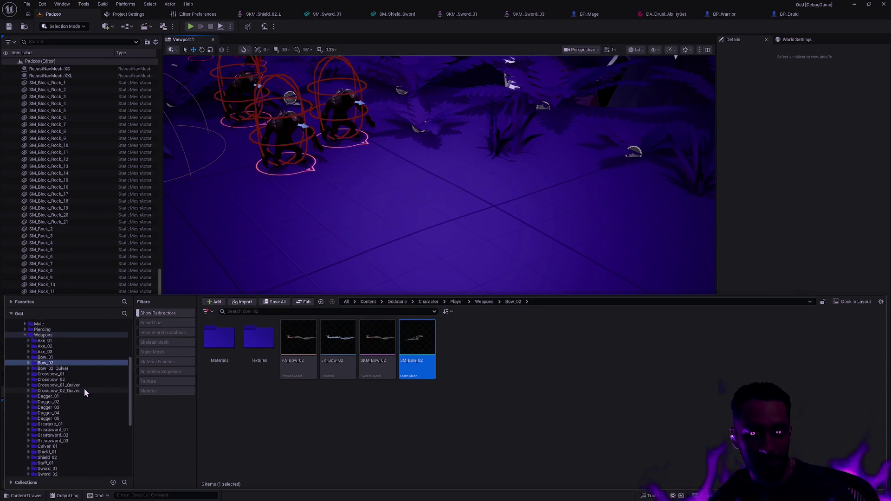
scroll(86, 389, down, 3)
scroll(86, 393, down, 2)
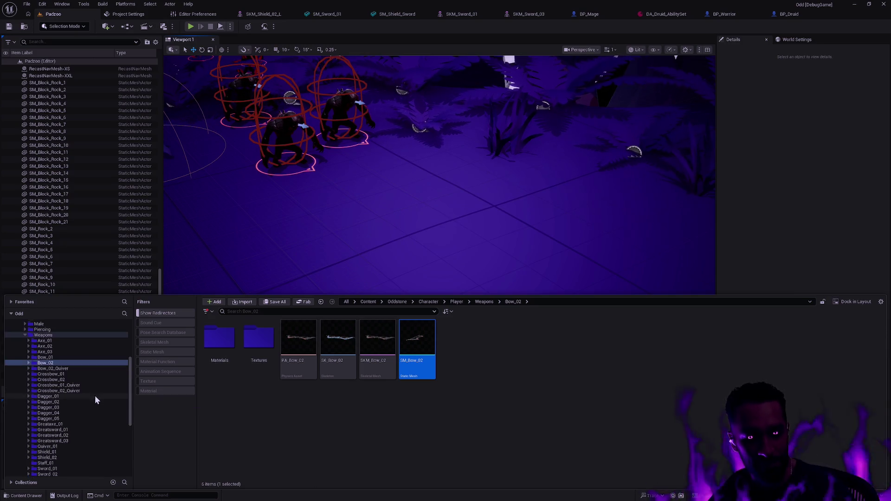
scroll(80, 405, down, 3)
- Browse to Weapons > Staff_01 and start Import to Current Folder
click(73, 400)
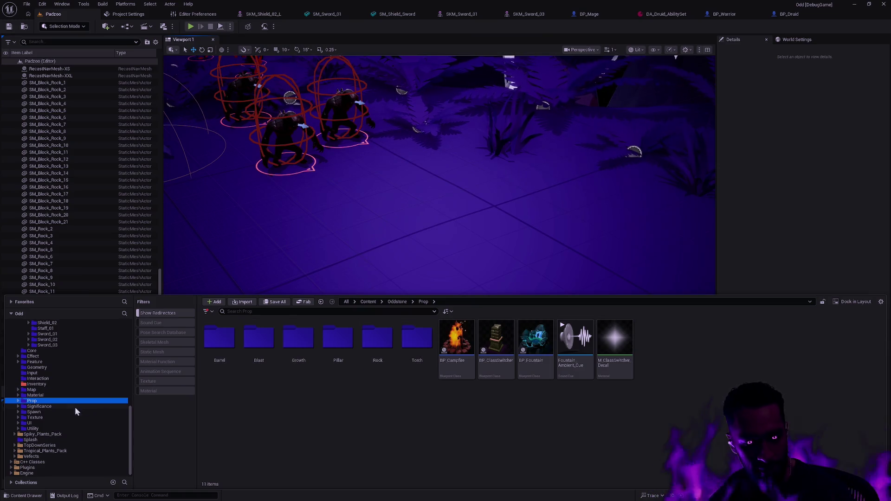
scroll(72, 384, up, 3)
scroll(59, 373, up, 2)
scroll(92, 409, up, 3)
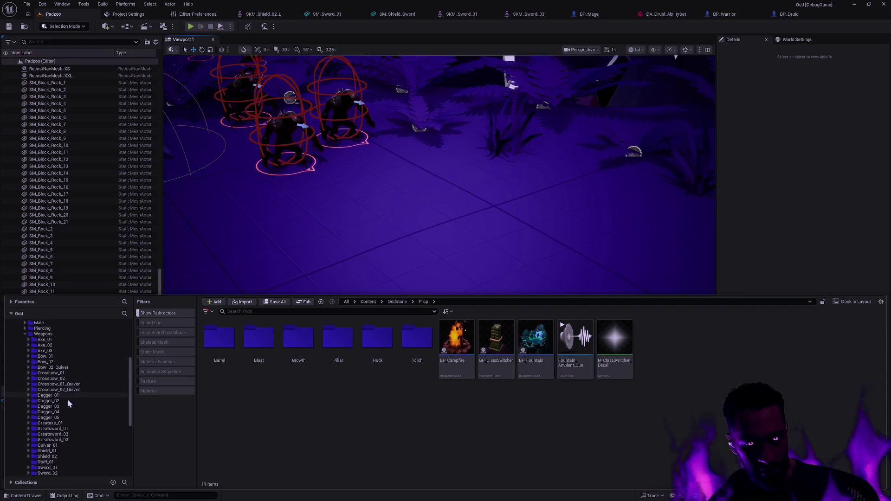
scroll(68, 399, down, 1)
click(63, 440)
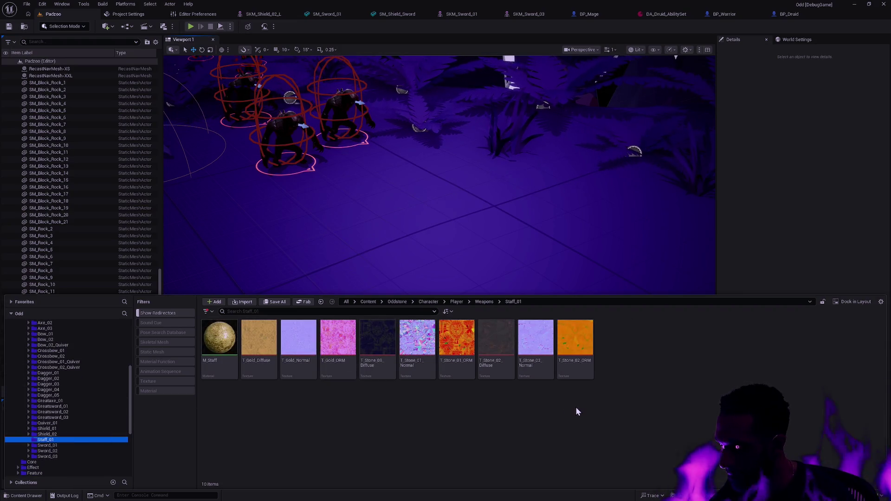
right_click(471, 403)
click(506, 121)
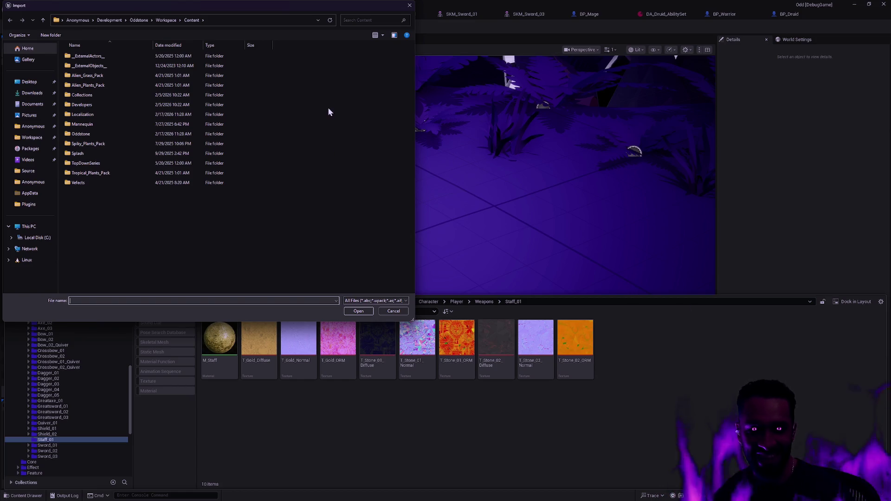
- Browse from the Oddstone project folder into the RawContent source folder
drag(302, 10, 394, 41)
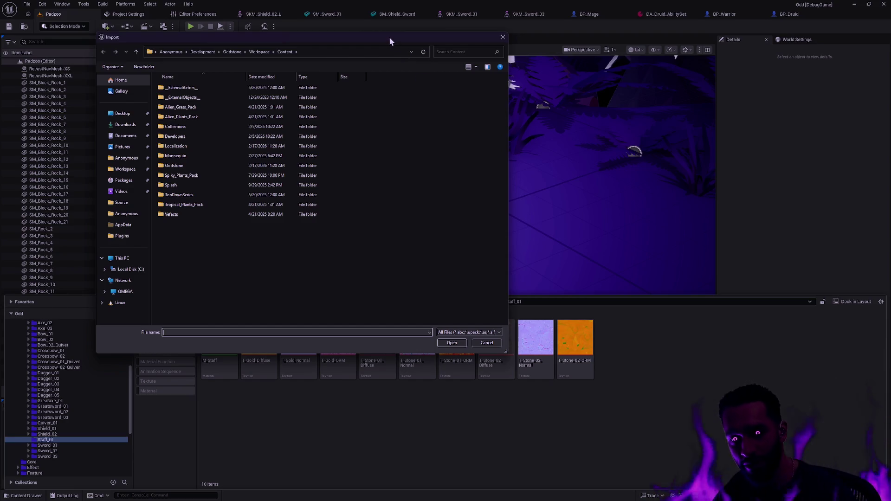
mouse_move(389, 37)
mouse_down()
mouse_move(392, 84)
mouse_move(386, 80)
mouse_up()
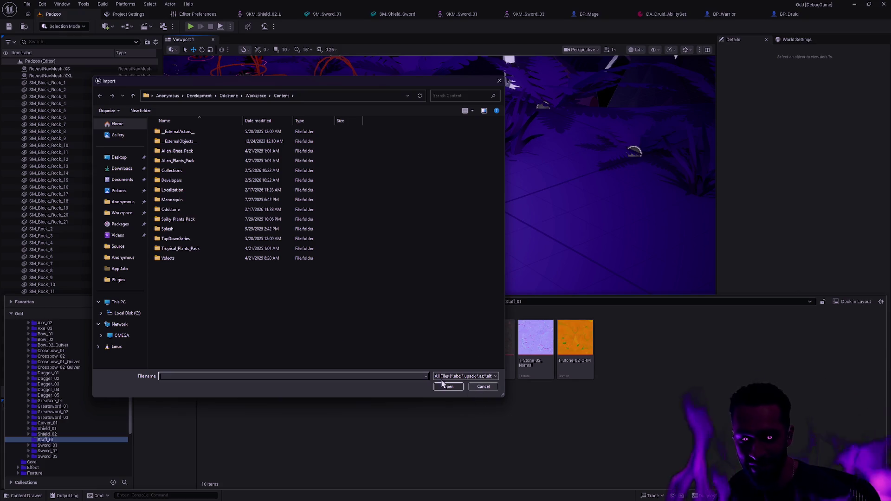
click(180, 212)
double_click(181, 210)
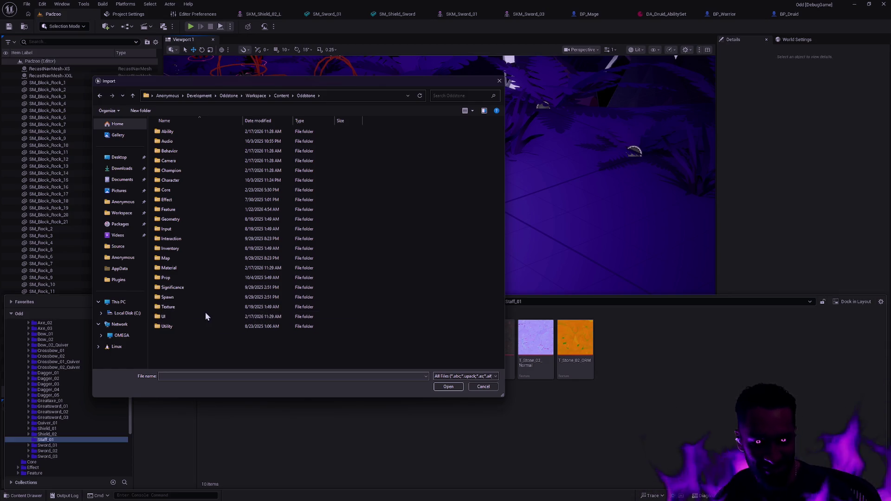
double_click(171, 277)
key(alt+Up)
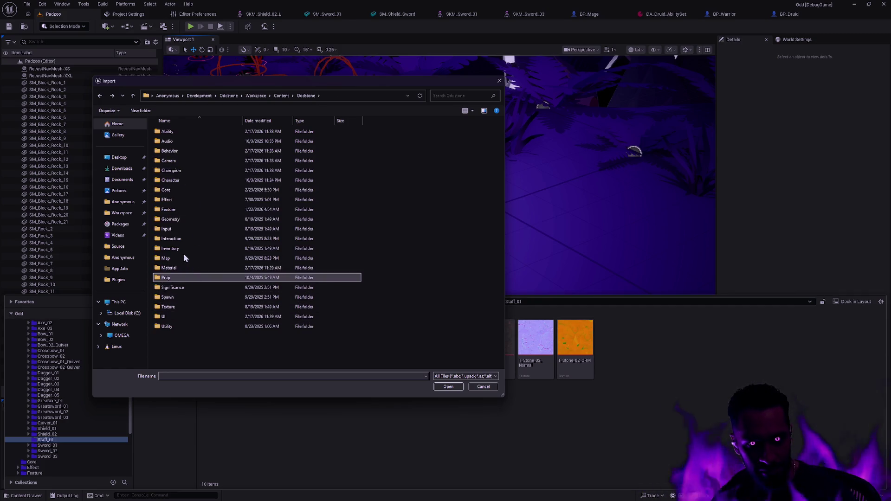
click(261, 98)
double_click(186, 227)
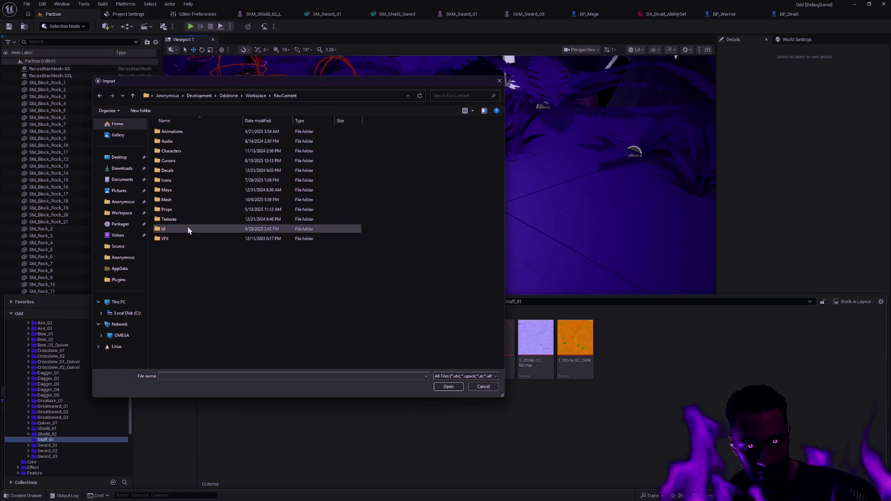
- Open Props > Weapons > Staves > MourningStar and choose SM_Staff_MourningStar.fbx
double_click(178, 209)
click(181, 150)
double_click(181, 151)
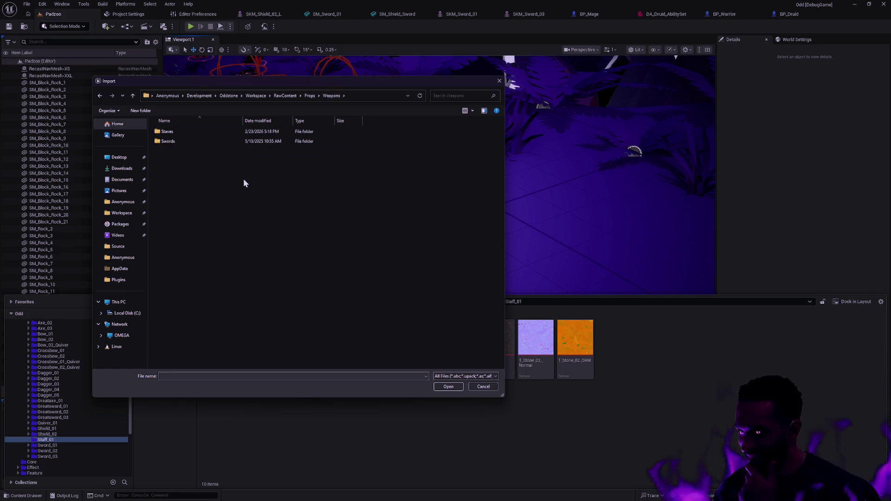
click(265, 146)
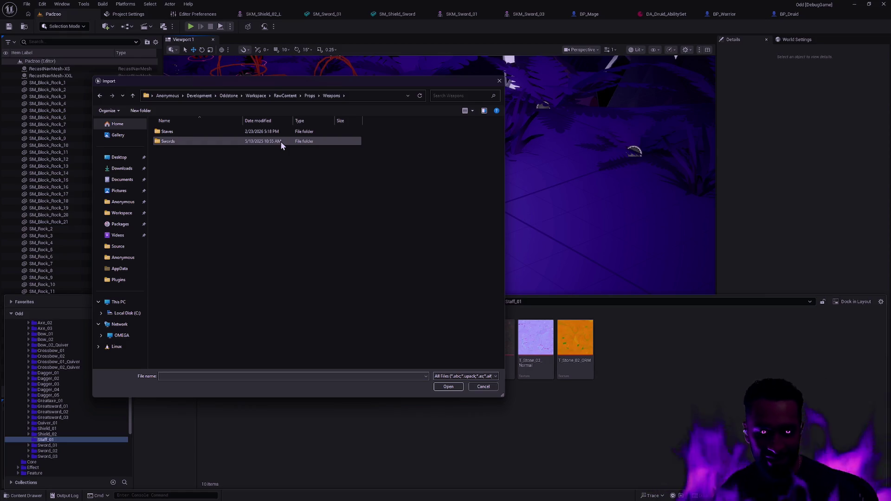
click(178, 135)
double_click(179, 134)
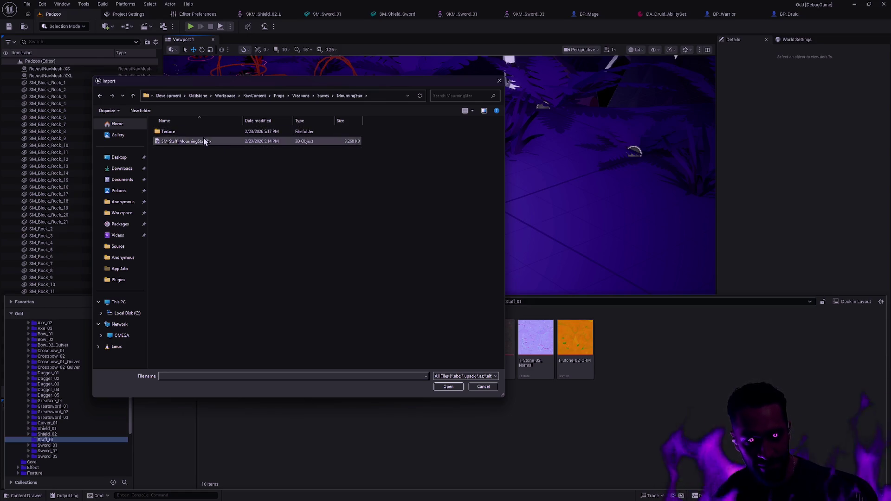
click(454, 388)
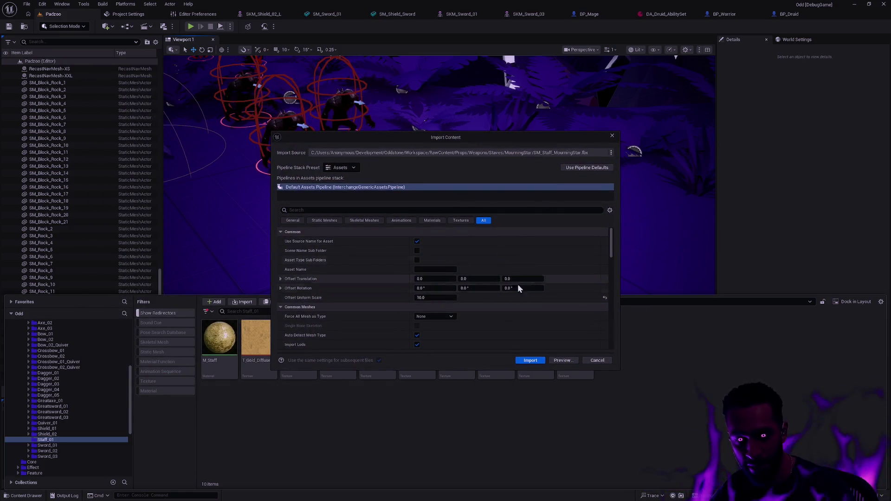
- Import the staff into Staff_01 and drag the four GEO meshes into the level
mouse_move(526, 134)
mouse_down()
mouse_move(560, 126)
mouse_move(499, 126)
mouse_move(408, 65)
mouse_move(533, 77)
mouse_move(522, 79)
mouse_up()
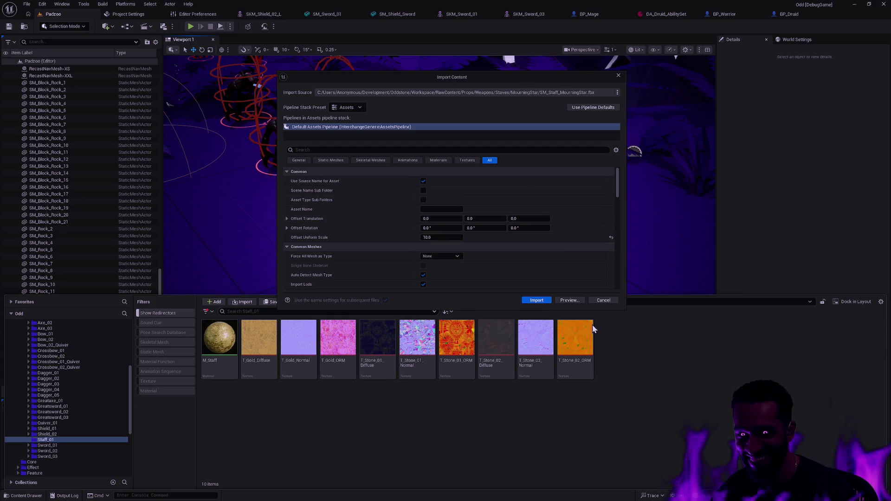
click(537, 301)
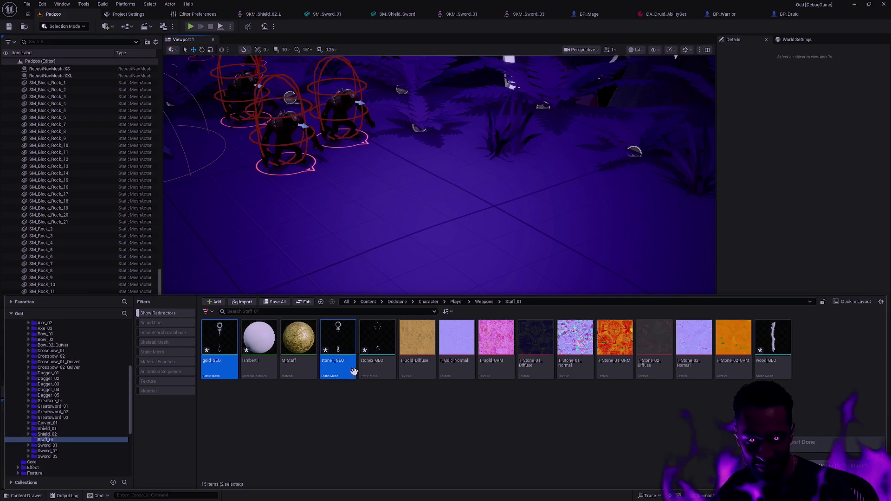
ctrl+click(748, 363)
mouse_move(749, 362)
mouse_down()
mouse_move(440, 208)
mouse_move(480, 160)
mouse_up()
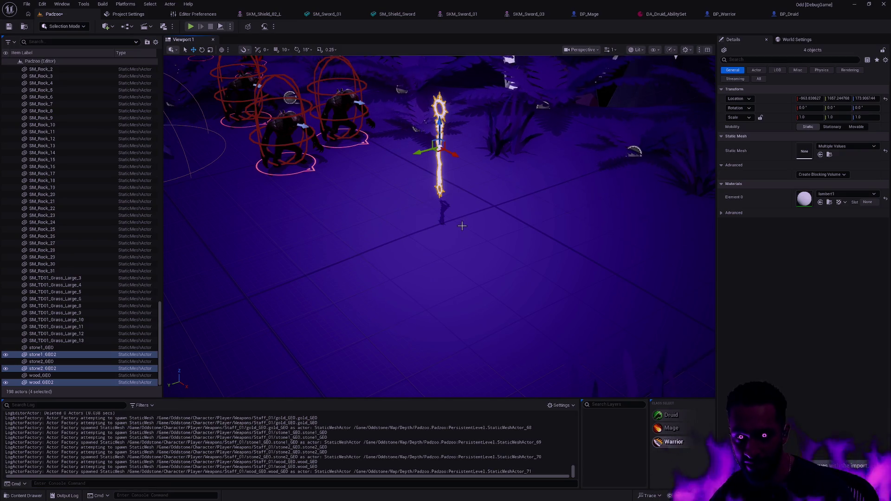
- Focus on the placed staff, fly around it with WASD, then reopen the Staff_01 assets
key(w)
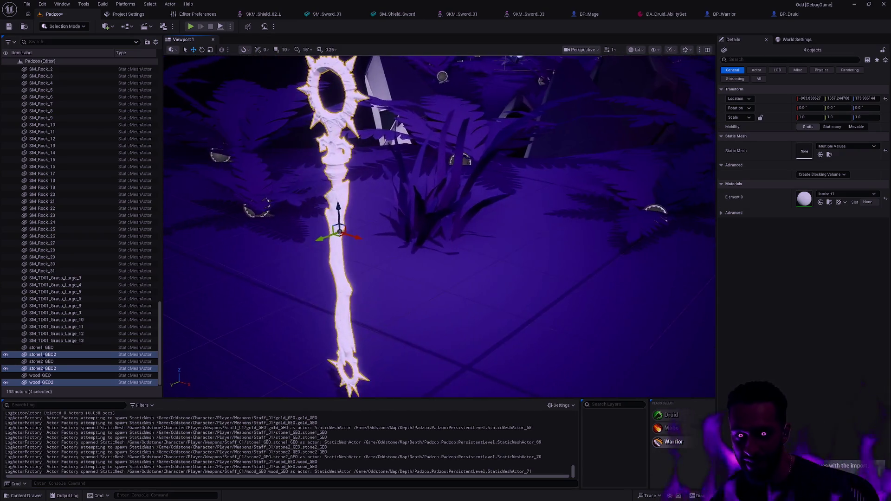
key(f)
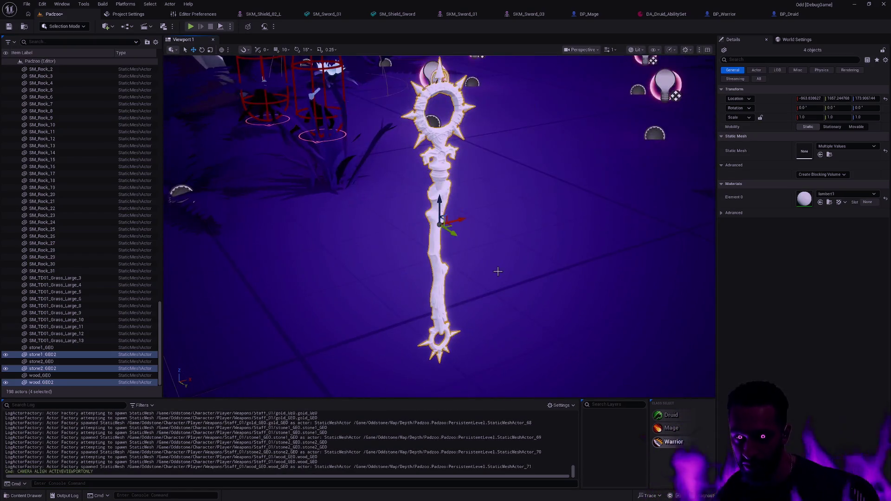
key(s)
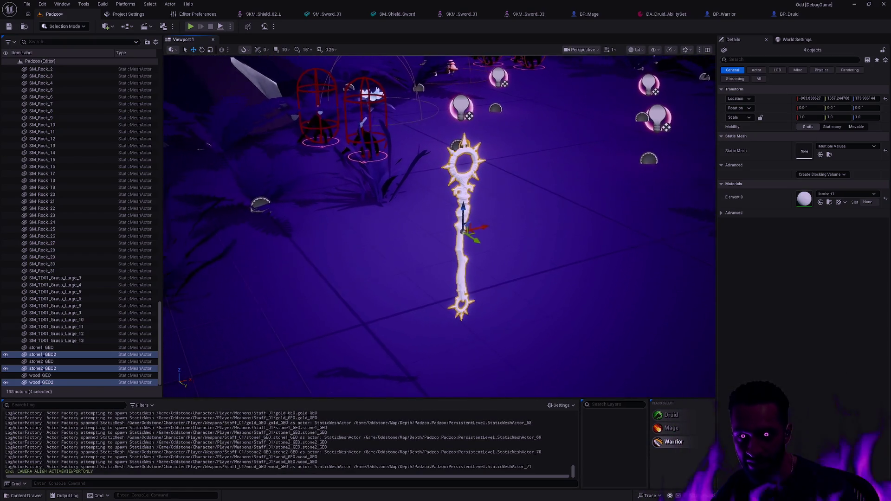
key(a)
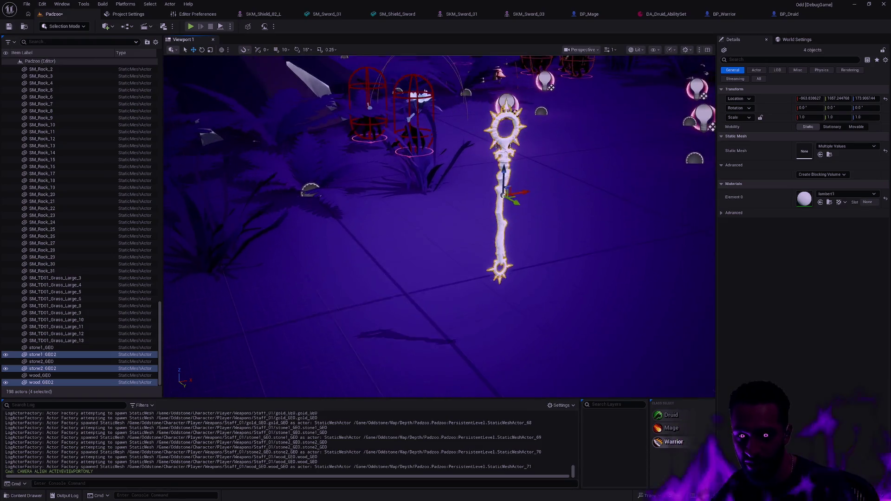
key(w)
key(s)
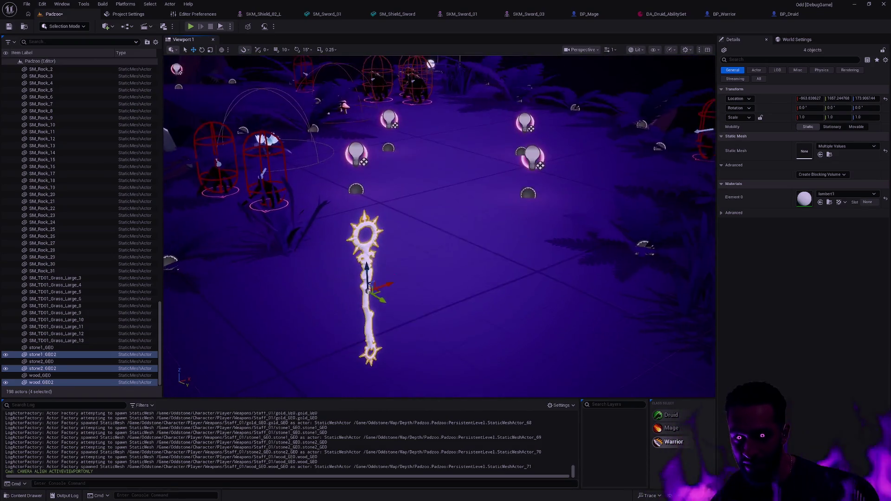
key(w)
key(w)
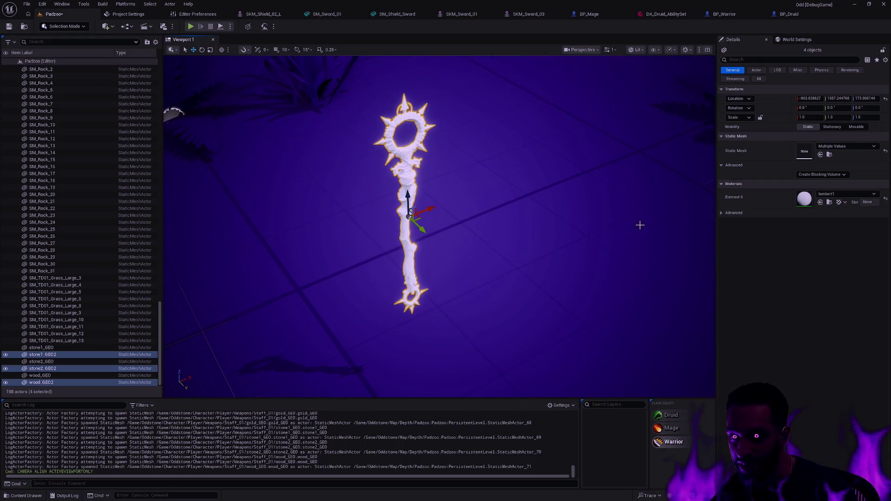
key(w)
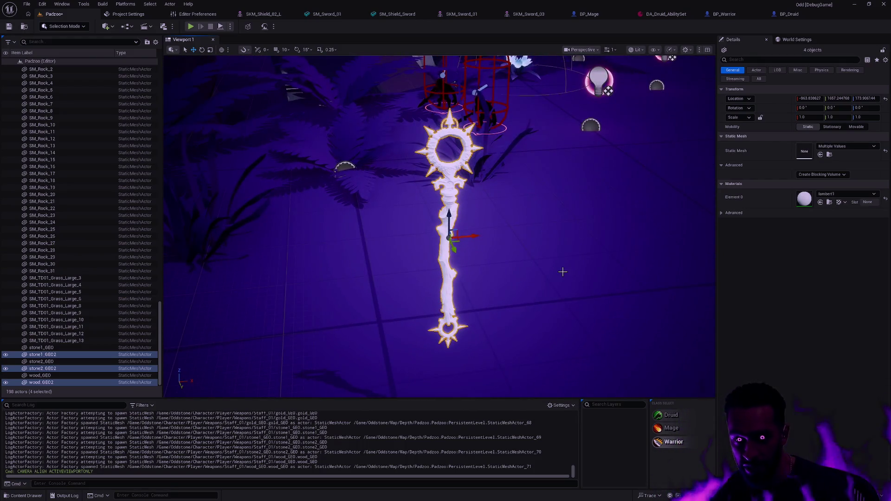
key(ctrl+space)
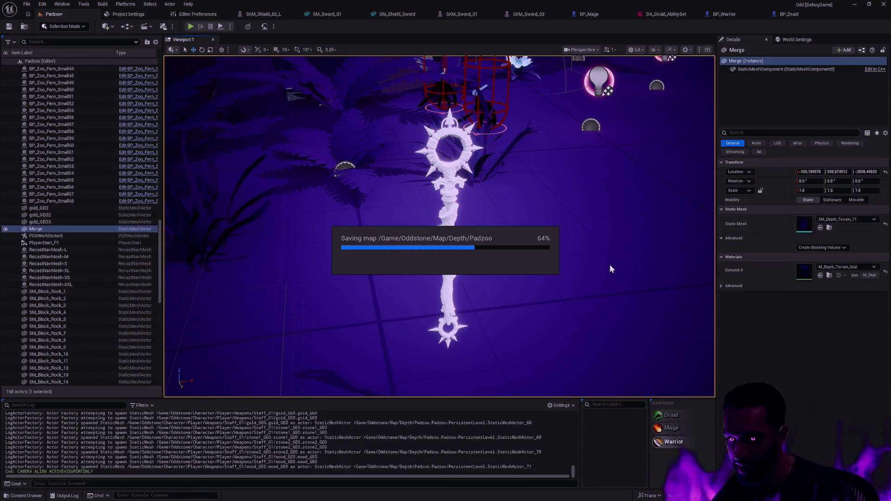
- Check the gold staff parts and delete the empty gold_GEO2 and leftover gold_GEO actors
click(435, 161)
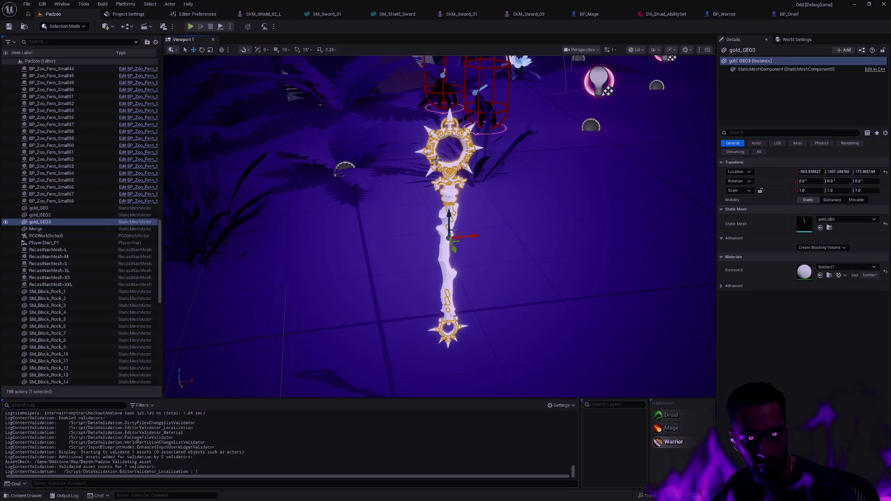
click(68, 210)
key(ctrl+space)
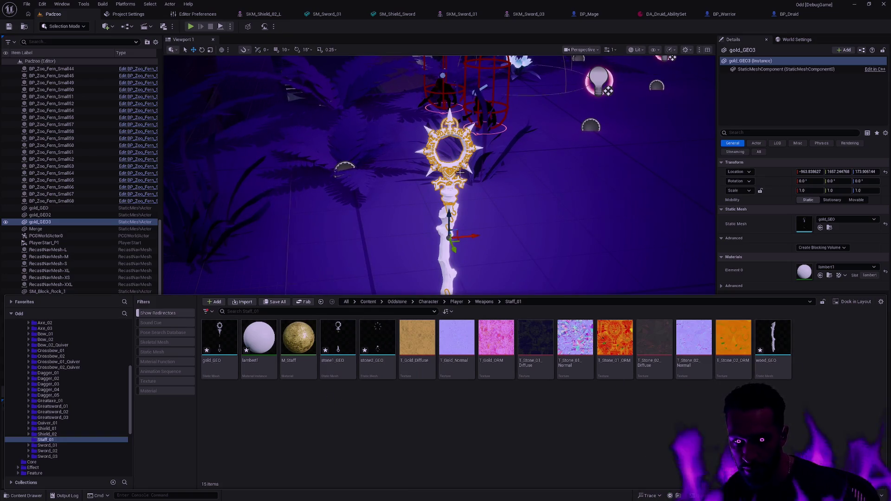
click(58, 215)
click(62, 221)
click(66, 216)
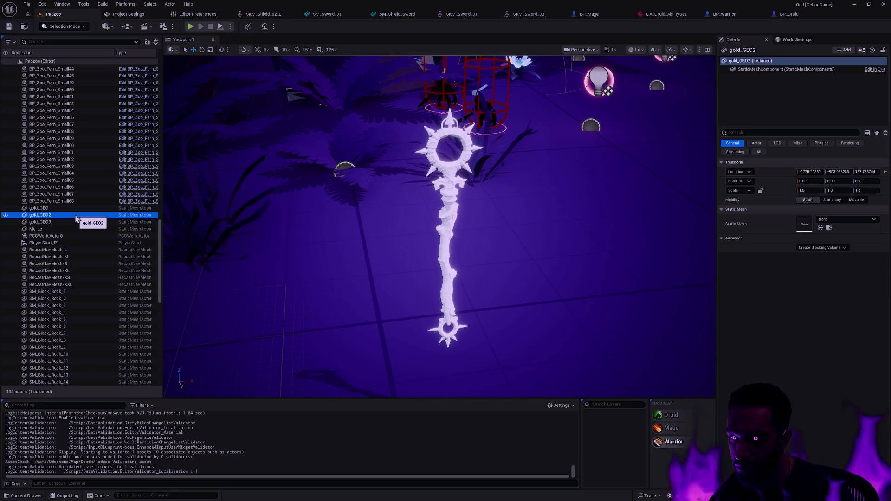
key(Delete)
click(59, 208)
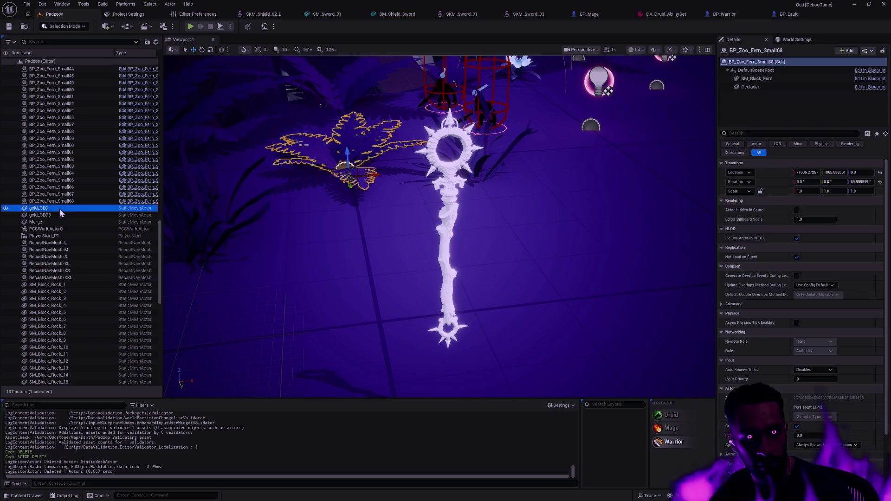
key(Delete)
- Inspect the gold_GEO3 and wood_GEO2 parts and close the content drawer
click(57, 216)
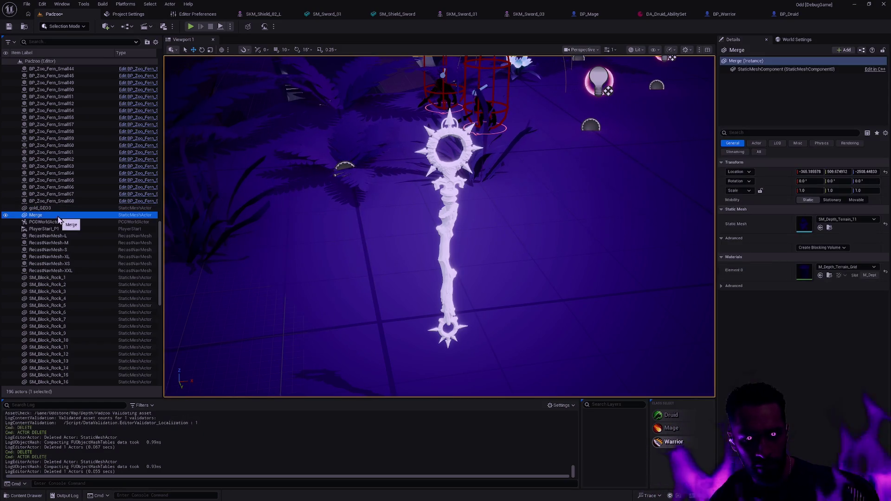
click(64, 209)
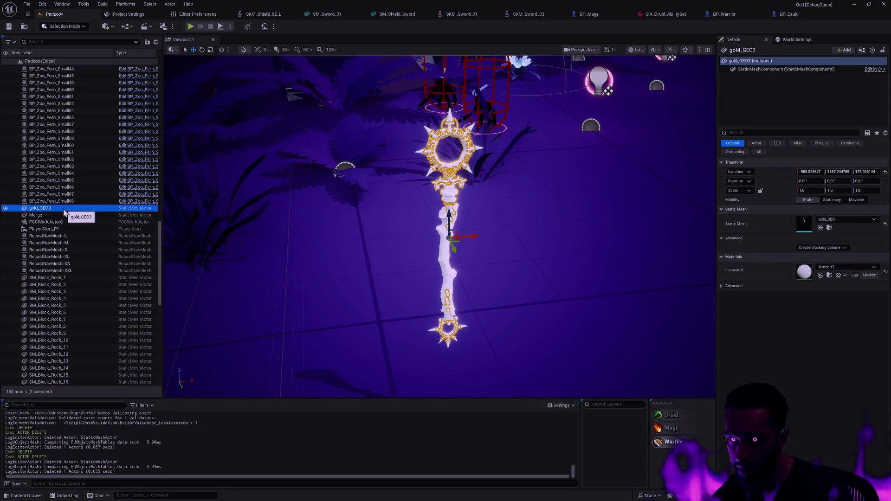
click(446, 249)
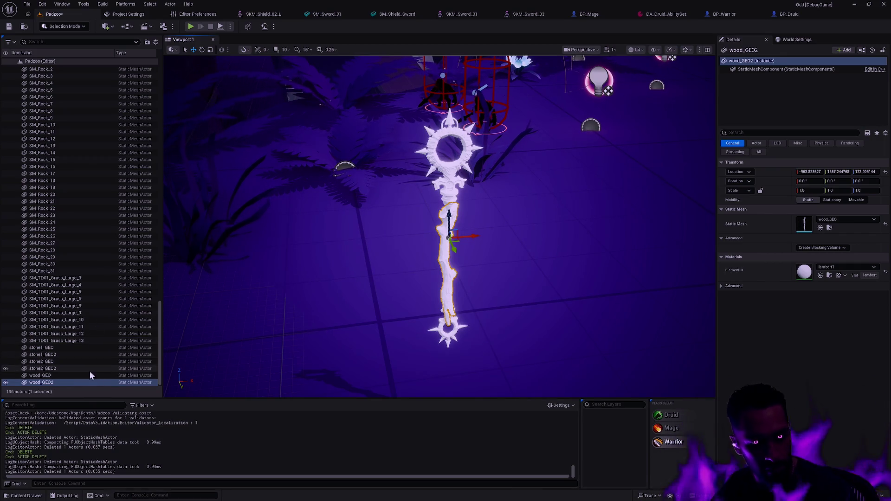
key(ctrl+b)
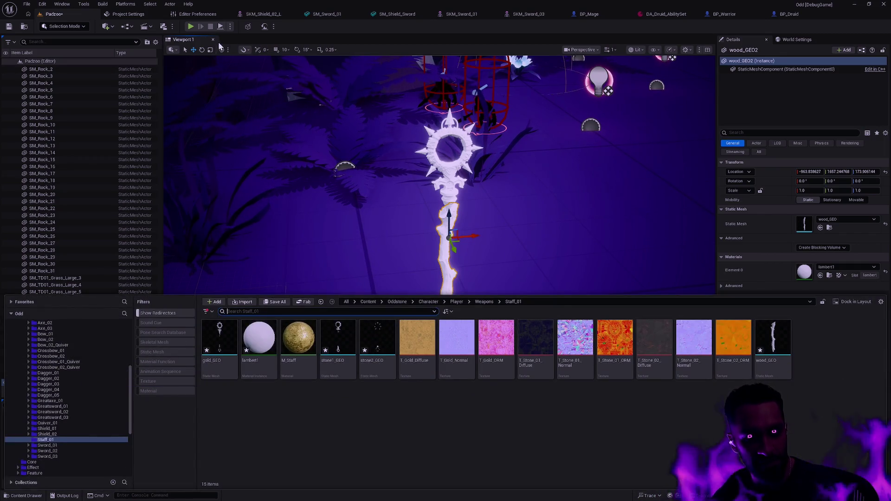
click(232, 40)
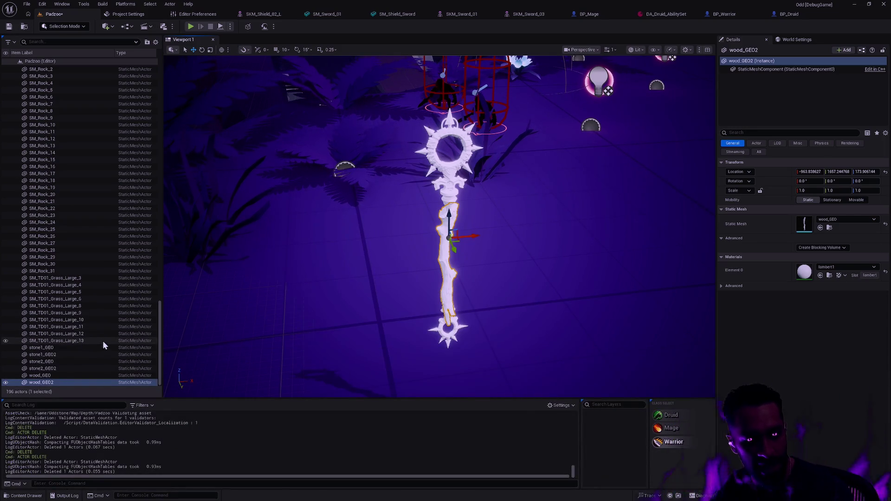
- Delete the old stone1_GEO, stone2_GEO and wood_GEO actors in the Outliner
click(68, 357)
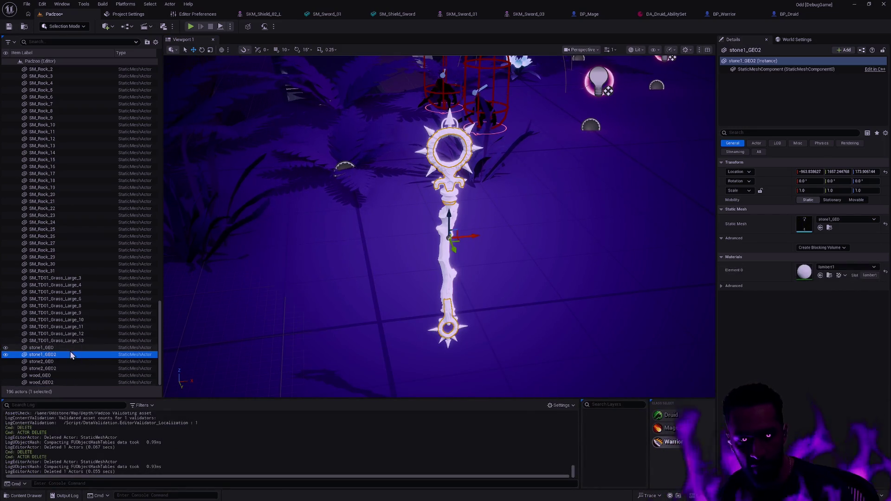
click(66, 349)
key(Delete)
click(63, 360)
key(Delete)
click(61, 375)
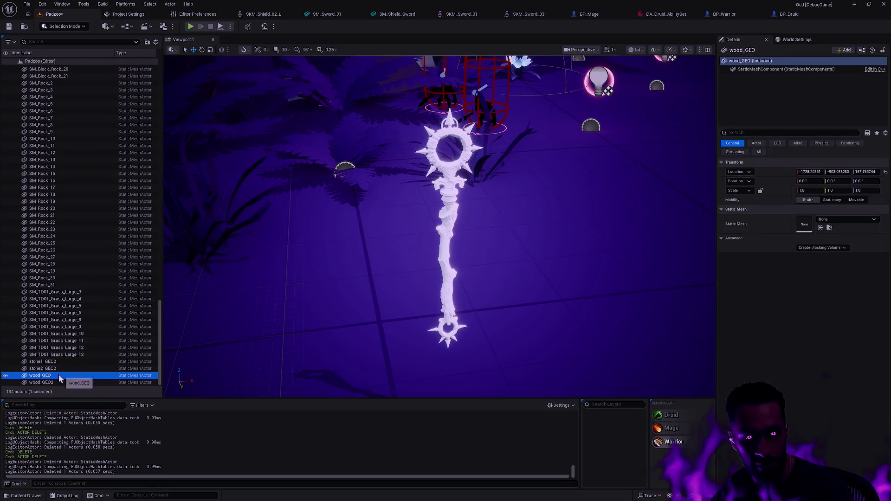
key(Delete)
click(66, 382)
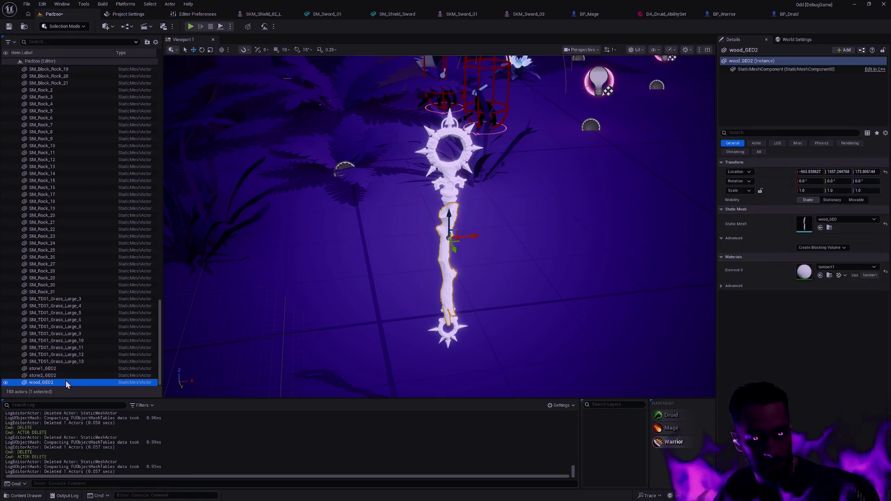
- Select the remaining GEO2 staff pieces together
click(66, 382)
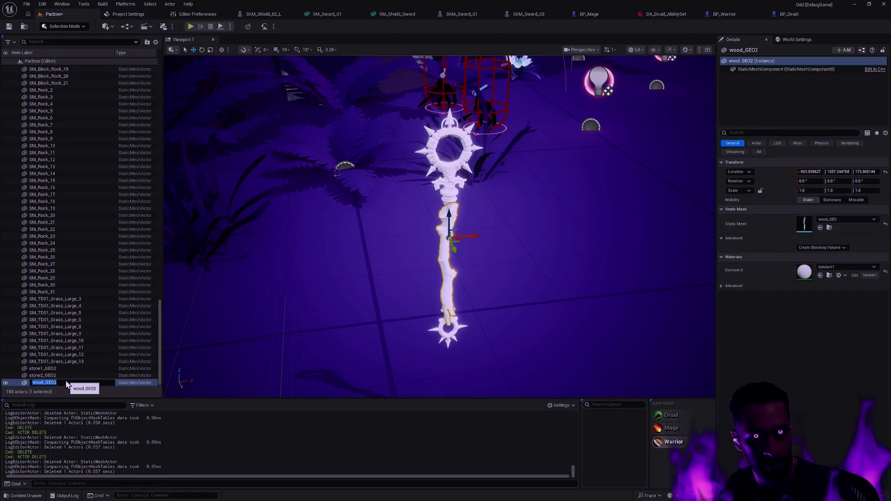
click(432, 160)
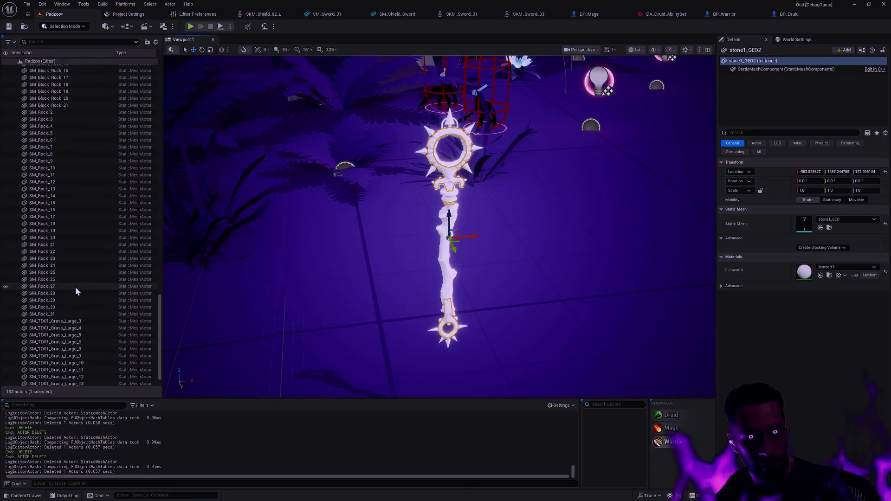
shift+click(50, 380)
scroll(65, 243, up, 5)
scroll(66, 247, up, 5)
scroll(65, 248, up, 5)
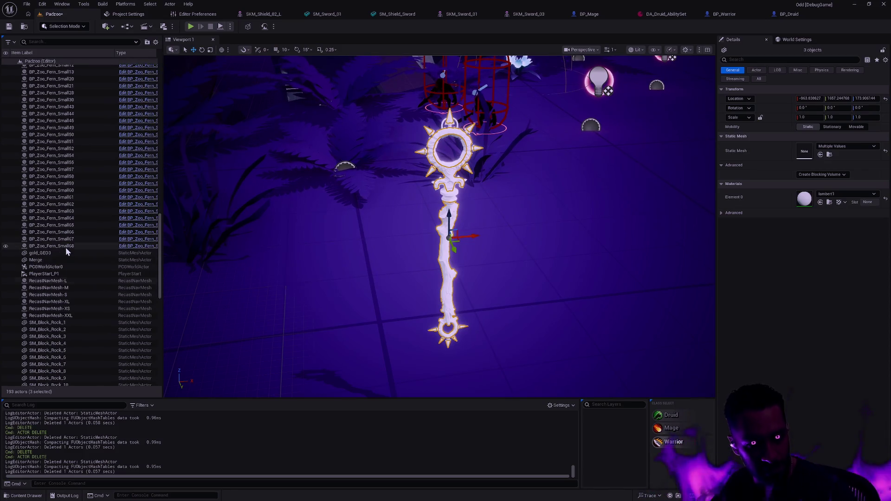
- Group the four staff pieces, then undo the grouping
ctrl+click(58, 255)
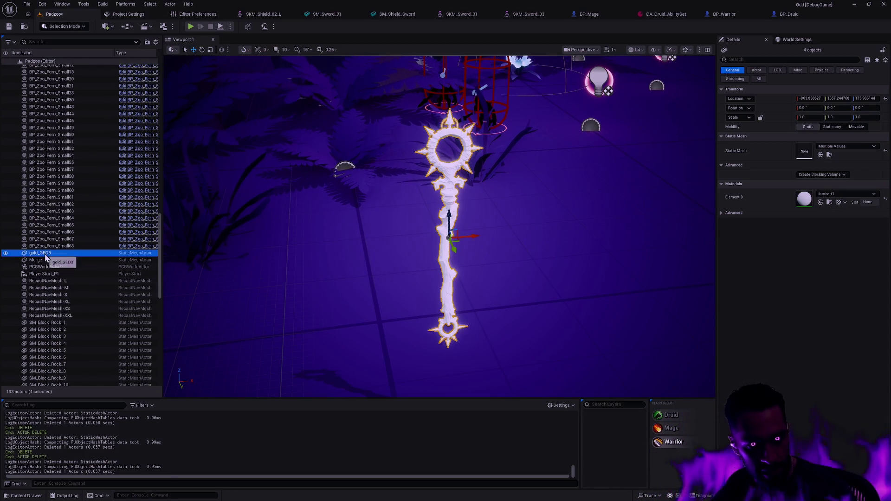
right_click(59, 256)
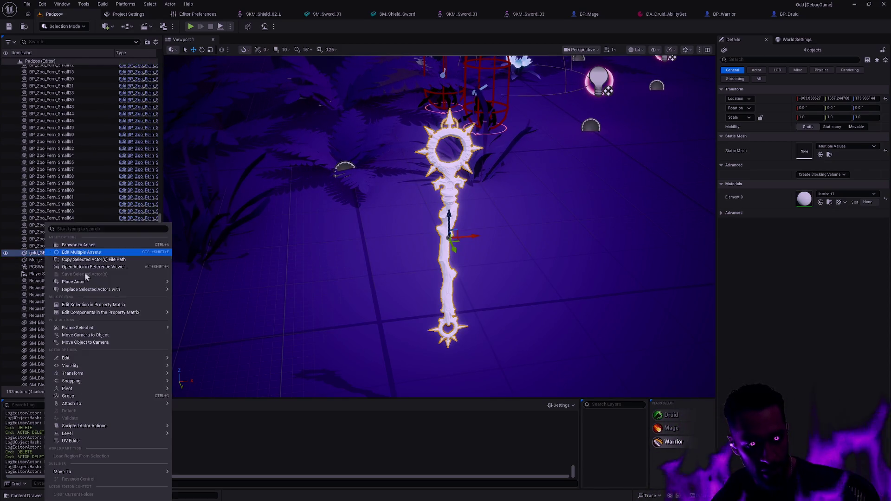
click(97, 395)
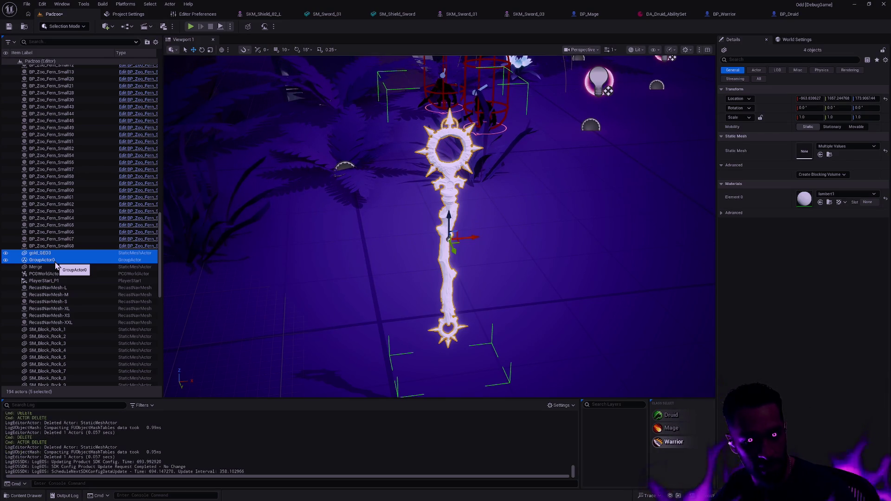
key(ctrl+z)
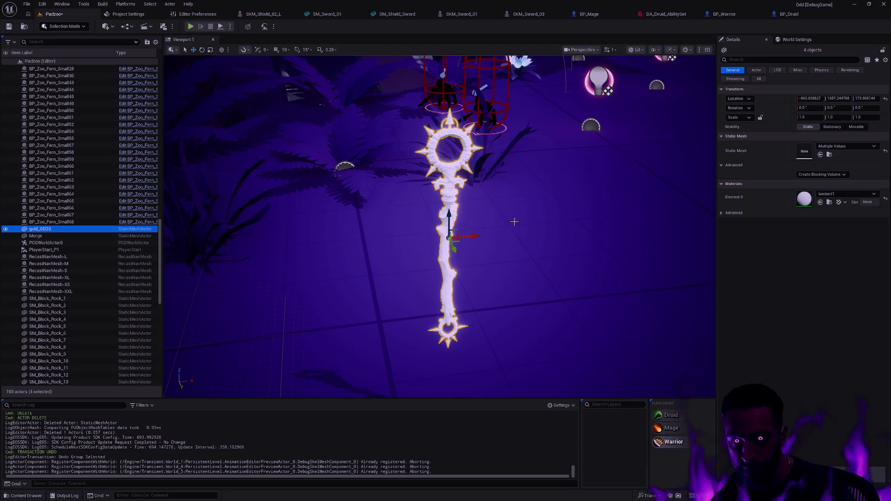
- Select only gold_GEO3 and show the Staff_01 folder's assets in the Content Drawer
click(70, 228)
key(ctrl+b)
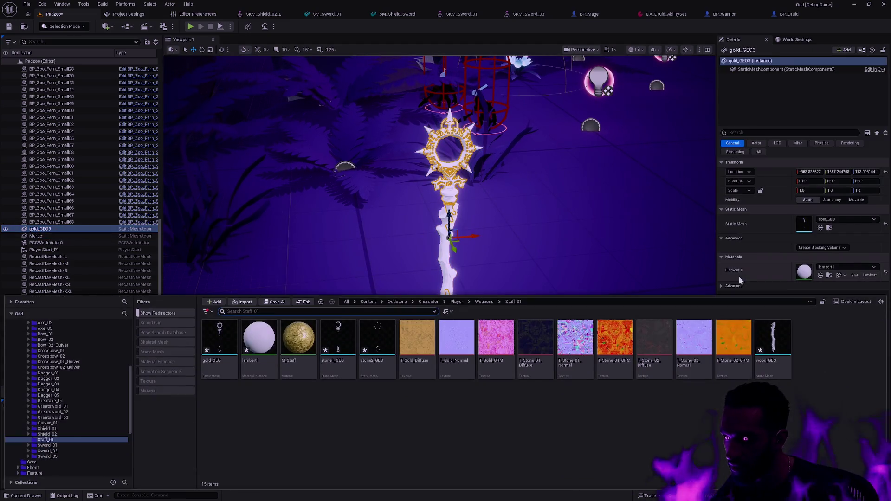
- Assign M_Staff to gold_GEO3 and create a material instance named MI_Staff_Gold
drag(299, 337, 805, 271)
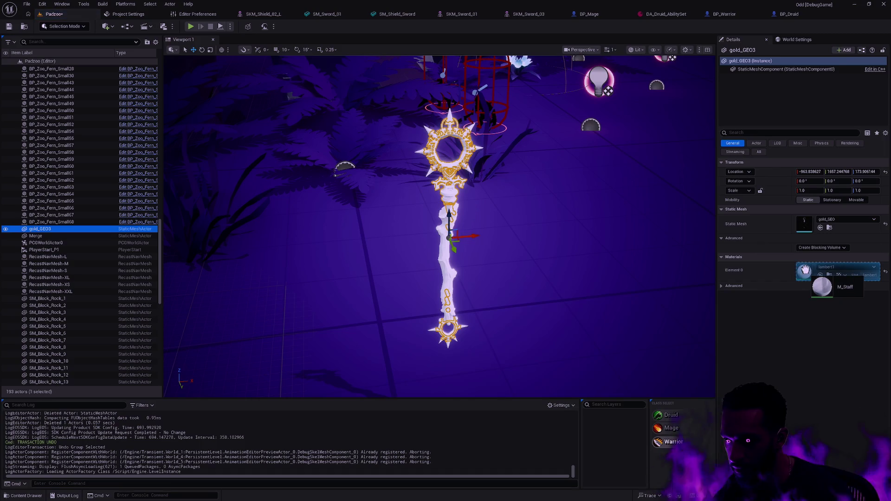
key(ctrl+space)
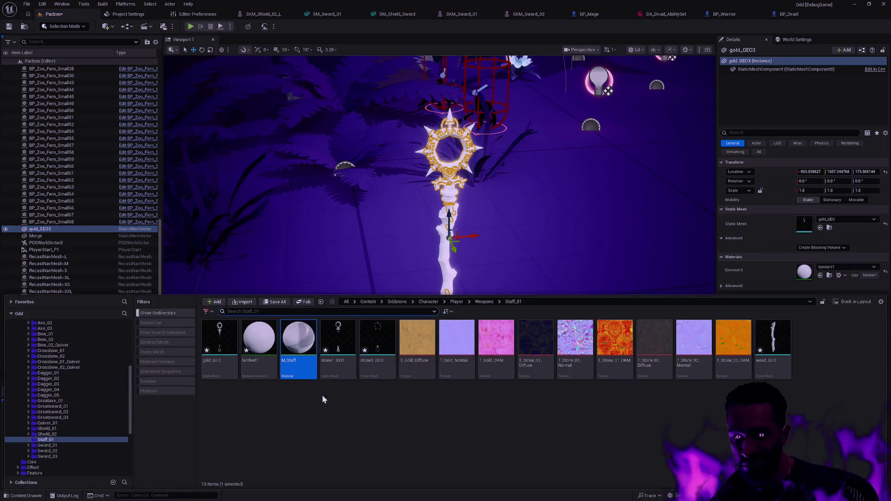
right_click(292, 330)
click(335, 132)
text(MI_Staff_Gol)
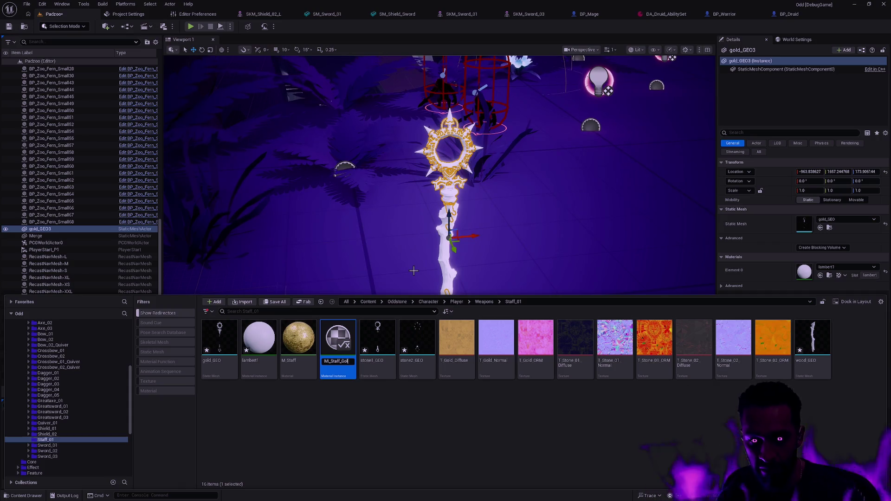
text(d)
key(Return)
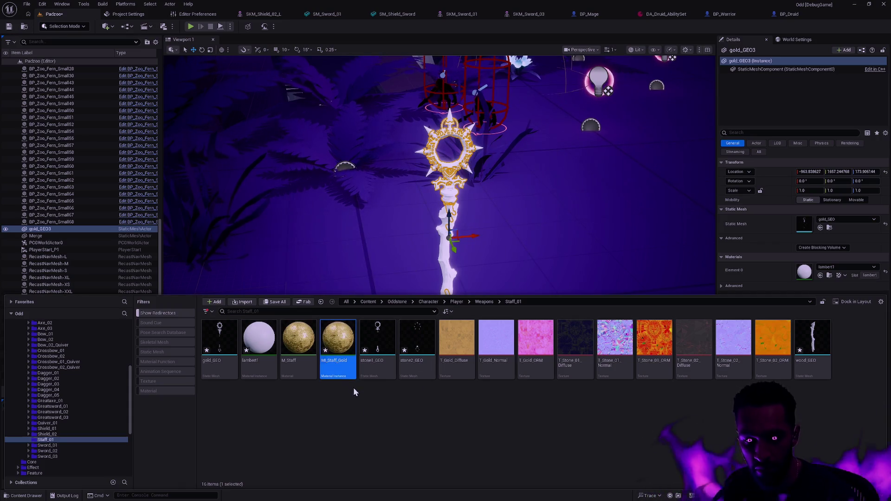
- Duplicate the instance into MI_Staff_Stone_01, MI_Staff_Stone_02 and MI_Staff_Wood
key(ctrl+d)
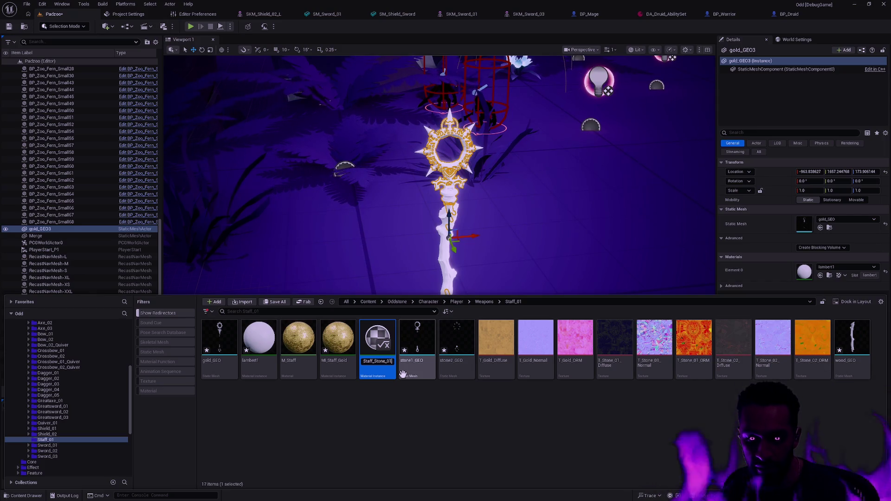
text(MI_)
key(Return)
key(ctrl+d)
key(Return)
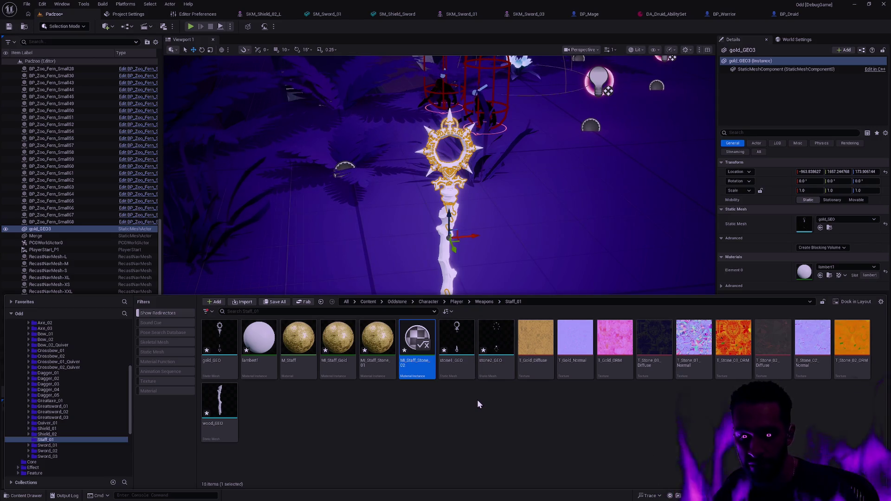
key(ctrl+d)
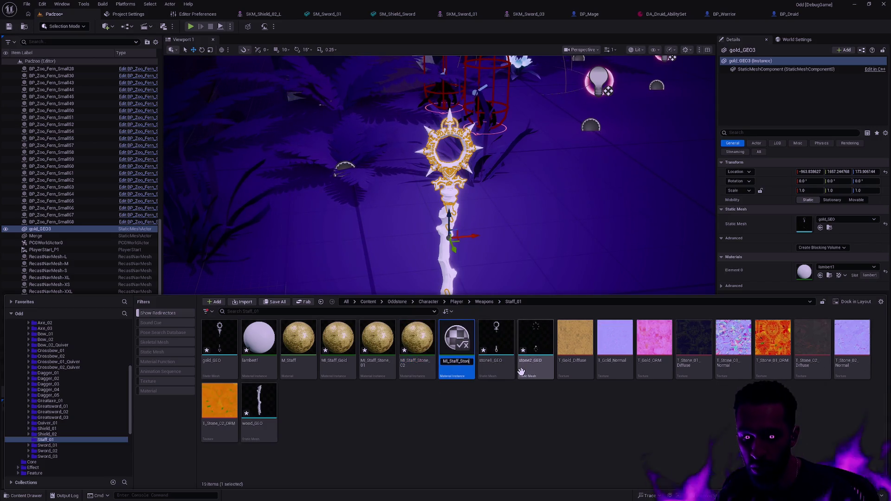
text(MI_Staff_Wood)
key(Return)
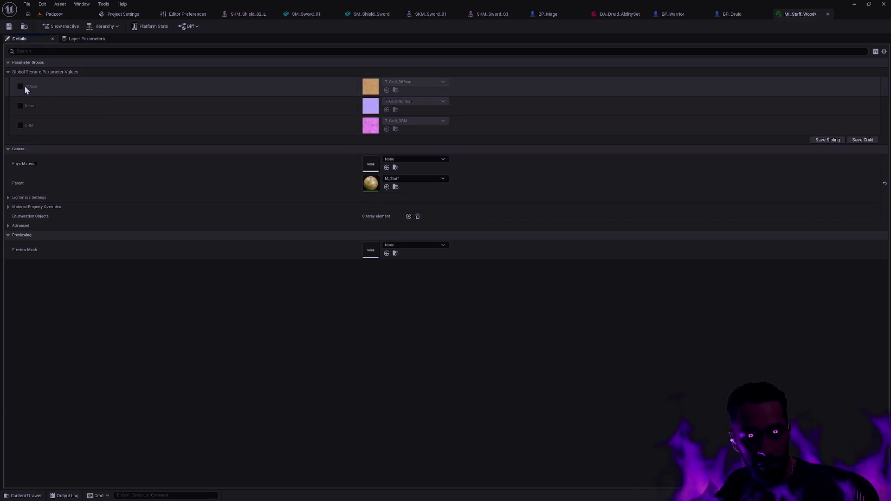
- Enable the Diffuse, Normal and ORM texture overrides on MI_Staff_Wood
click(20, 86)
click(21, 105)
click(20, 124)
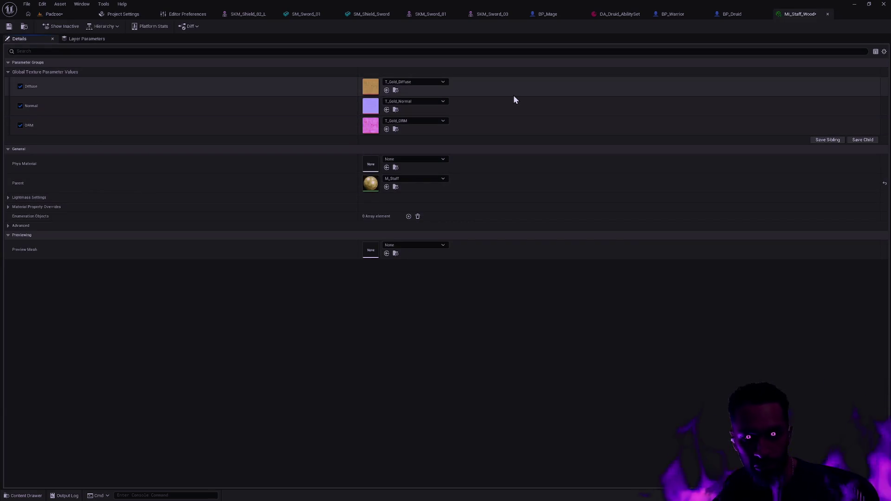
click(423, 82)
click(556, 258)
- Open the T_Stone_02_Diffuse texture from the Content Drawer to inspect it
key(ctrl+space)
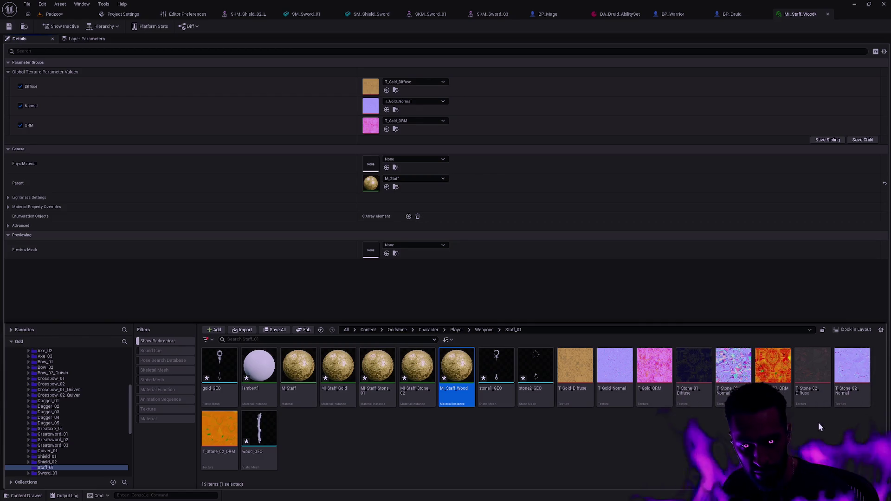
click(691, 427)
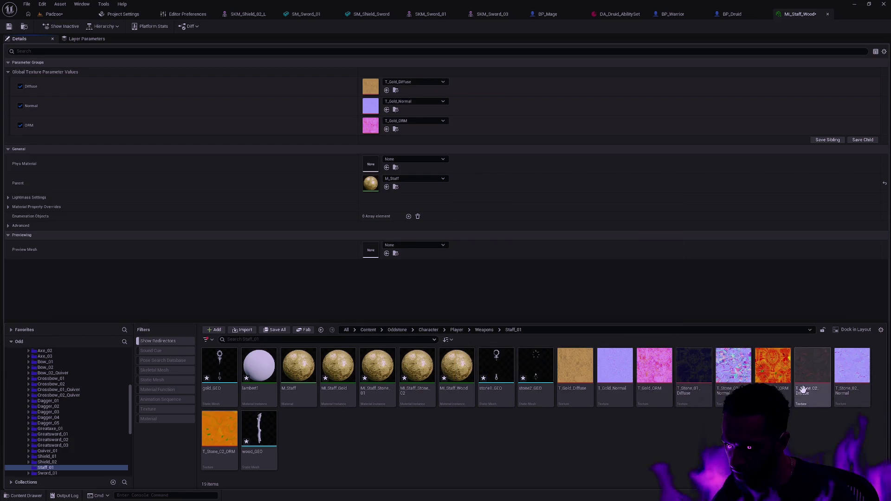
click(811, 402)
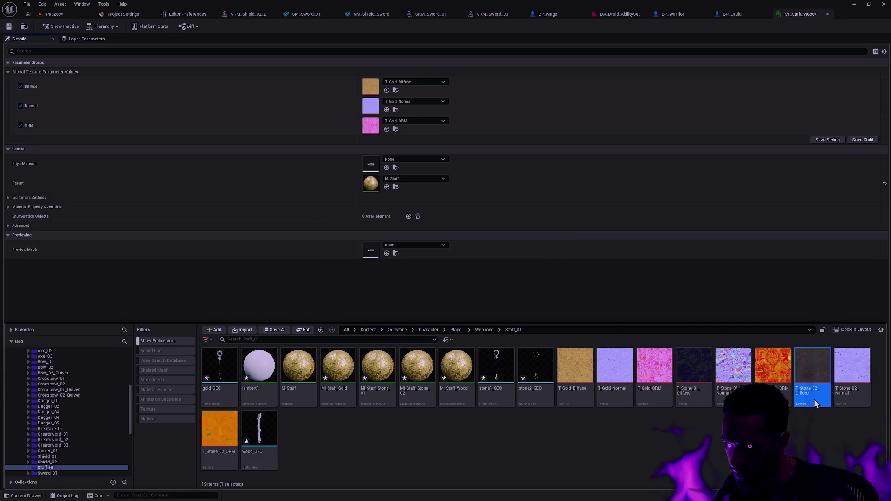
double_click(815, 392)
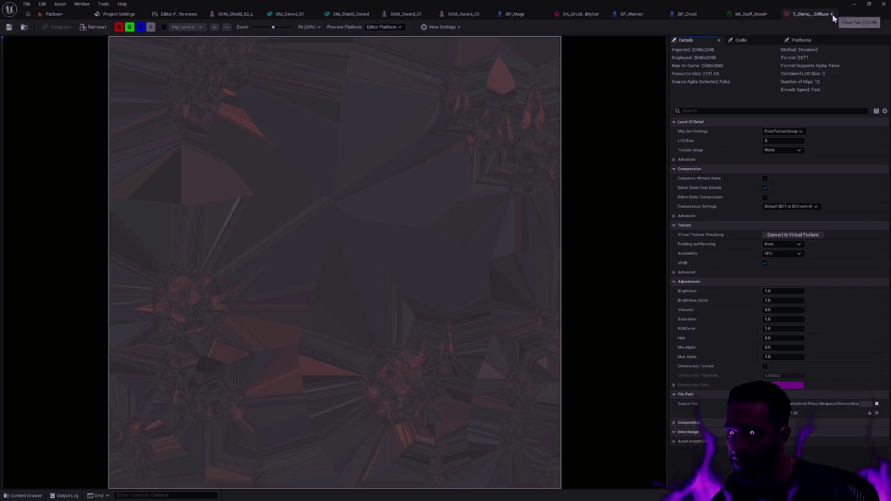
click(832, 14)
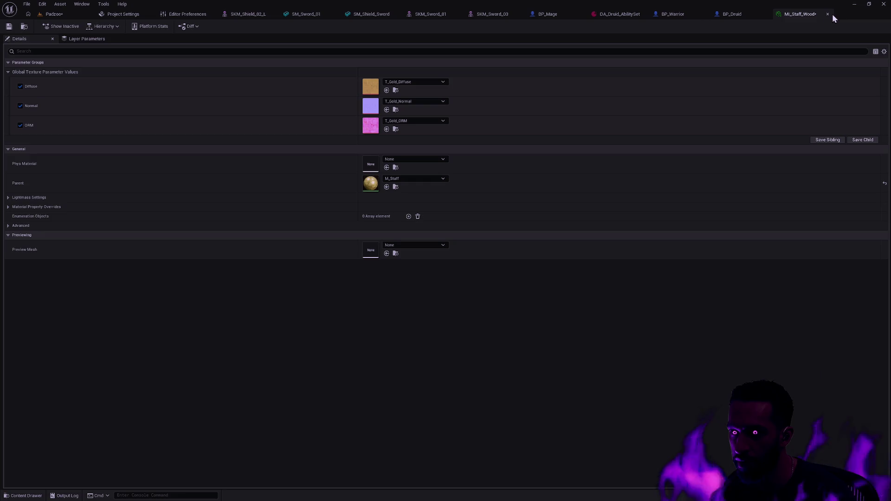
key(ctrl+space)
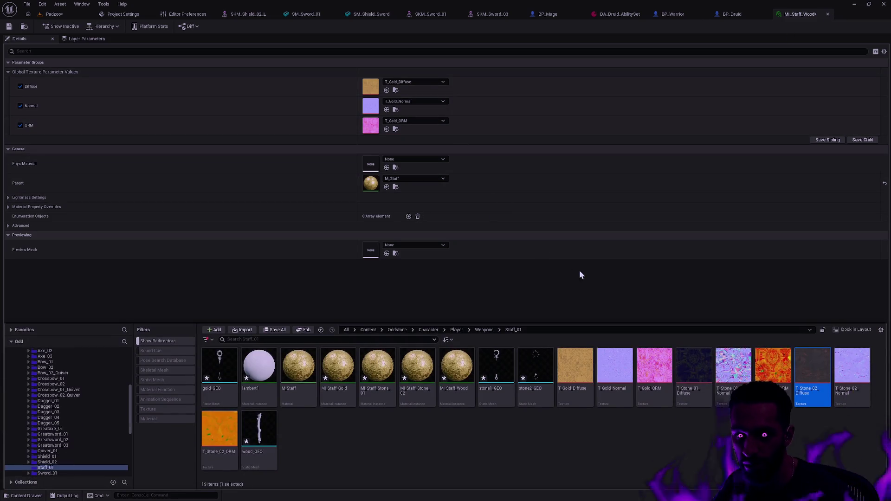
click(813, 390)
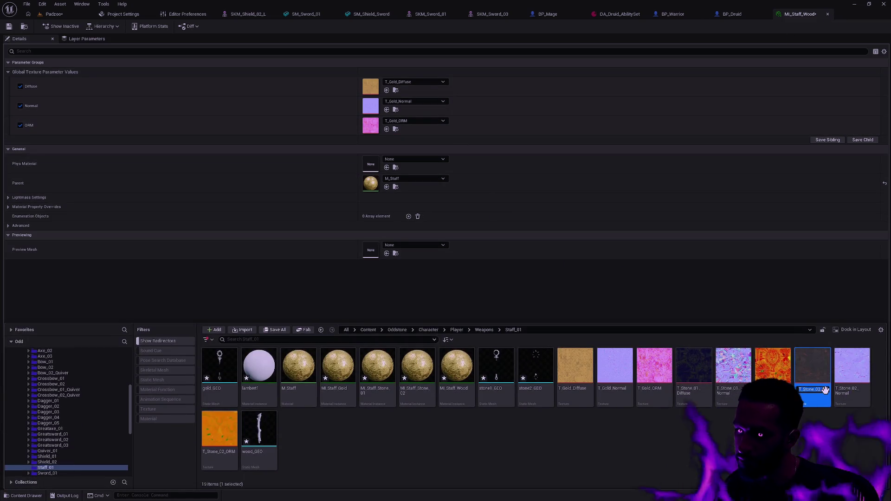
click(693, 372)
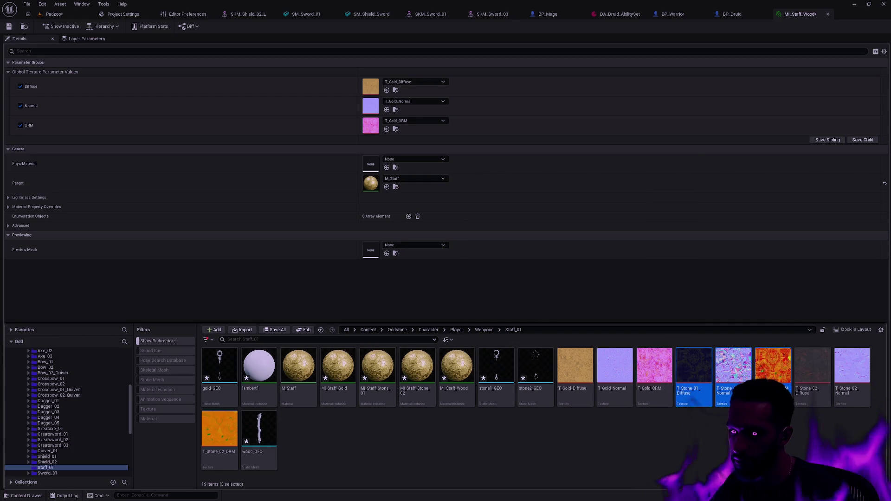
key(F2)
- Batch-rename the Stone_01 textures to T_Stone_Diffuse, Normal and ORM
click(359, 175)
text(Stone_)
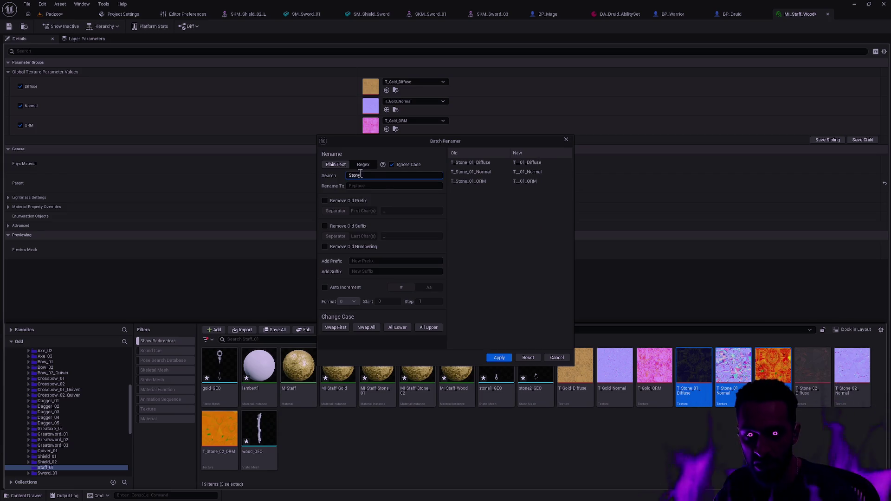
text(01)
key(Tab)
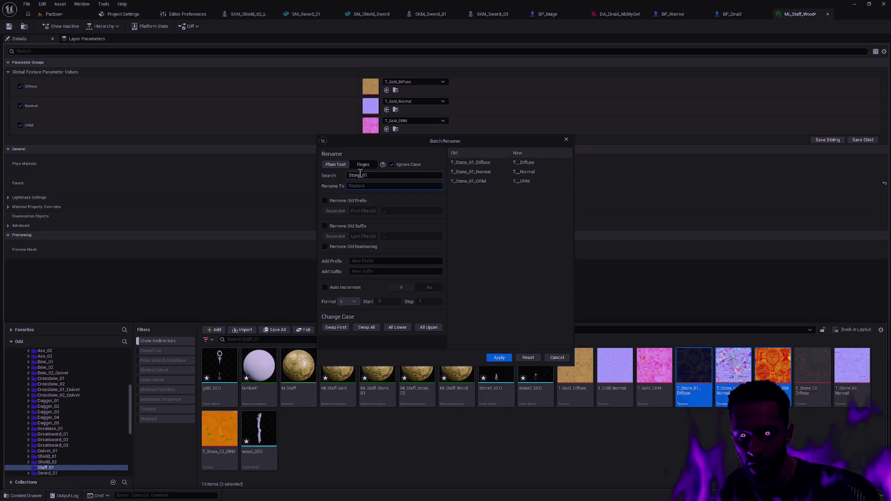
text(Stone)
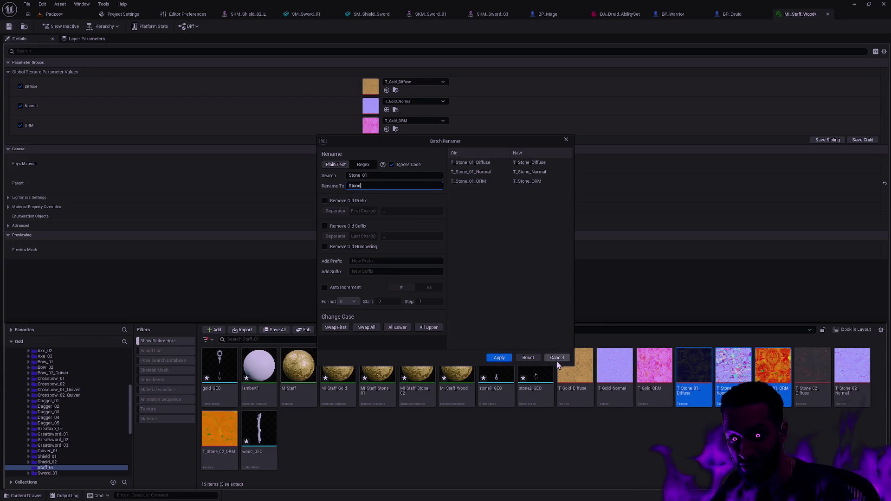
key(Return)
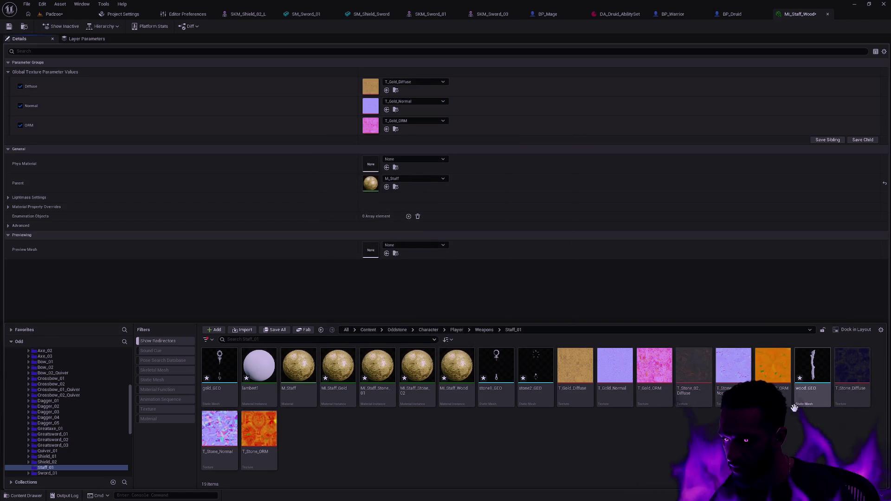
- Rename the Stone_02 textures to T_Wood names and put T_Wood_Diffuse into MI_Staff_Wood's Diffuse slot
drag(801, 413, 690, 380)
key(F2)
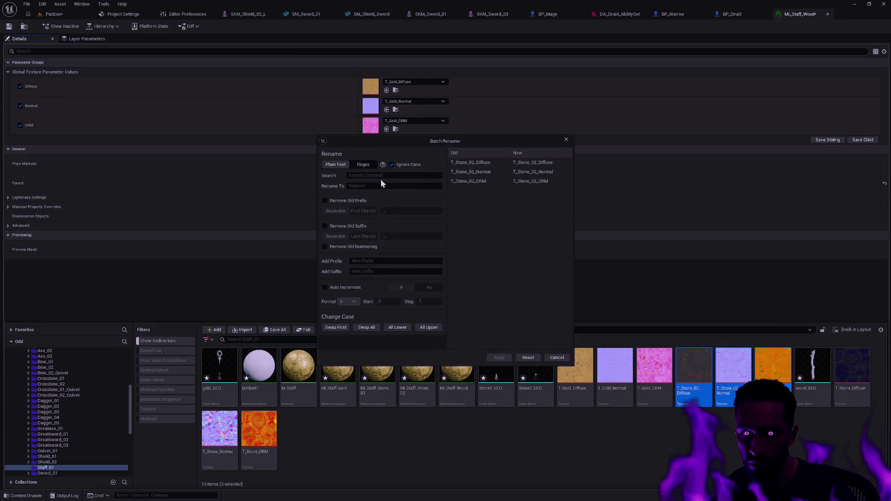
text(Stone)
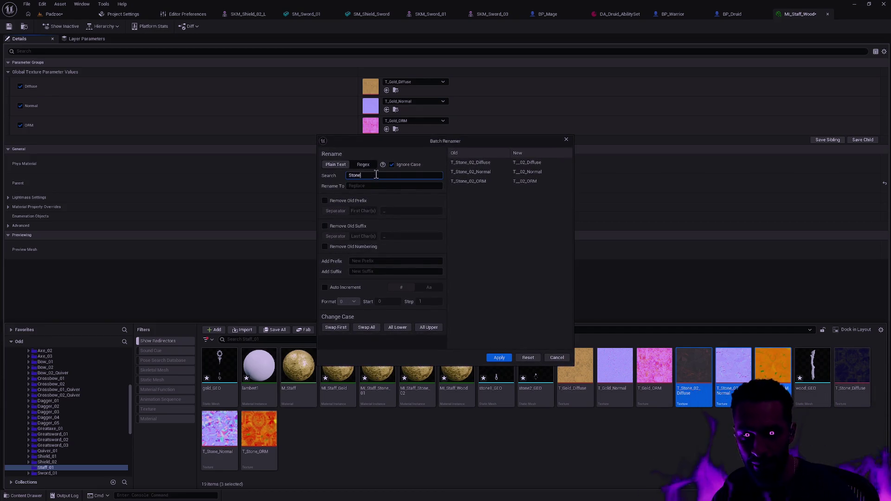
text(_02)
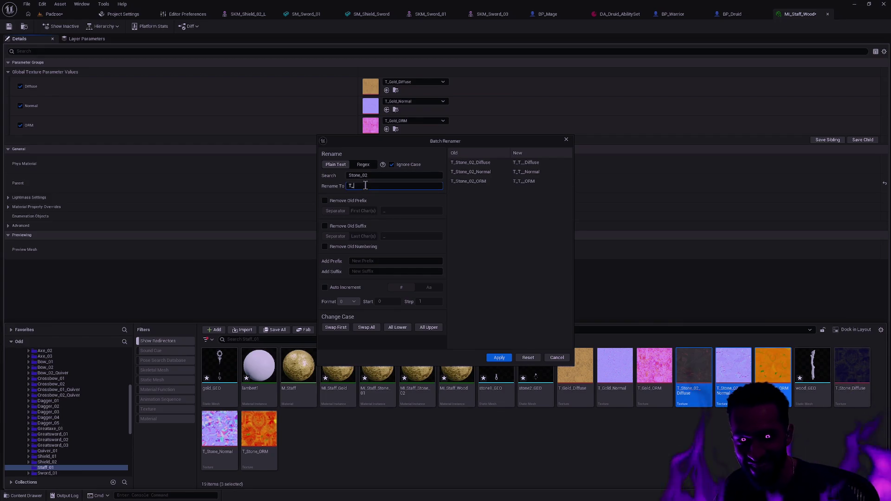
text(Wood)
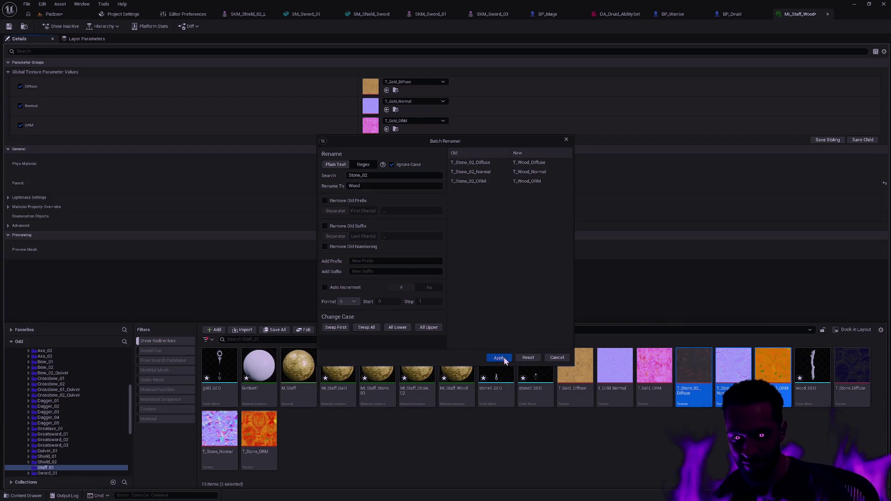
click(499, 358)
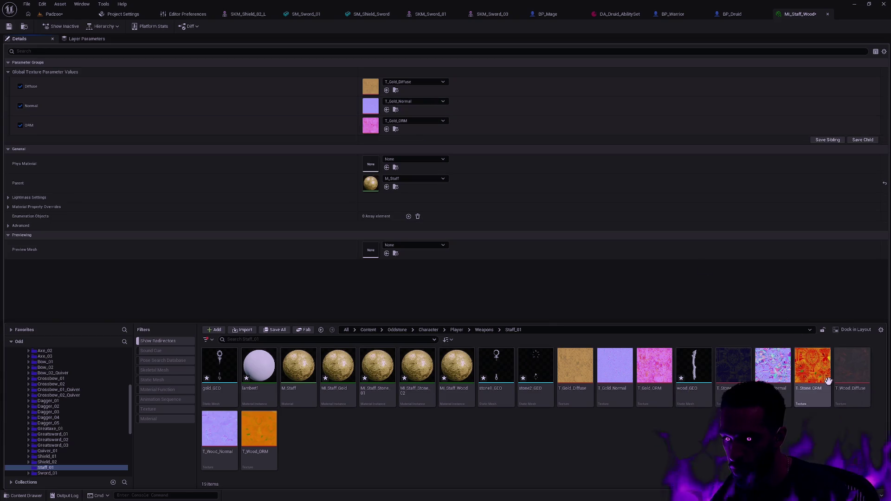
drag(857, 395, 371, 86)
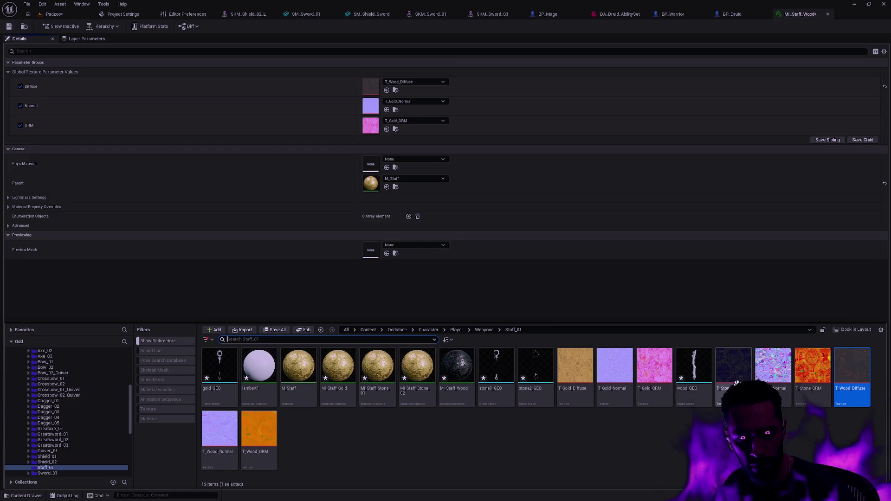
- Assign T_Wood_Normal and T_Wood_ORM to MI_Staff_Wood's Normal and ORM slots
drag(215, 426, 370, 106)
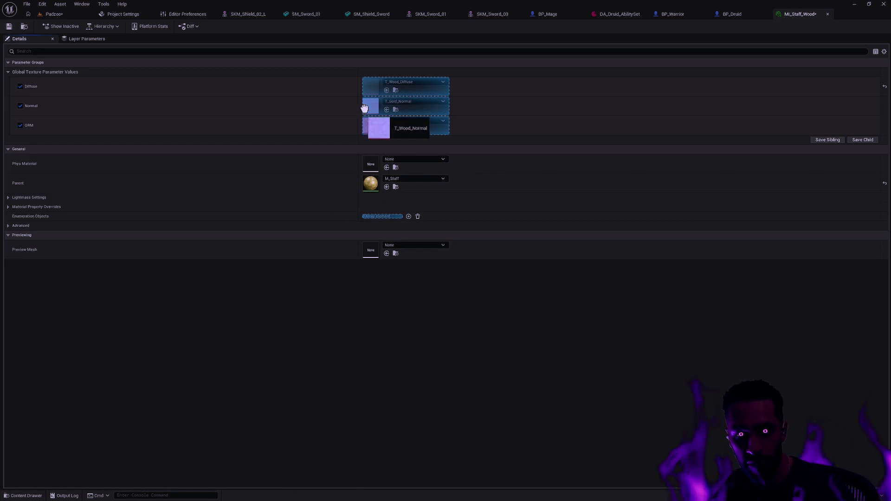
key(ctrl+space)
drag(265, 425, 370, 126)
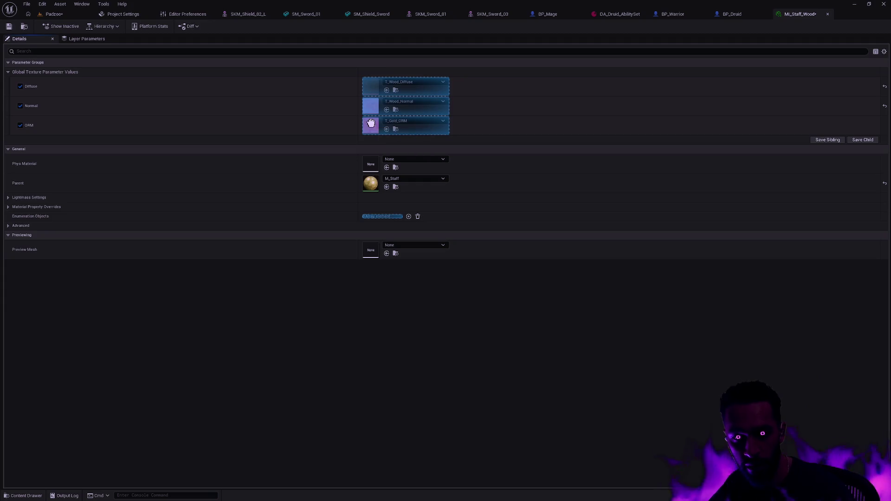
key(ctrl+space)
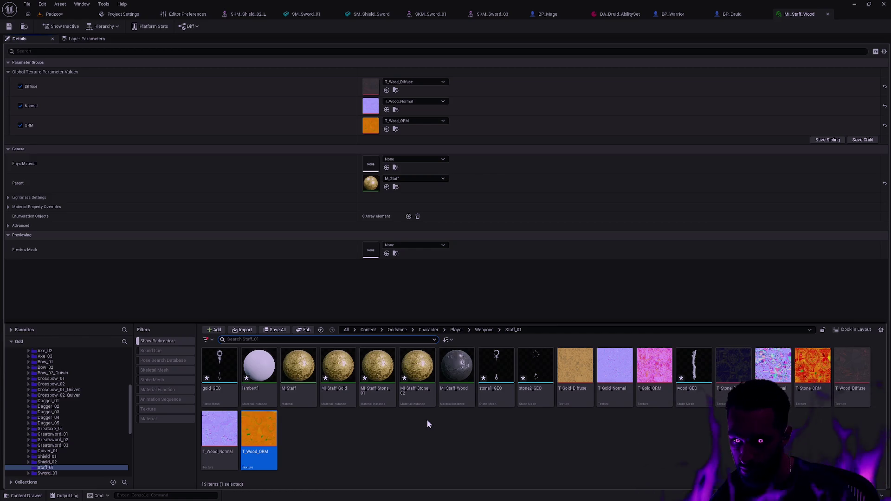
- Request deletion of the MI_Staff_Stone_02 material instance
click(452, 425)
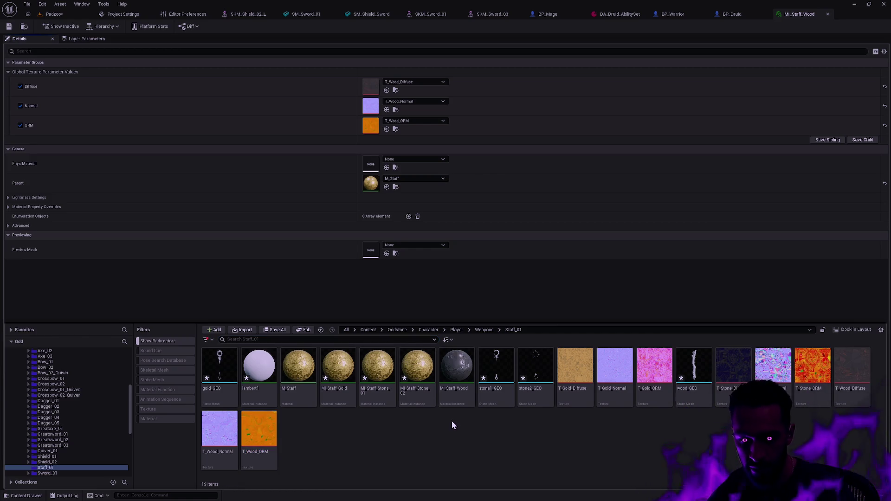
click(416, 395)
key(Delete)
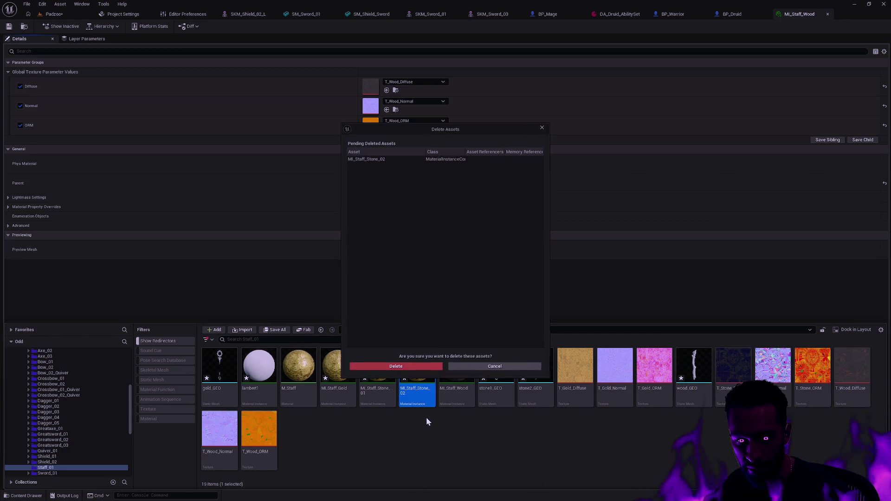
- Confirm deleting MI_Staff_Stone_02 and rename MI_Staff_Stone_01 to MI_Staff_Stone
click(403, 369)
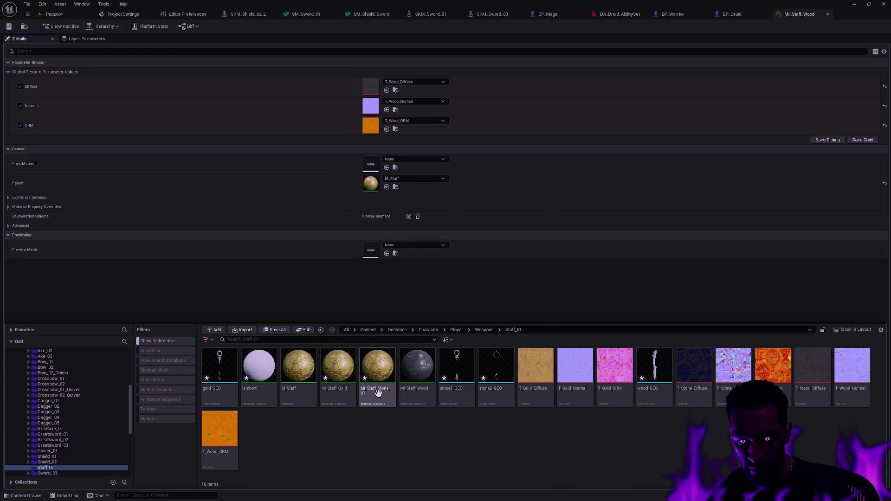
key(F2)
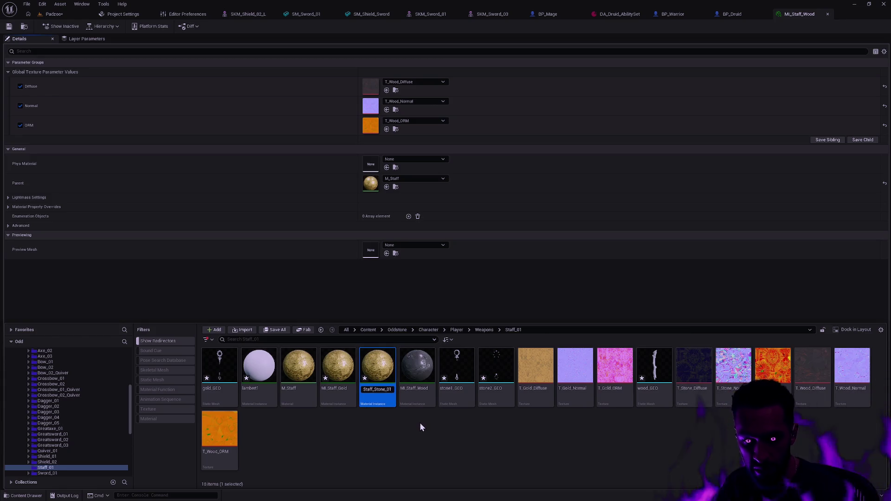
key(Return)
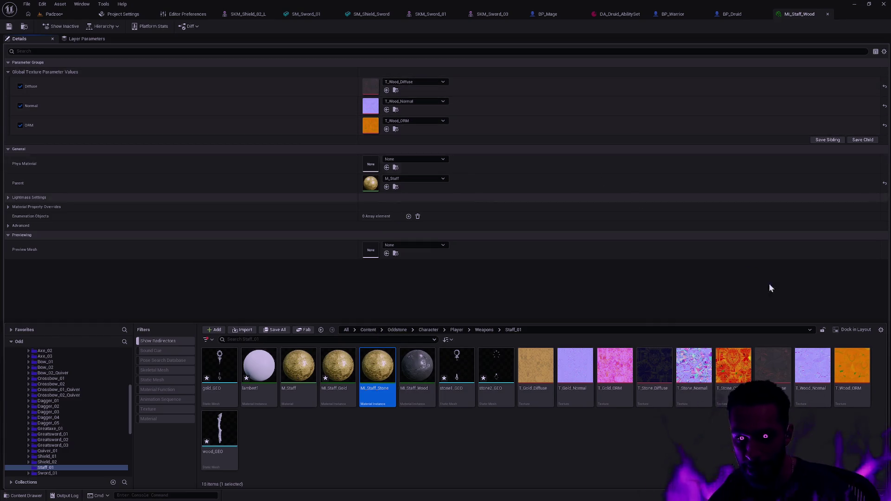
drag(669, 369, 533, 213)
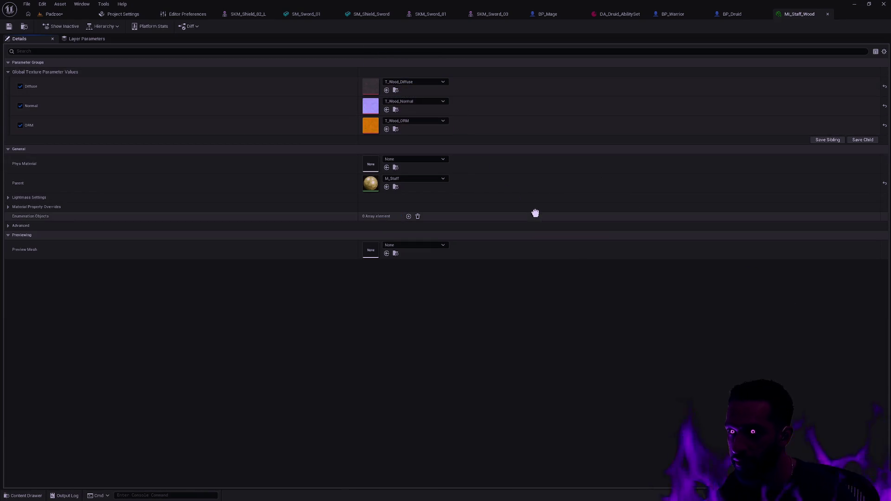
click(376, 378)
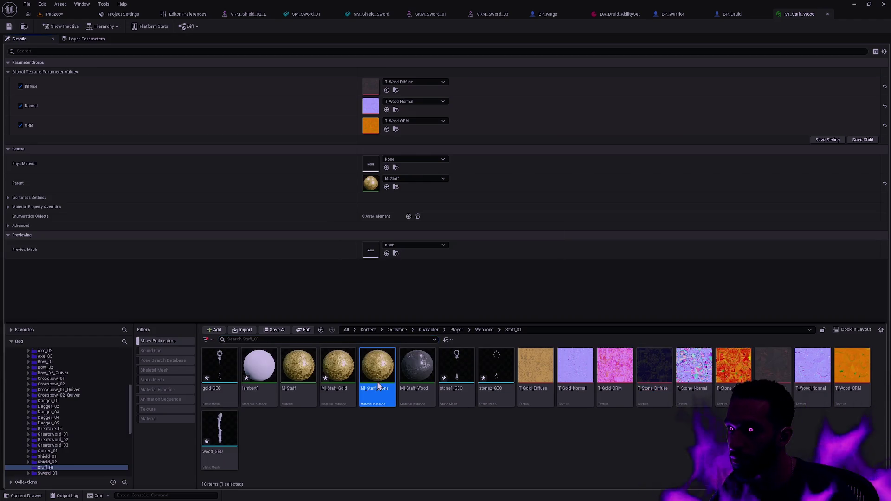
- Enable the Diffuse, Normal and ORM texture overrides on MI_Staff_Stone
double_click(377, 384)
click(20, 86)
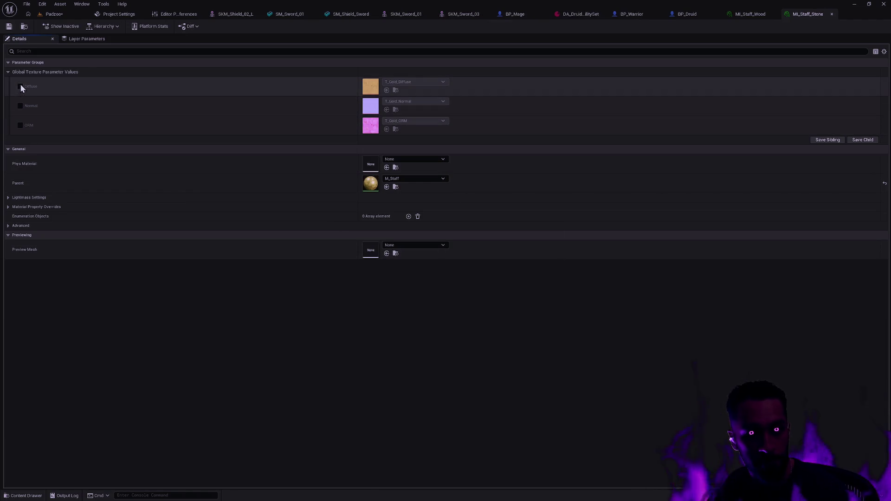
click(20, 105)
click(20, 125)
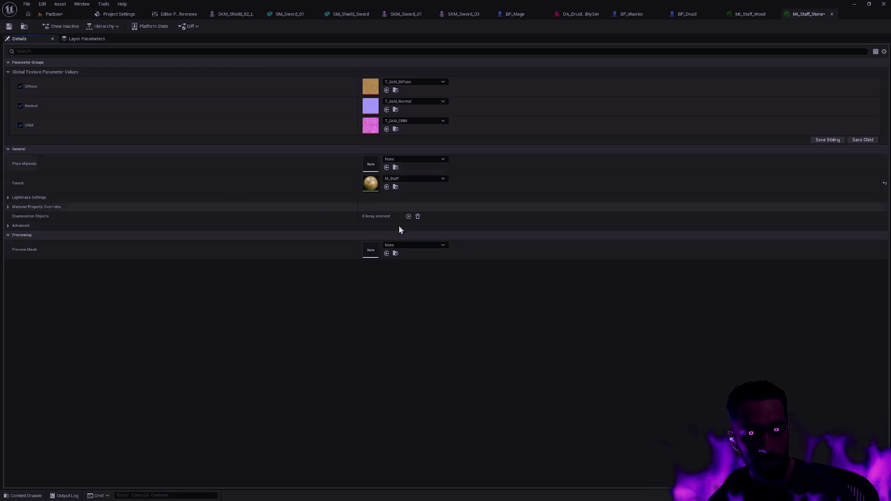
- Assign T_Stone_Diffuse, Normal and ORM to MI_Staff_Stone, save it and return to the level
key(ctrl+space)
drag(654, 365, 370, 86)
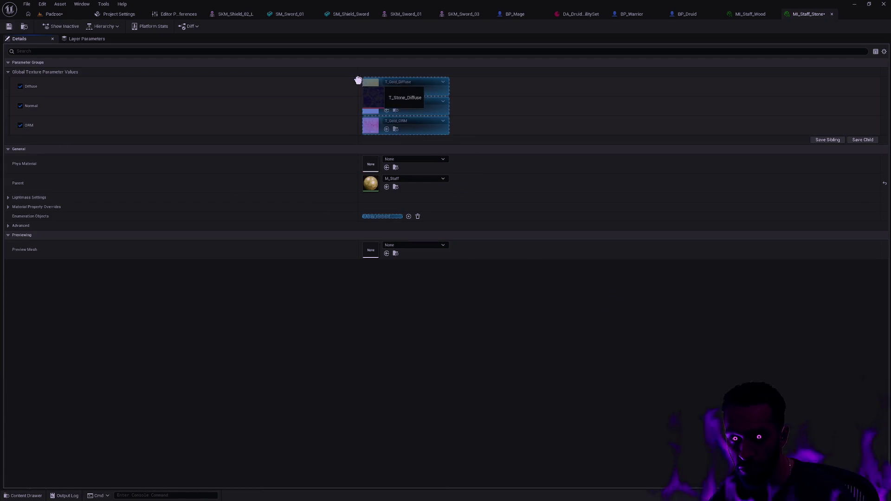
drag(694, 366, 370, 105)
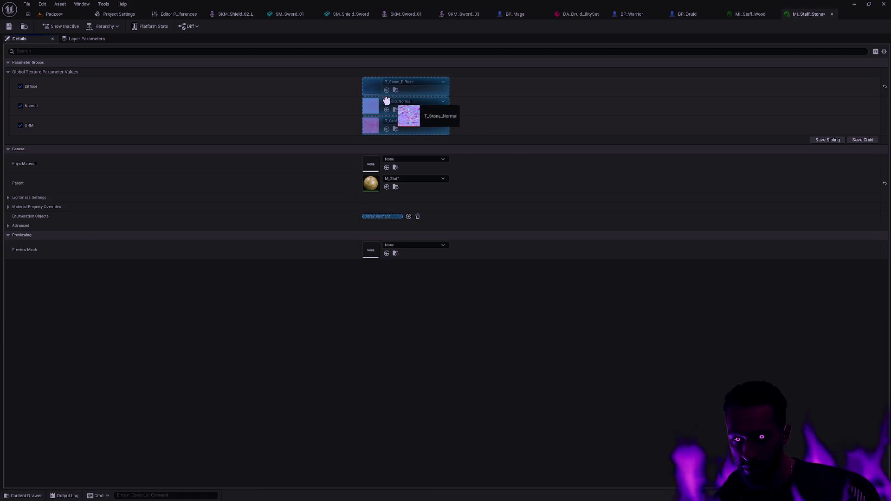
drag(733, 366, 376, 127)
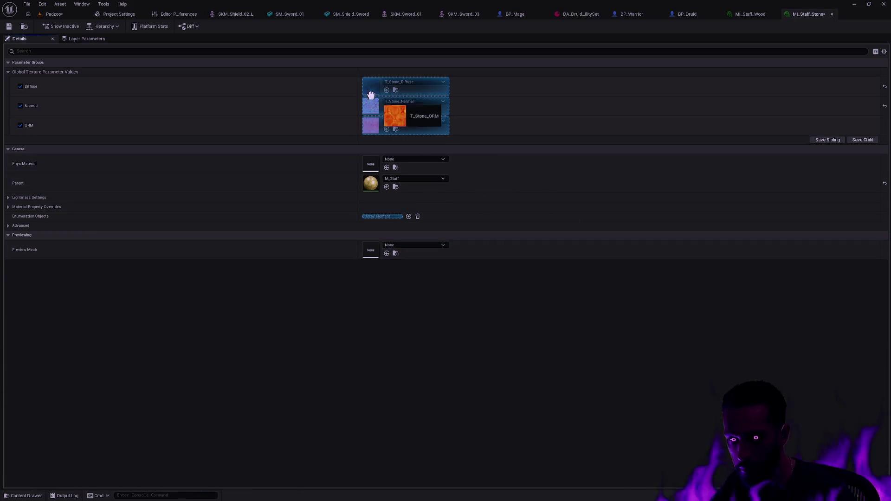
key(ctrl+s)
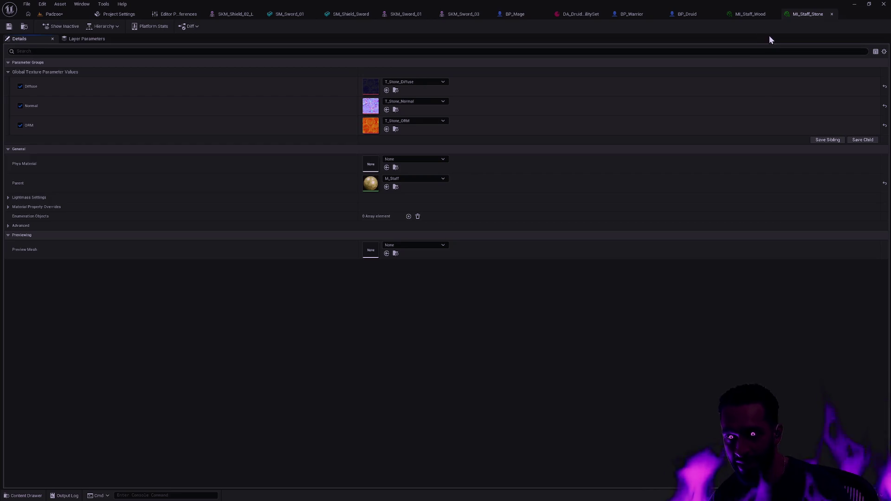
click(739, 15)
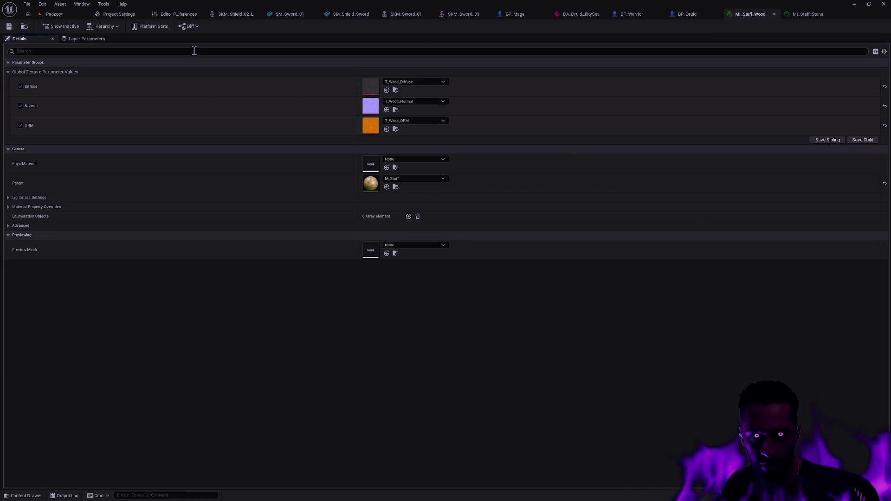
click(54, 14)
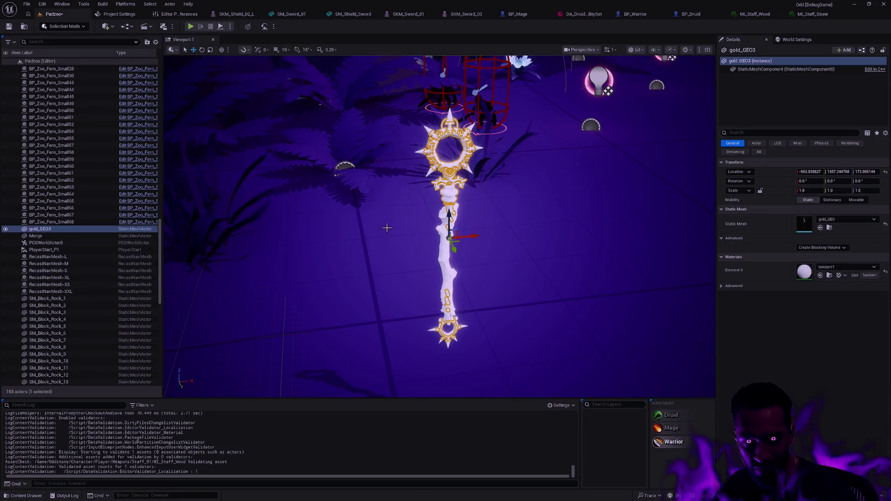
key(ctrl+space)
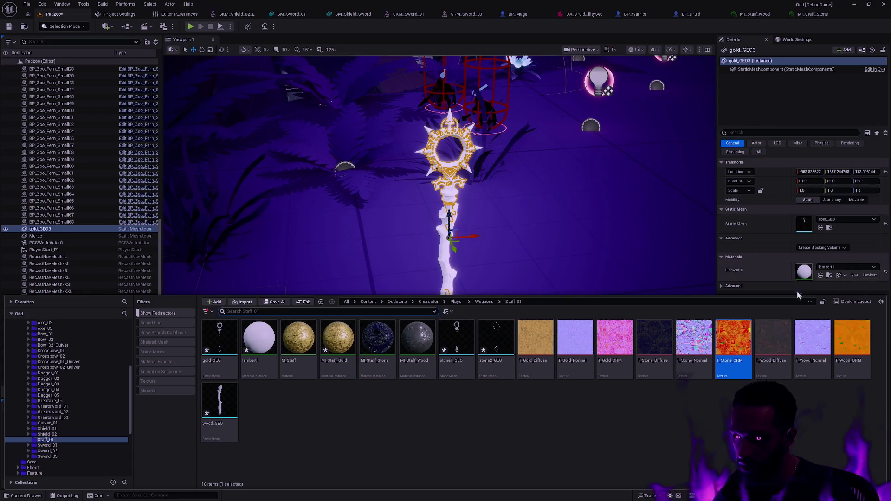
drag(337, 338, 802, 272)
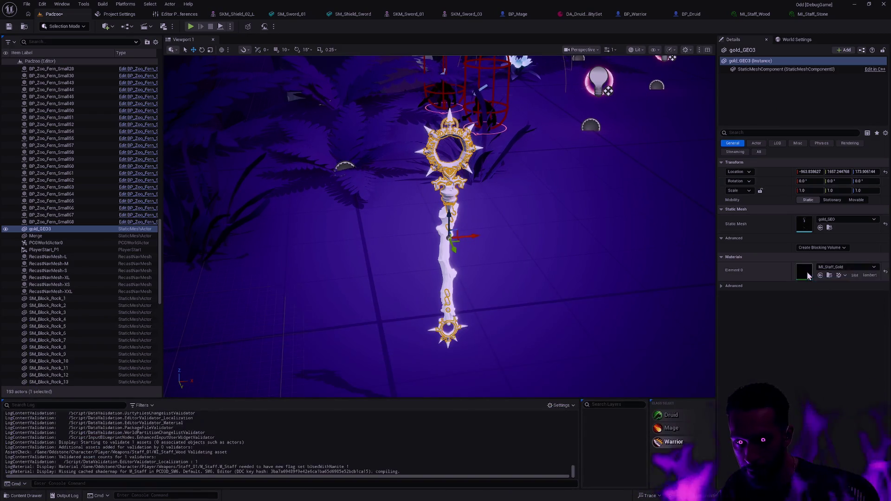
scroll(109, 300, down, 10)
scroll(105, 298, down, 5)
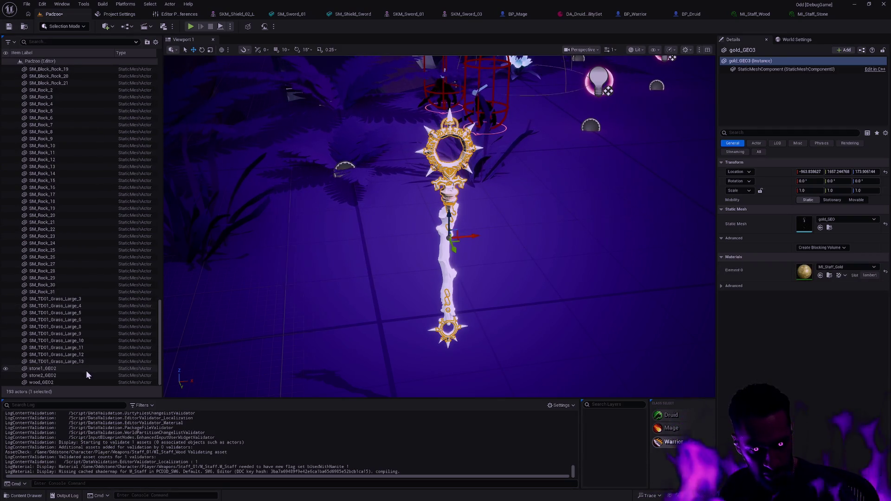
key(ctrl+space)
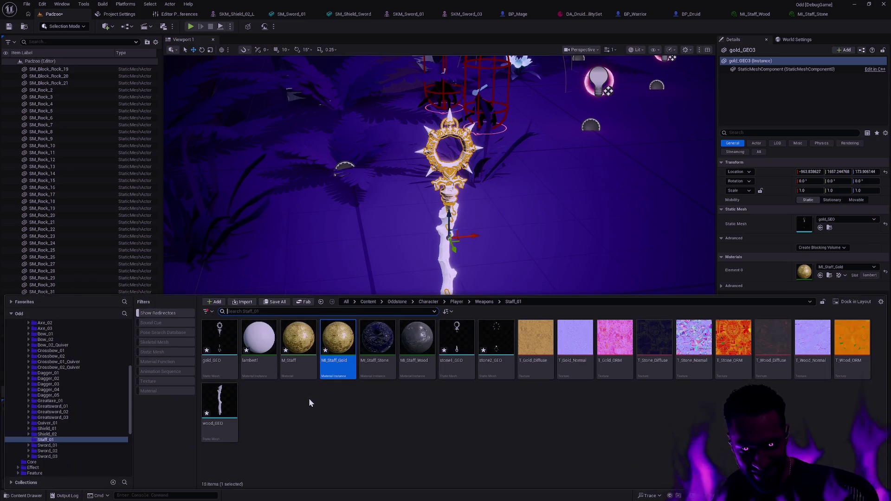
- Import the four wood JPG textures from the MourningStar Texture/jpg/2k folder
right_click(361, 411)
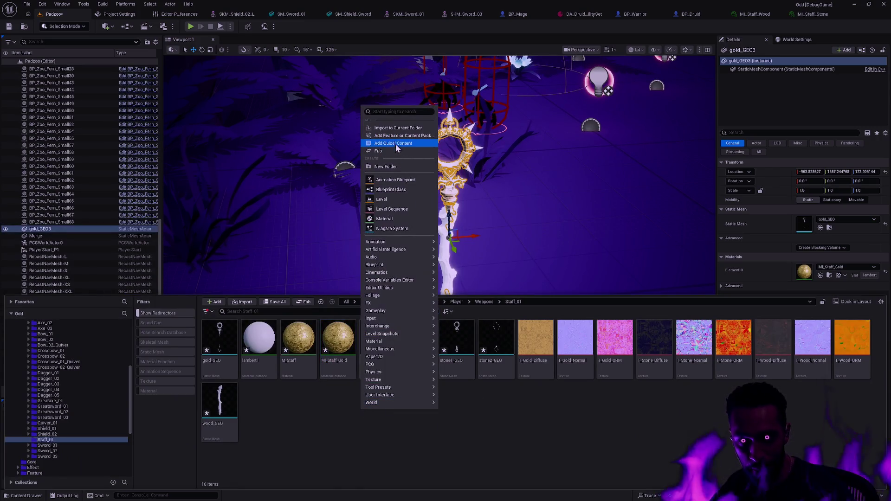
click(397, 128)
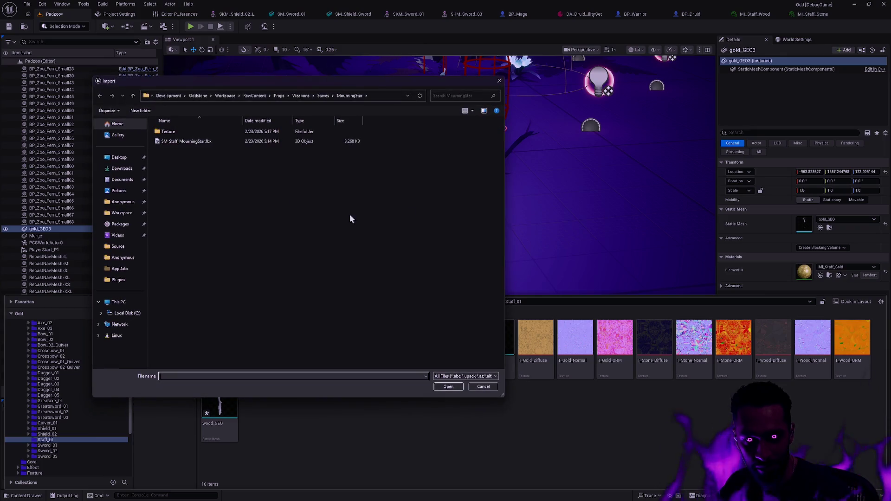
double_click(189, 133)
double_click(188, 131)
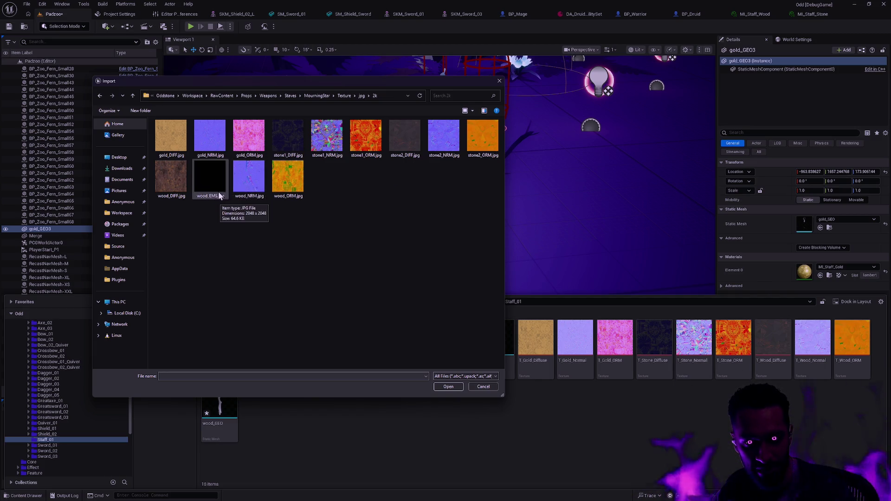
click(287, 178)
shift+click(171, 178)
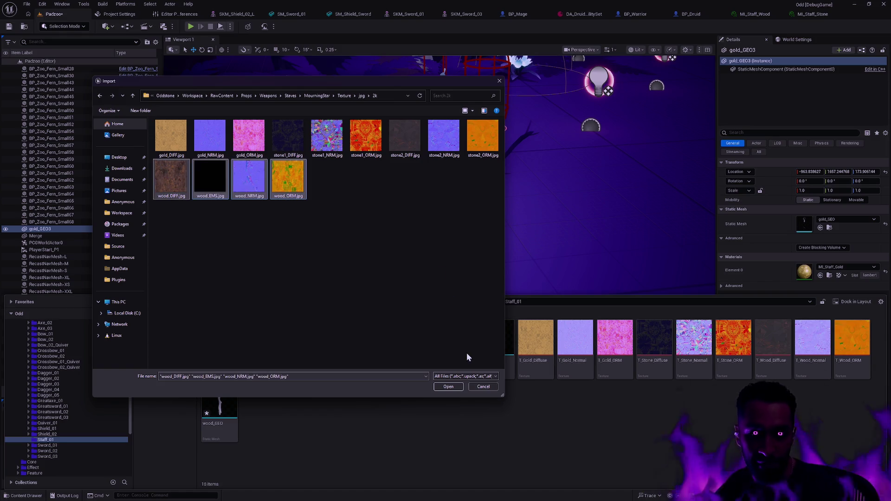
click(449, 387)
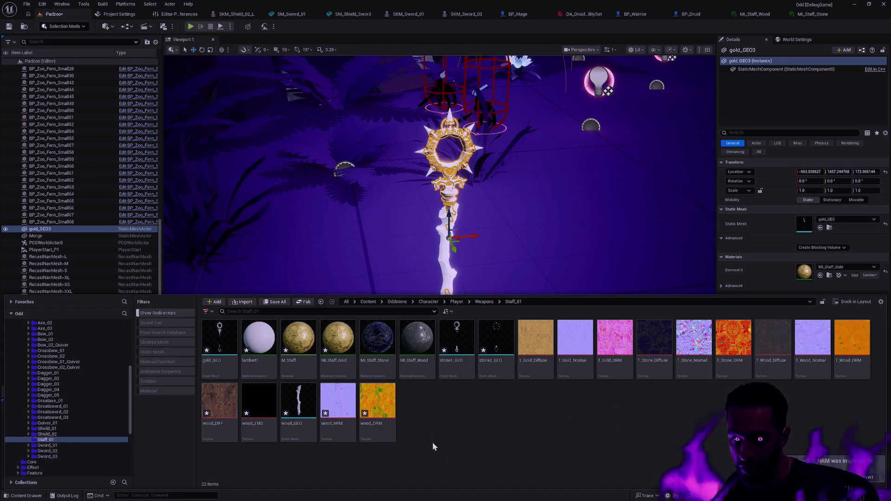
- Rename the stone instances to MI_Staff_Stone_02 and MI_Staff_Stone_01
key(End)
text(_0)
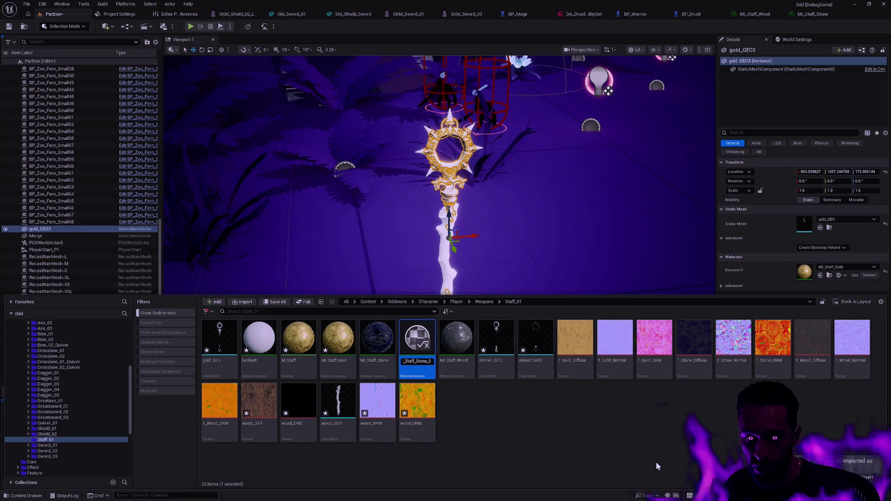
key(Return)
click(391, 358)
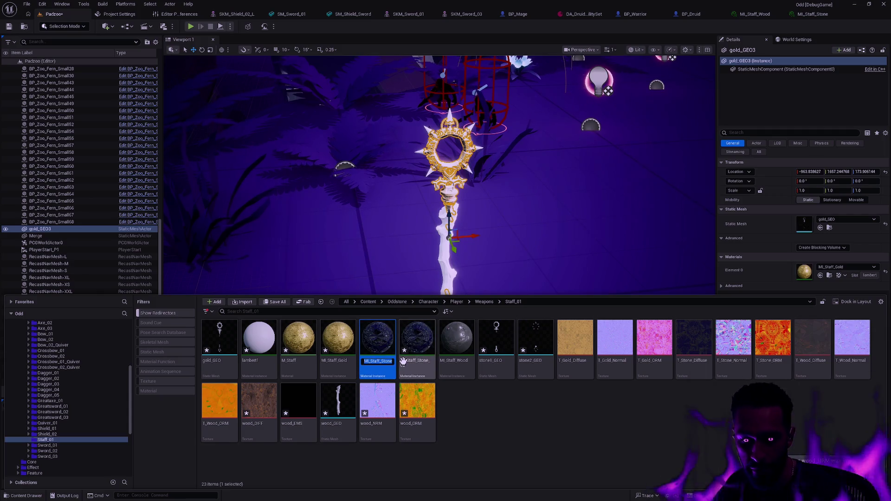
key(Escape)
key(F2)
text(Staff_Stone_01)
key(Return)
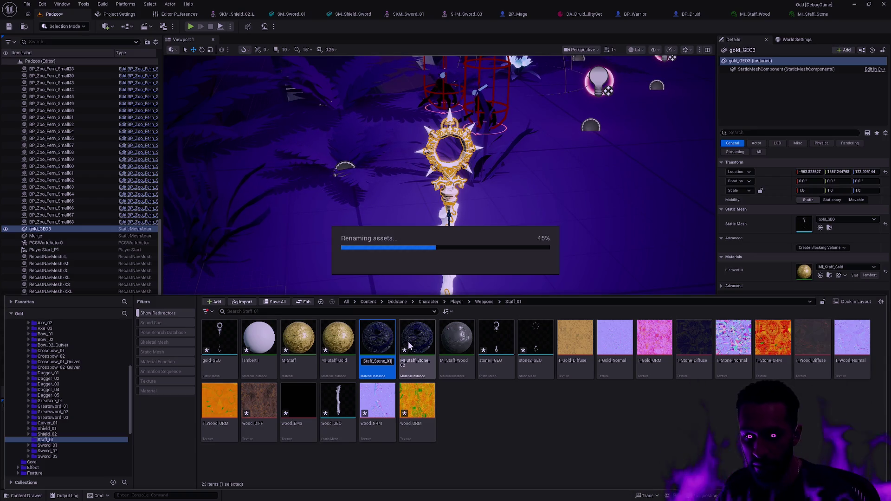
- Select the three T_Stone textures and start batch renaming them
click(515, 417)
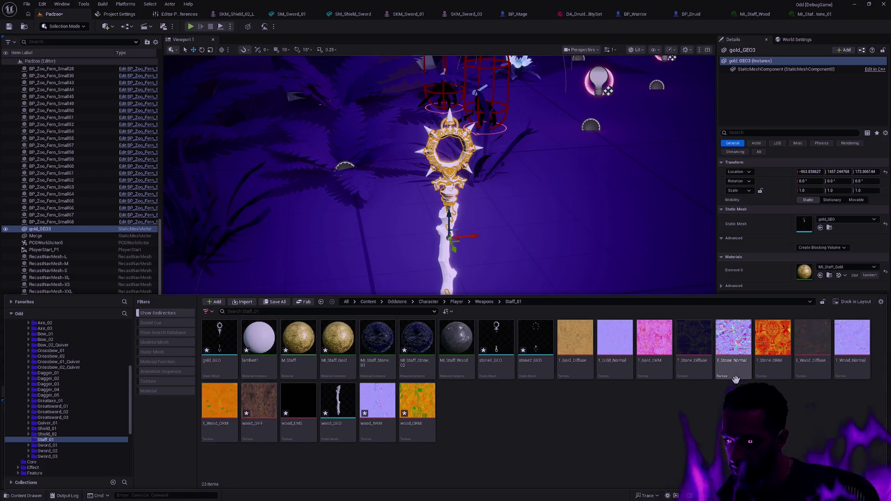
click(704, 372)
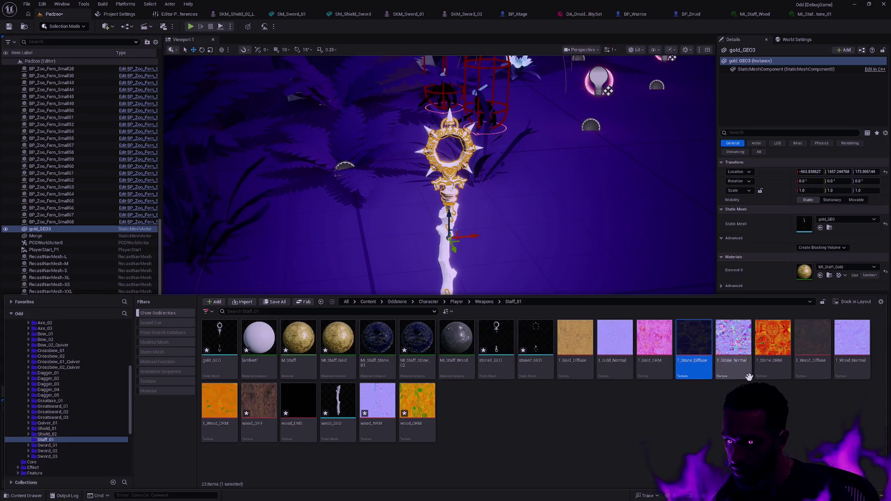
shift+click(772, 355)
key(F2)
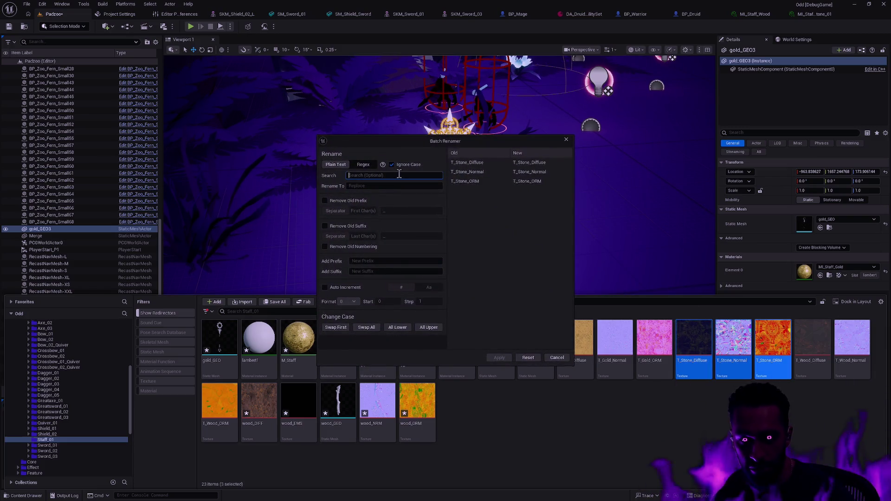
text(Stone)
- Rename the stone texture set to T_Stone_01 names
key(Tab)
text(Stone_01)
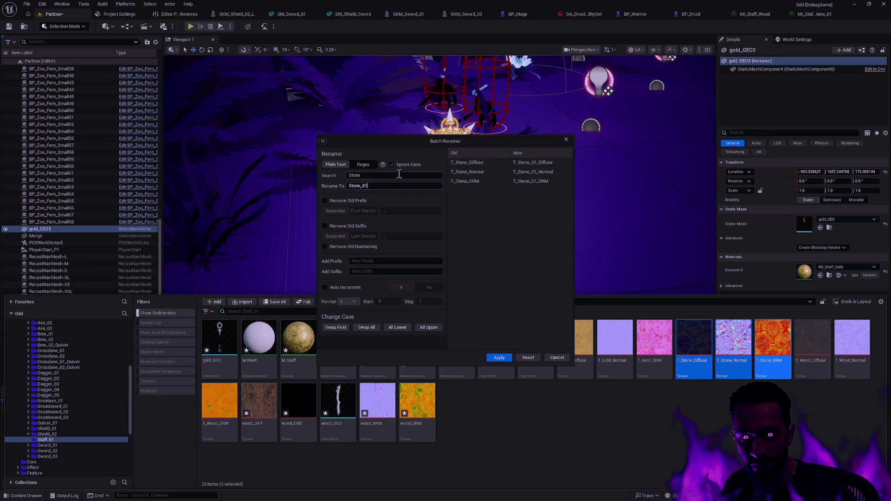
click(498, 357)
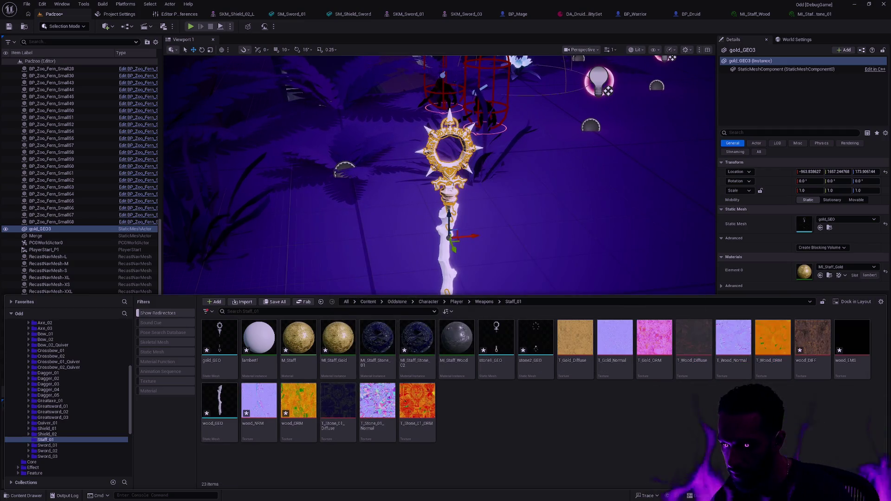
- Rename the old wood texture set to T_Stone_02 names
drag(678, 384, 776, 390)
key(F2)
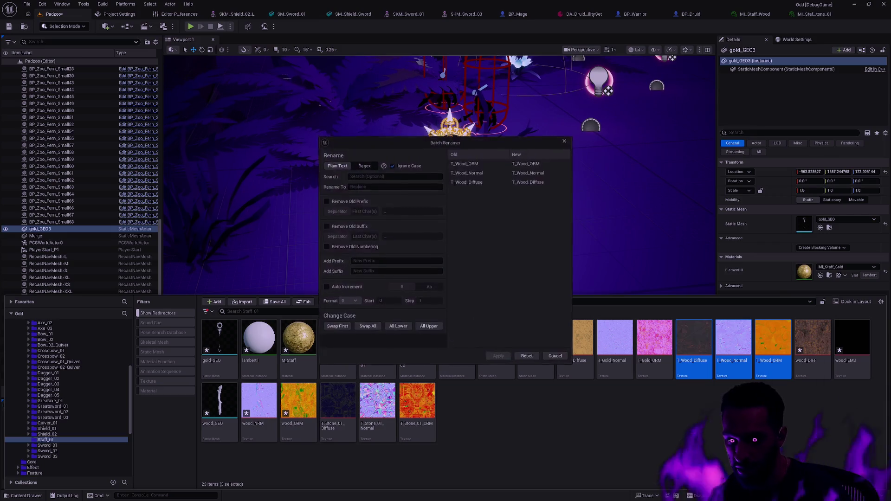
text(Wood)
key(Tab)
text(Stone_02)
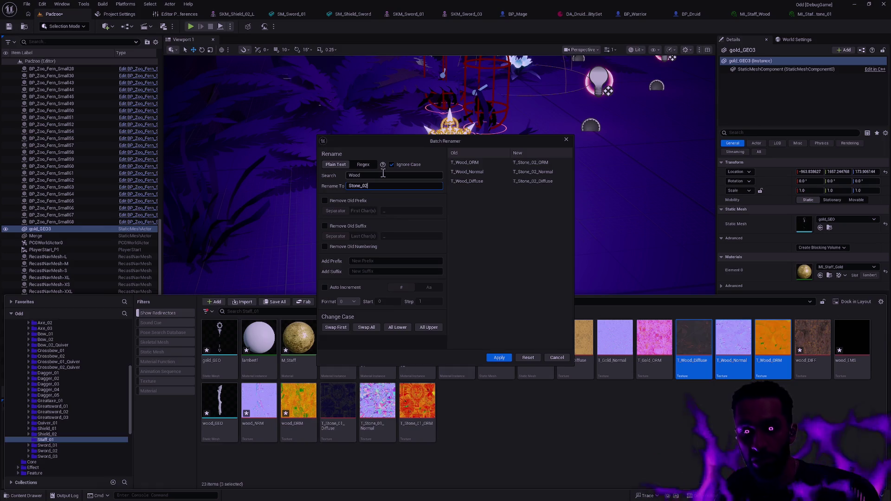
click(499, 357)
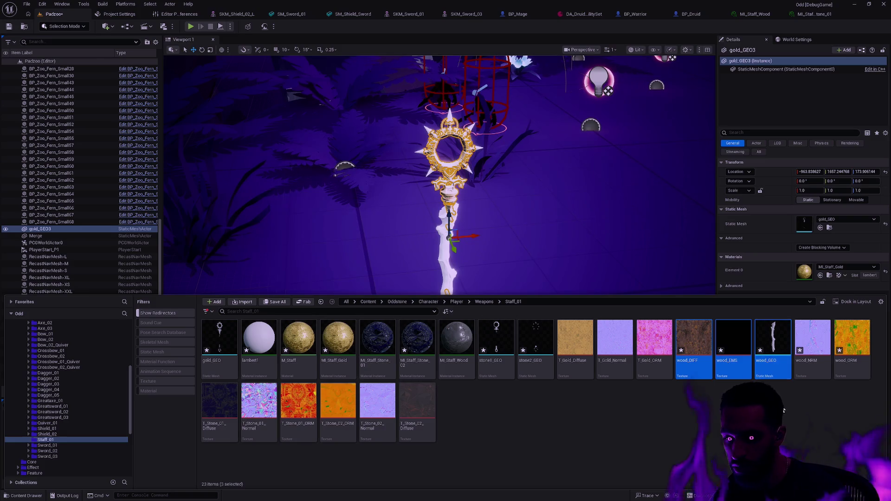
- Rename the four imported wood textures to T_Wood names with a T_ prefix
ctrl+click(774, 371)
ctrl+click(822, 362)
ctrl+click(851, 348)
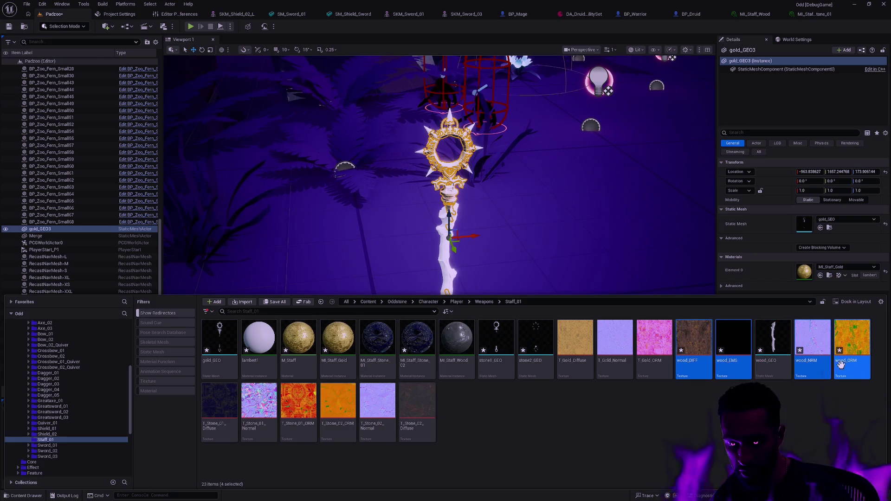
key(F2)
click(378, 259)
text(T_)
click(377, 175)
text(wood)
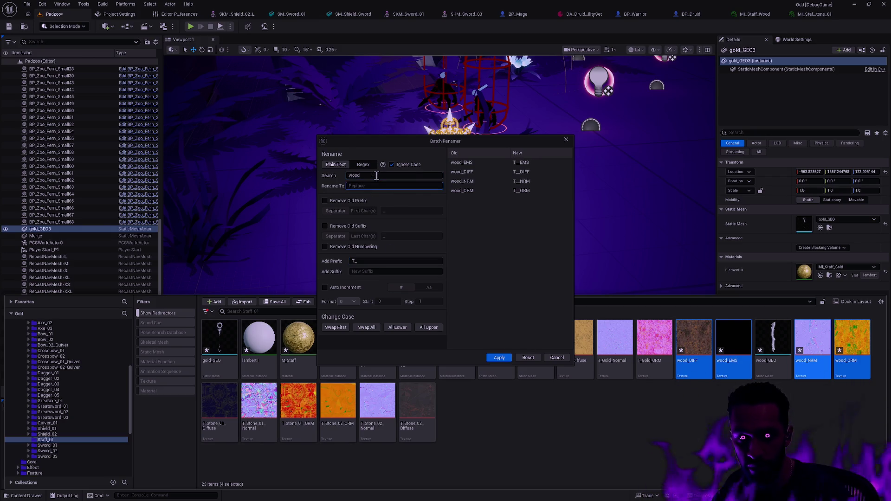
text(ood)
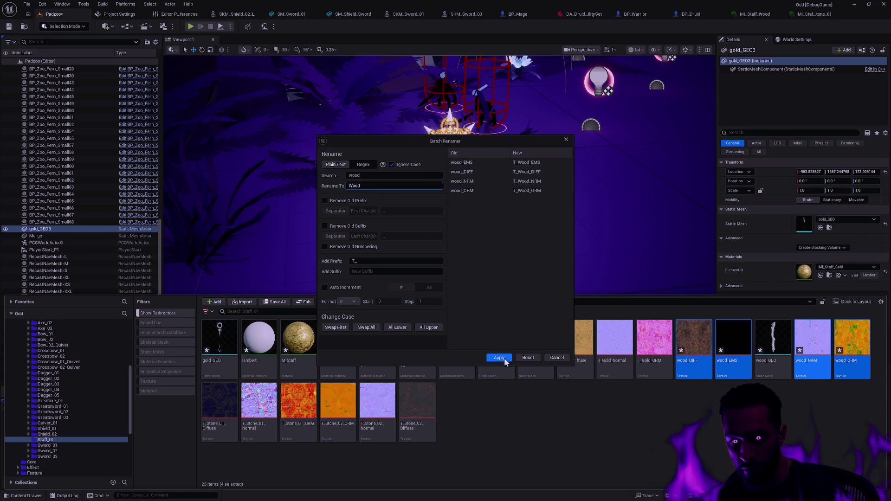
click(499, 357)
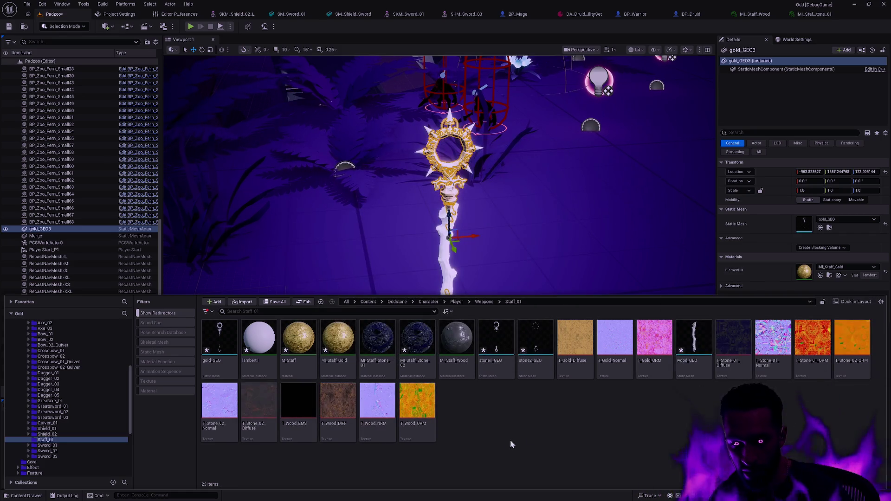
- Rename T_Wood_DIFF and T_Wood_NRM to T_Wood_Diffuse and T_Wood_Normal
click(348, 426)
key(F2)
text(fuse)
key(Return)
click(353, 431)
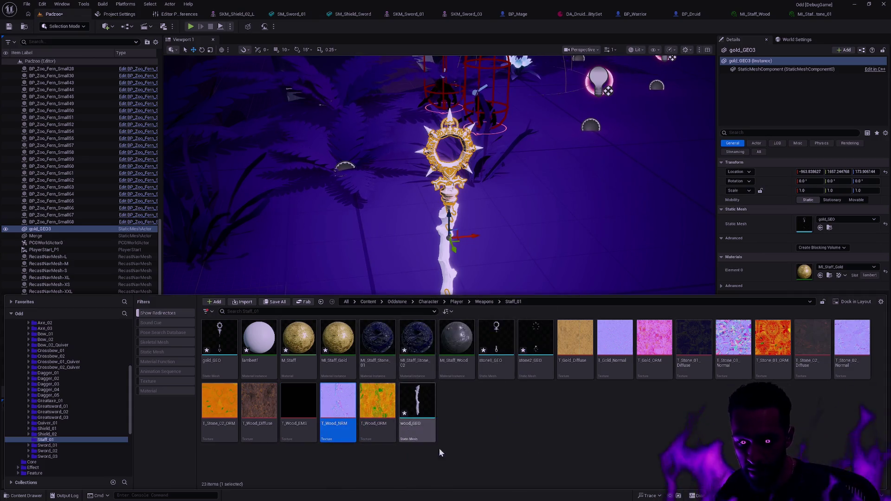
click(336, 424)
text(rmal)
key(Return)
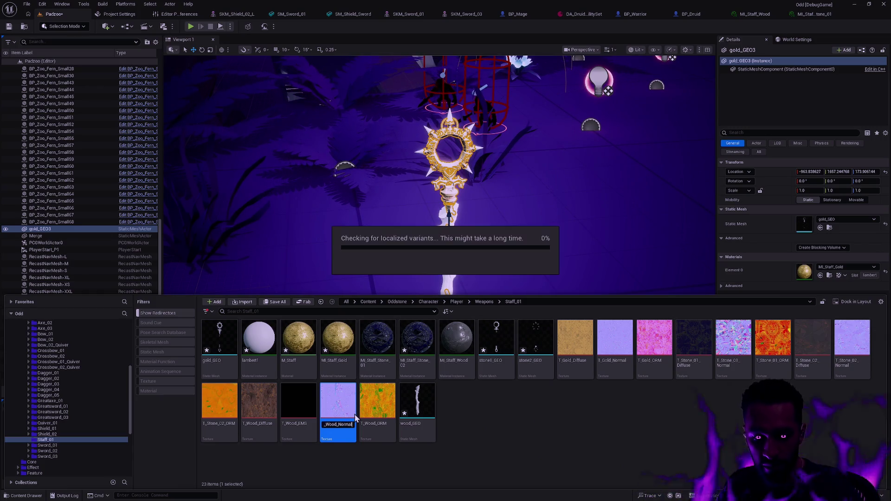
click(338, 461)
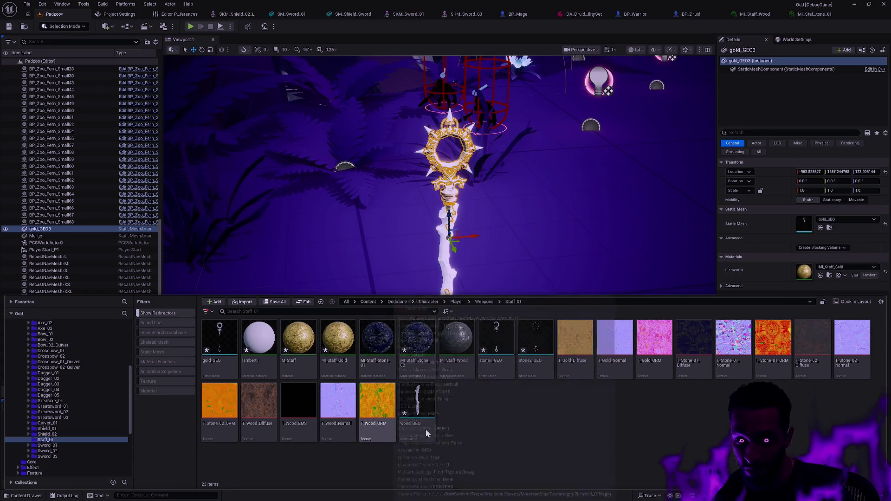
click(298, 436)
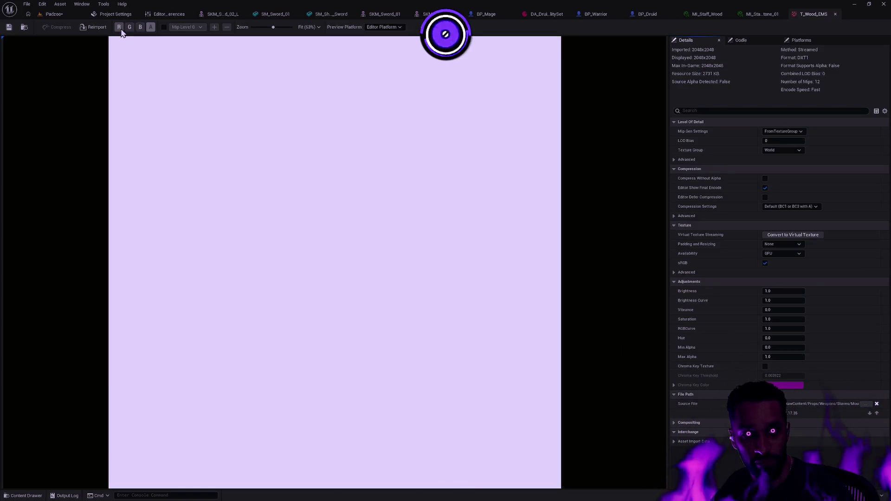
- Toggle the green and blue channels of T_Wood_EMS, then close the texture
click(129, 27)
click(139, 28)
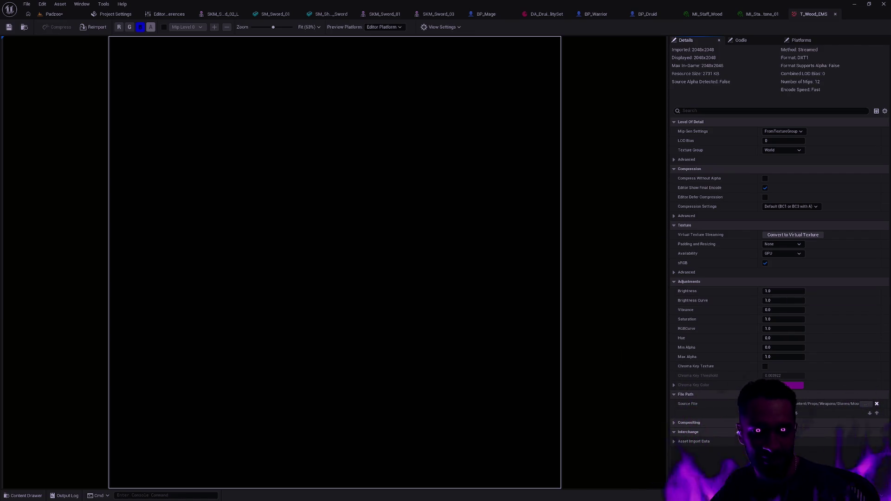
click(834, 15)
key(ctrl+space)
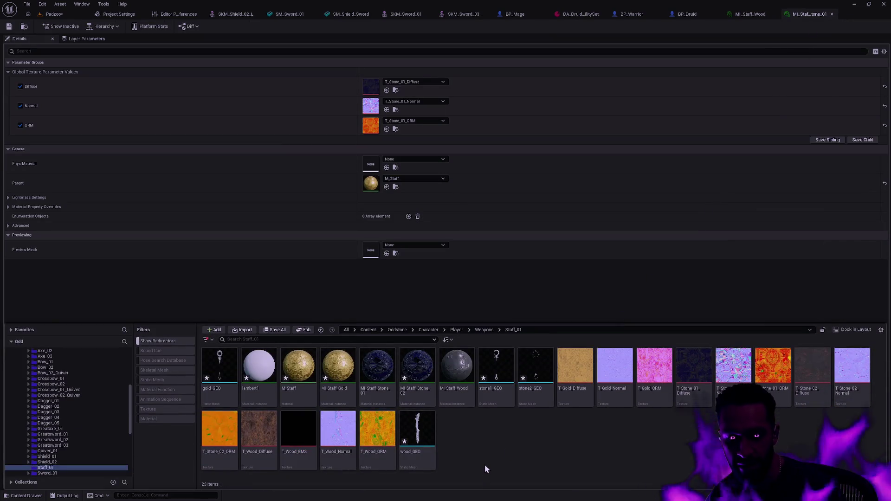
- Delete the all-black T_Wood_EMS texture and confirm, leaving 22 assets in Staff_01
click(297, 432)
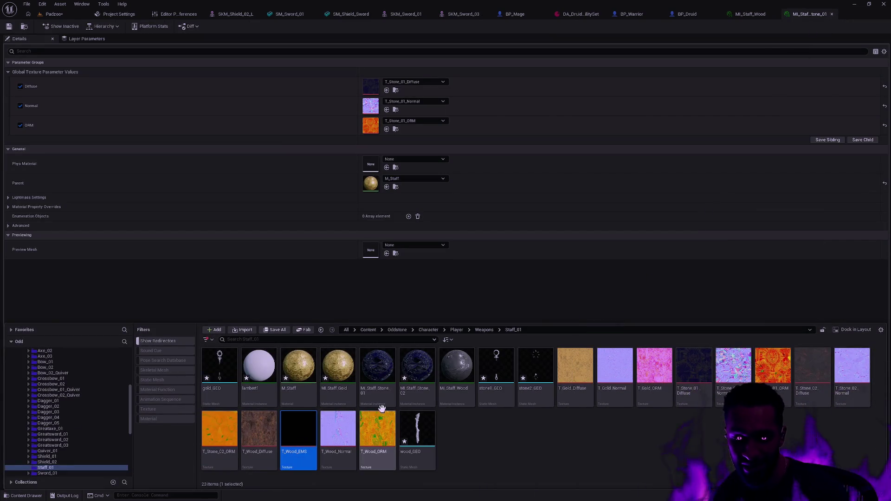
key(Delete)
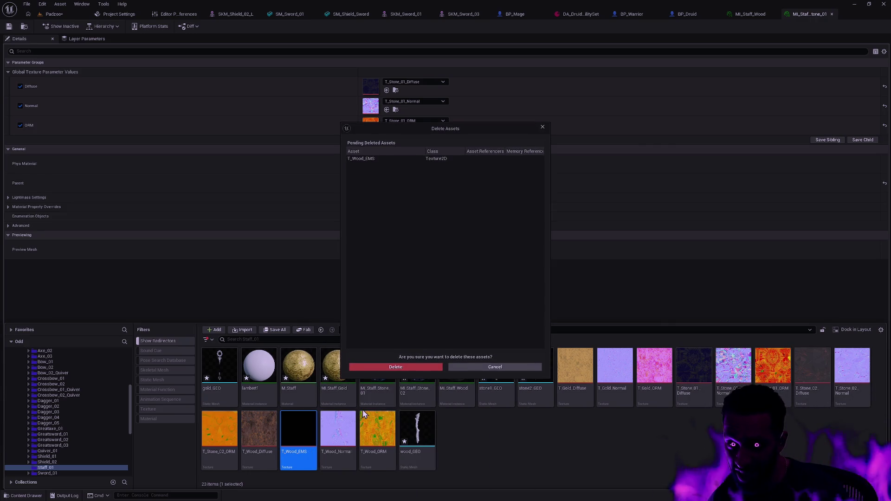
click(418, 366)
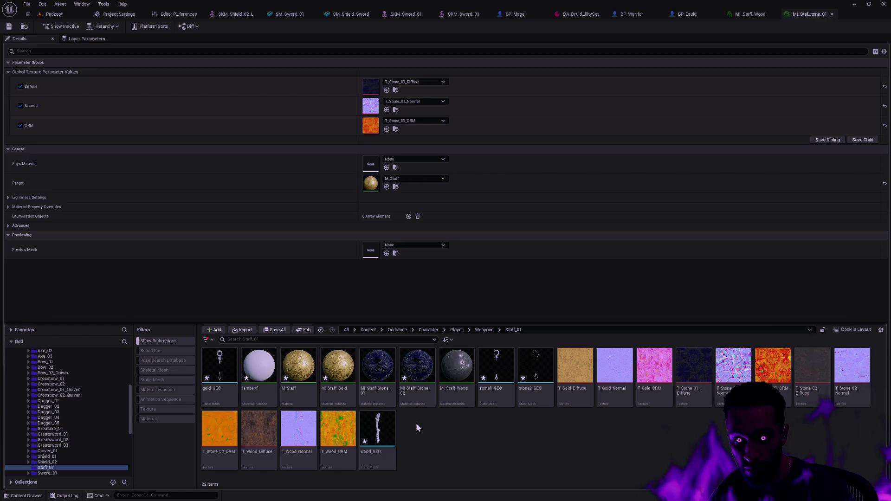
double_click(416, 368)
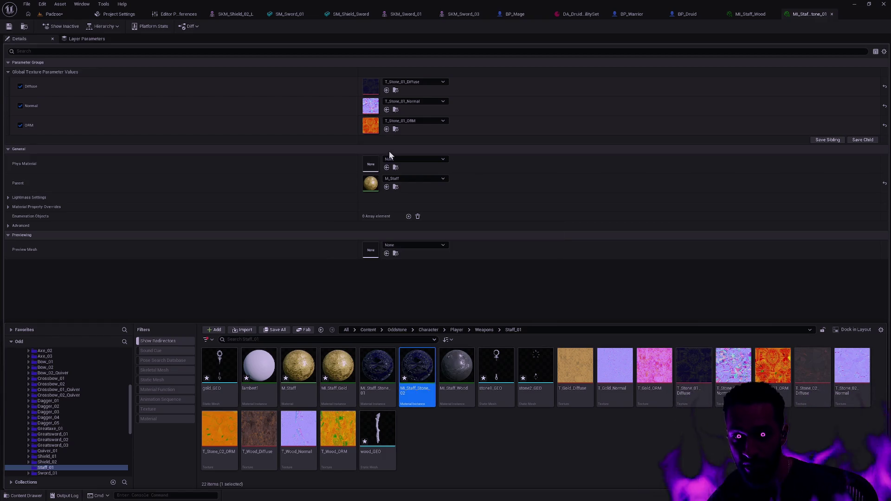
- Swap the Diffuse and Normal textures to T_Stone_02_Diffuse and T_Stone_02_Normal
click(413, 82)
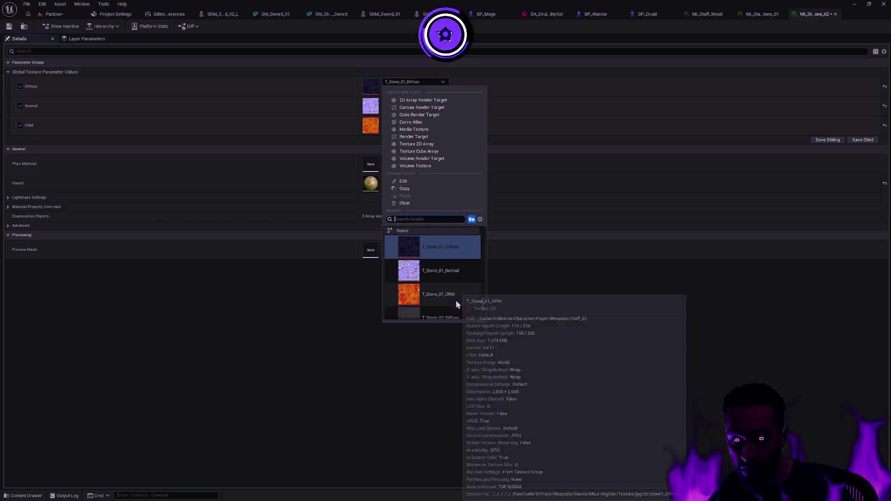
click(455, 299)
click(416, 101)
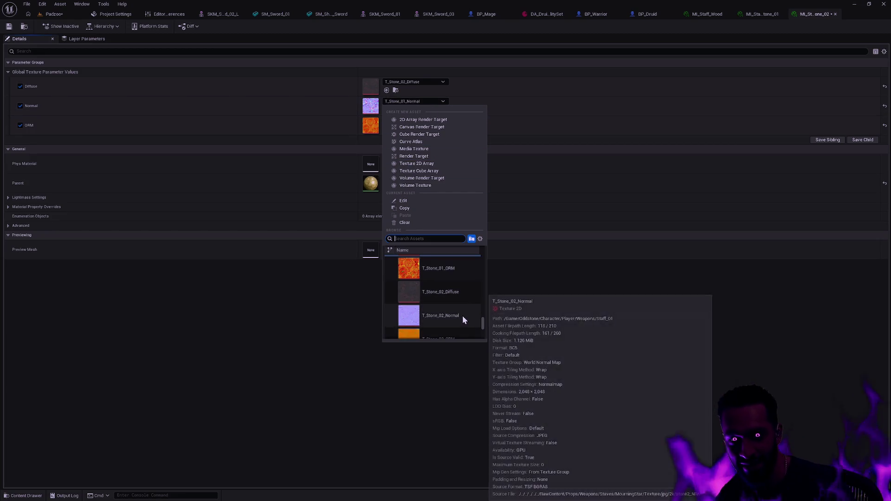
click(462, 317)
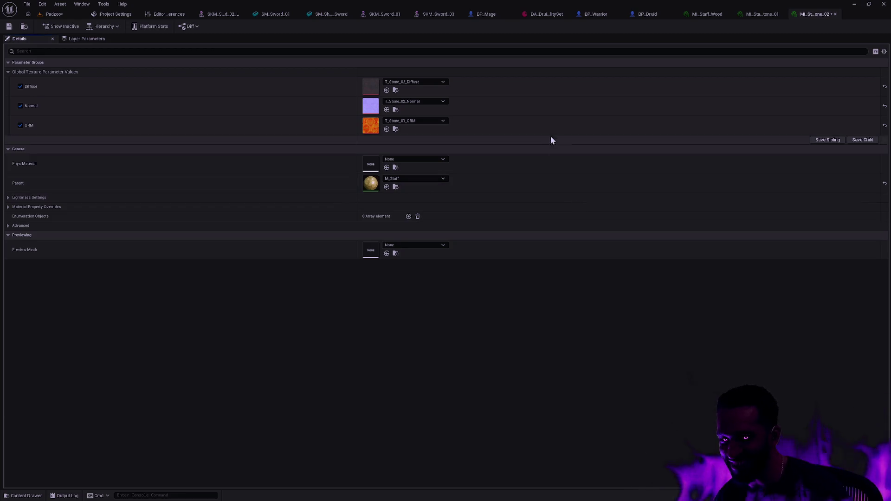
- Set the ORM texture to T_Stone_02_ORM and go back to the Padzoo level
click(427, 120)
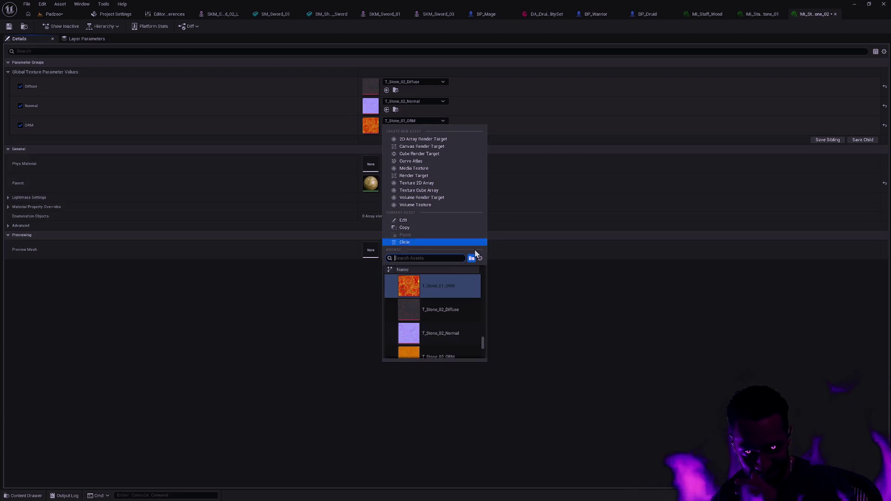
scroll(456, 299, down, 2)
scroll(466, 311, down, 2)
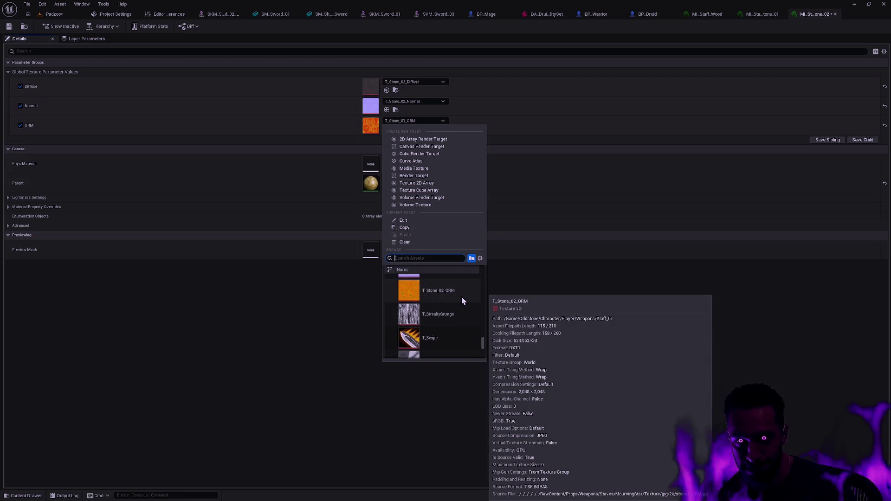
click(462, 297)
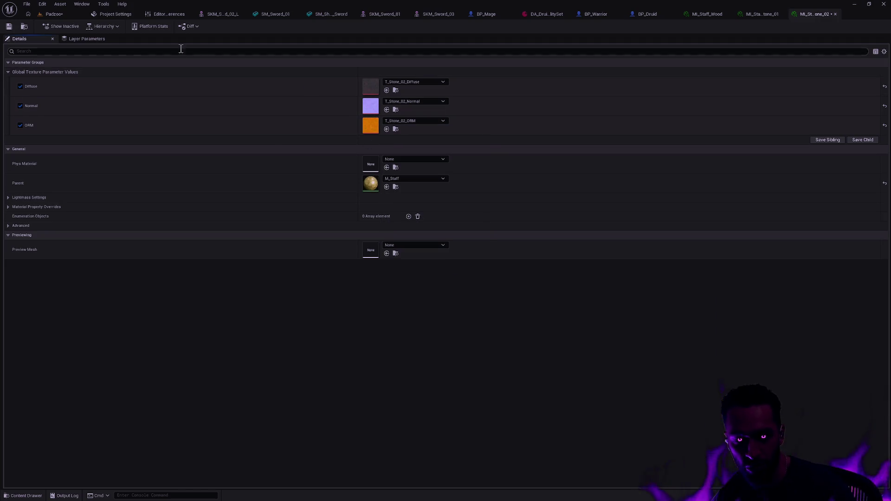
click(13, 26)
click(54, 14)
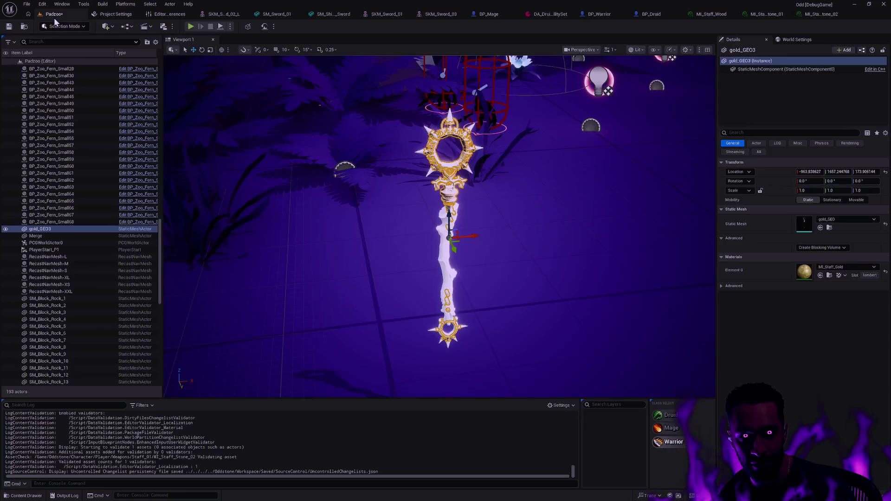
- Force-delete the lambert1 material from Staff_01, leaving 21 assets
key(ctrl+space)
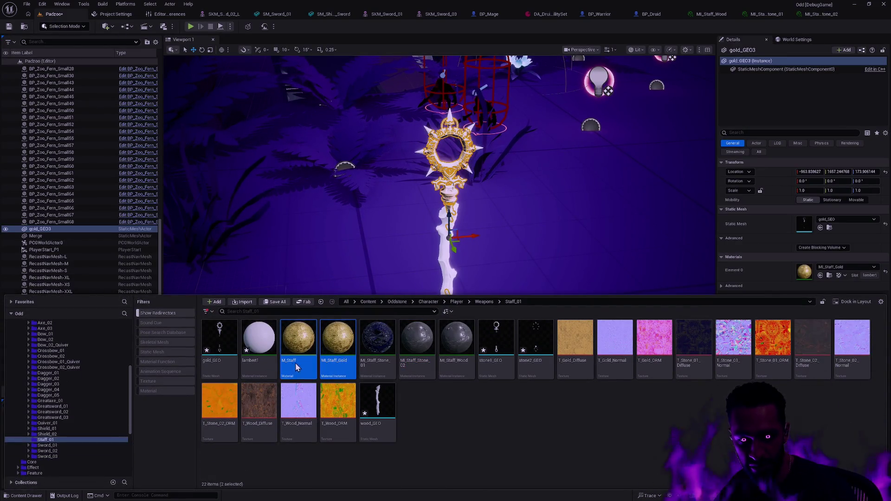
click(268, 362)
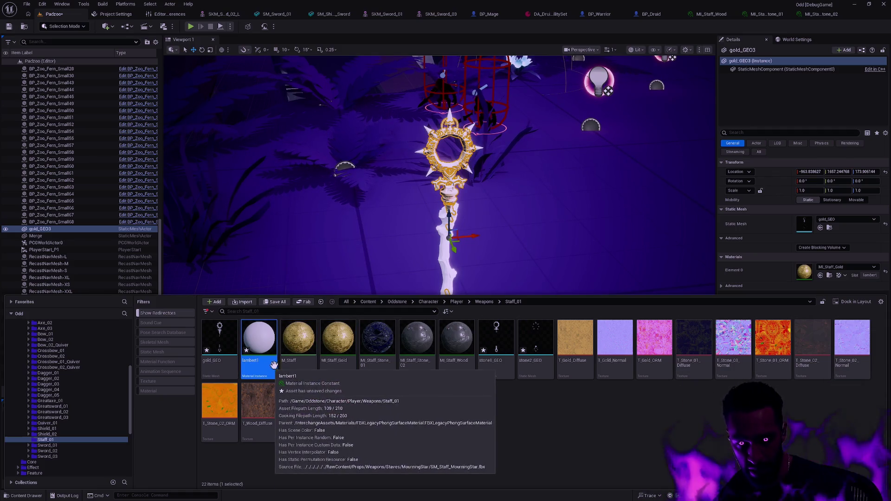
key(Delete)
click(390, 366)
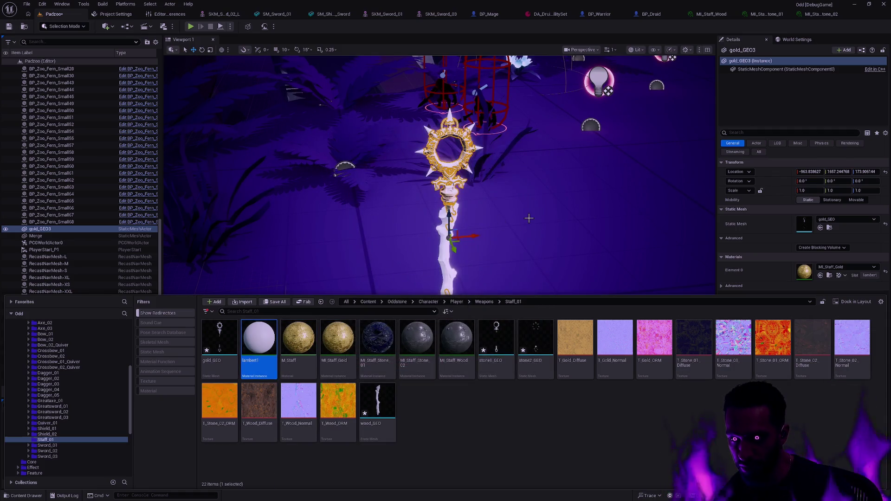
- Return to the level briefly, then open the gold_GEO mesh for editing
click(560, 242)
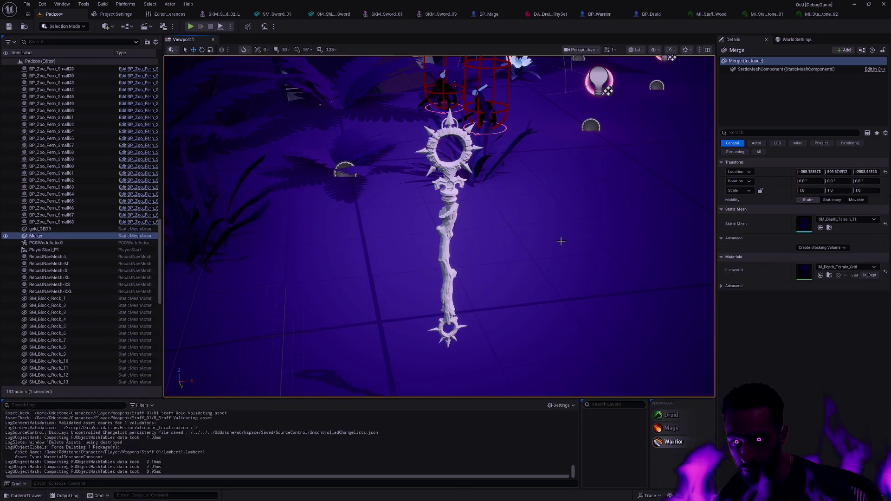
drag(561, 241, 535, 230)
key(ctrl+space)
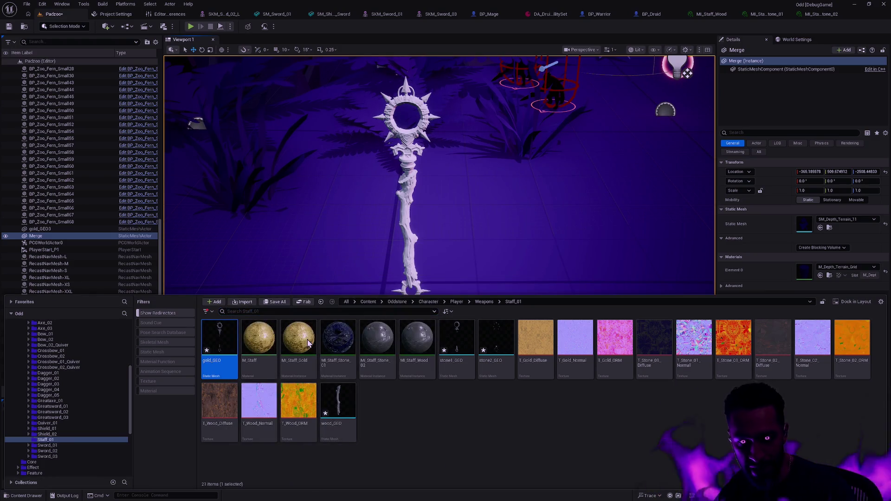
key(Return)
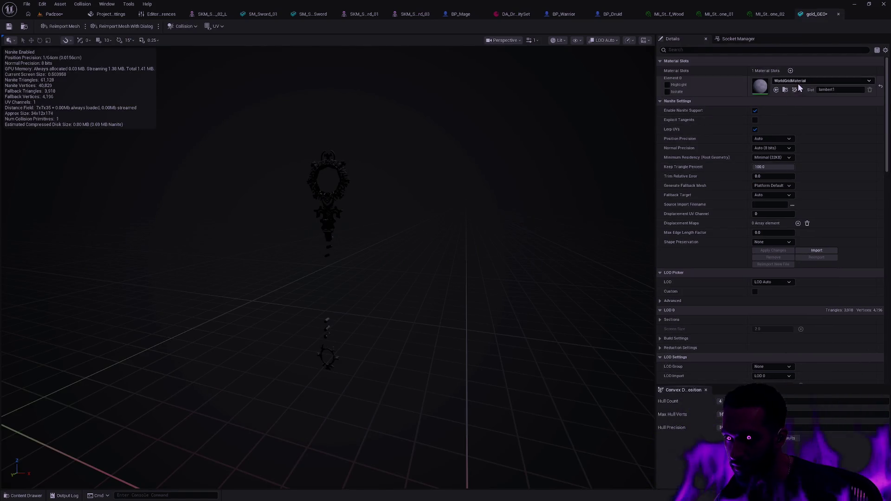
- Assign MI_Staff_Gold to the gold mesh, save it and rename it SM_Staff_Gold
key(ctrl+space)
drag(300, 398, 761, 85)
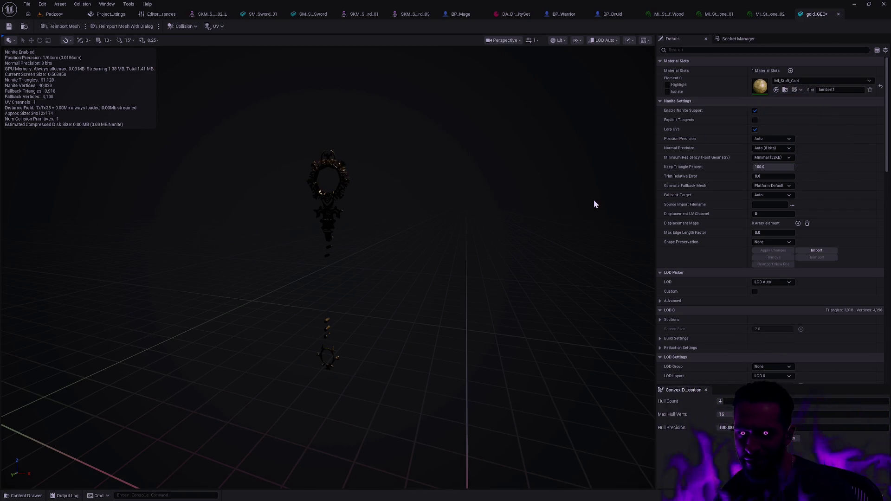
drag(406, 200, 406, 200)
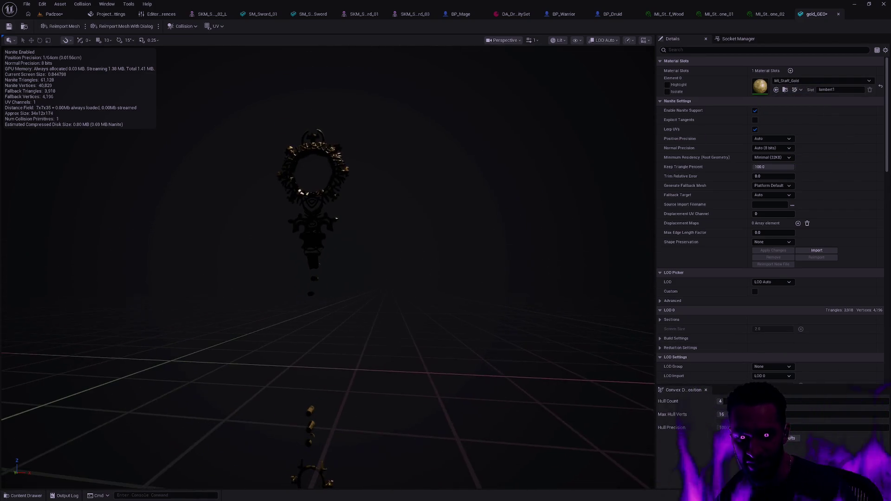
click(25, 26)
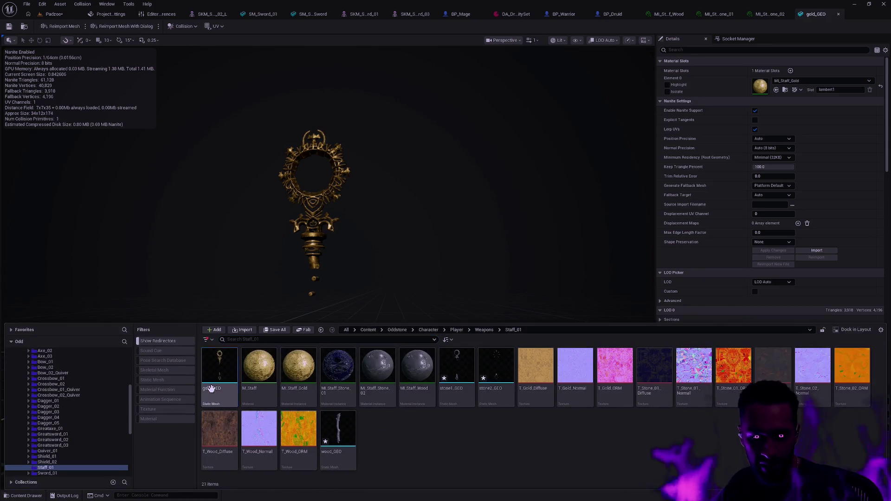
text(SM_)
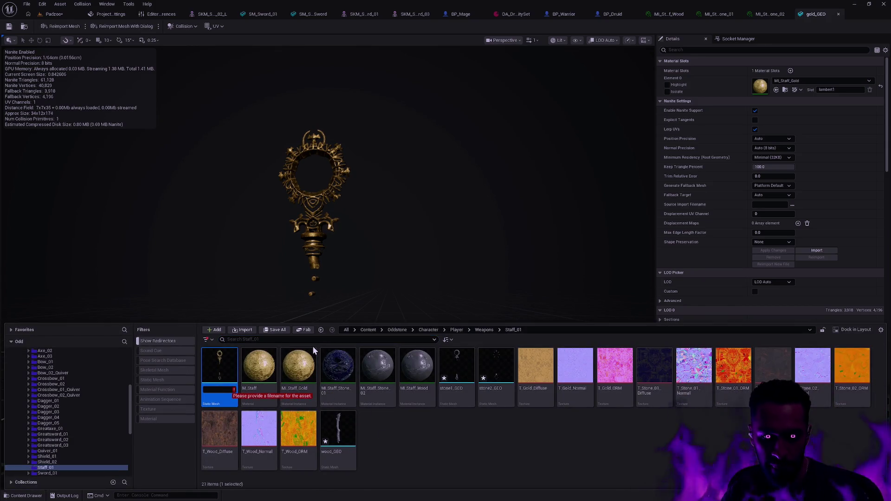
text(Staff_Go)
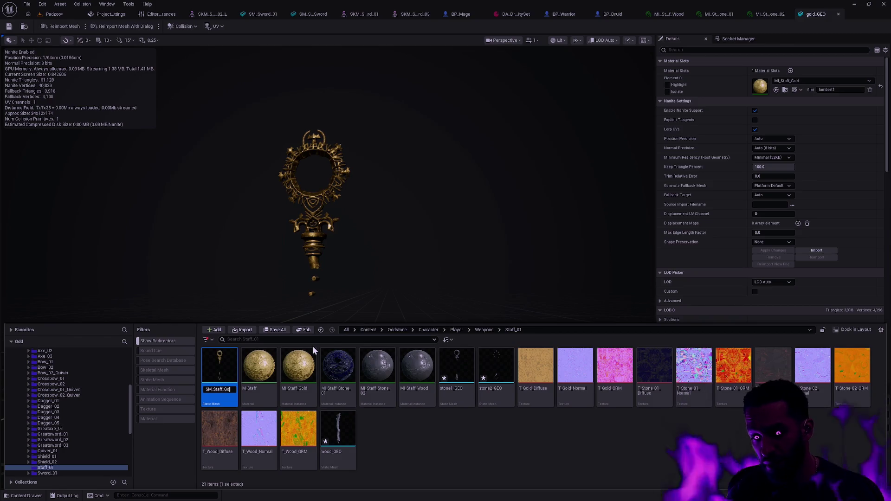
text(ld)
key(Return)
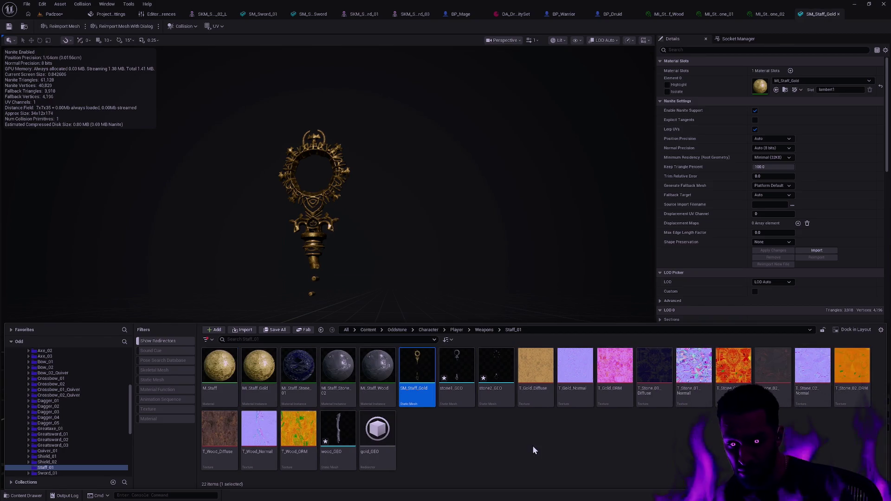
- Rename stone1_GEO and stone2_GEO to SM_Staff_Stone_01 and SM_Staff_Stone_02
click(459, 389)
key(F2)
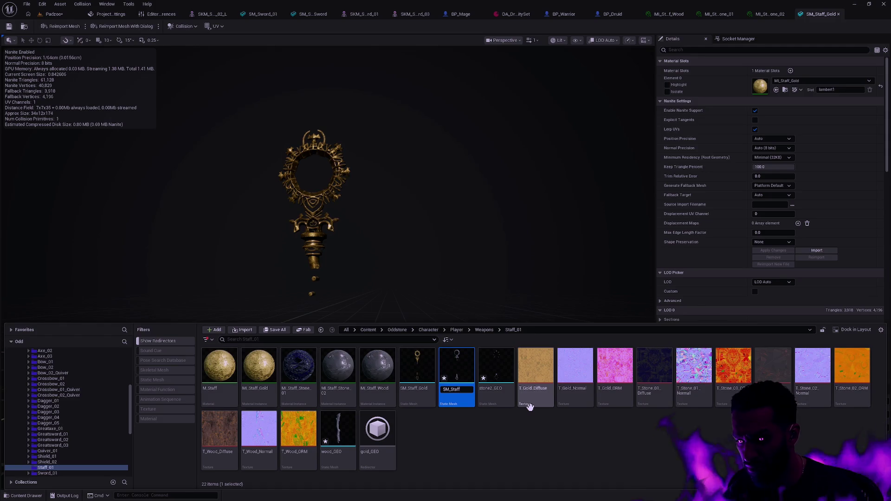
text(01)
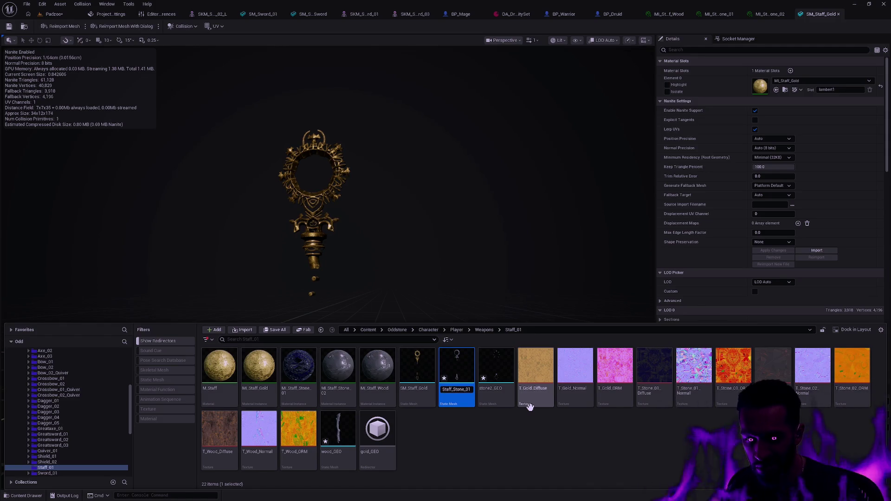
key(Return)
click(529, 402)
key(F2)
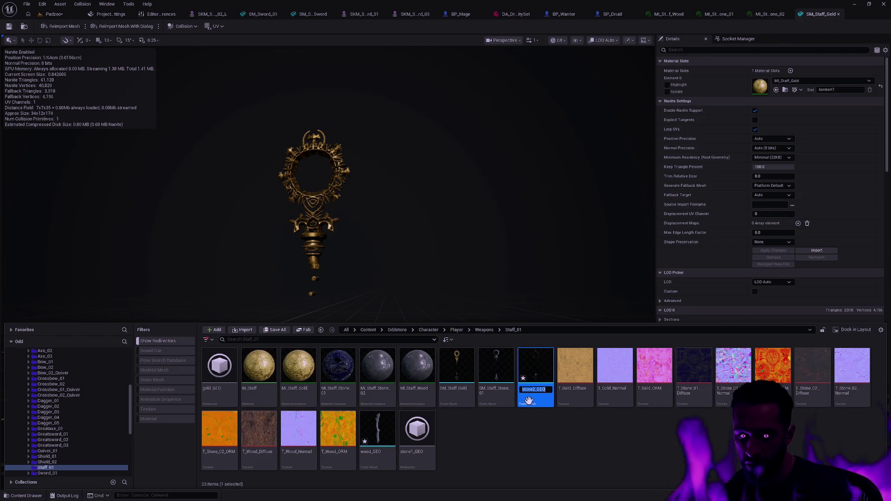
text(SM_Staff_Sto)
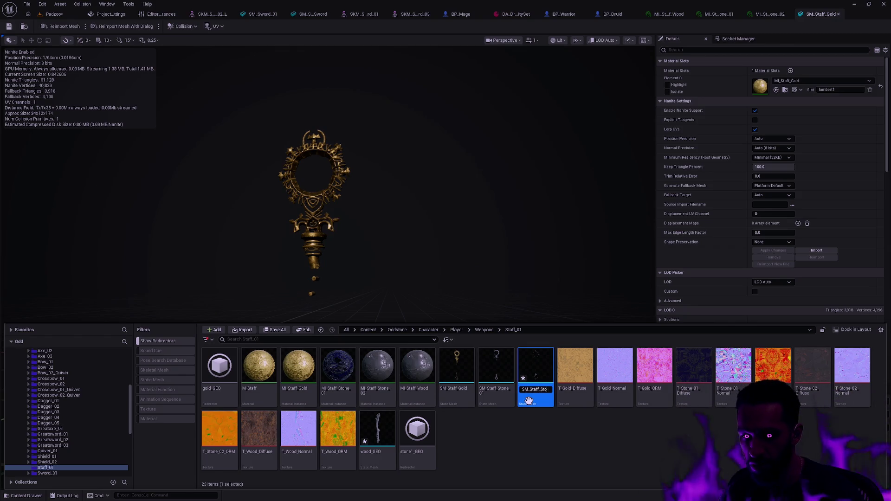
key(Return)
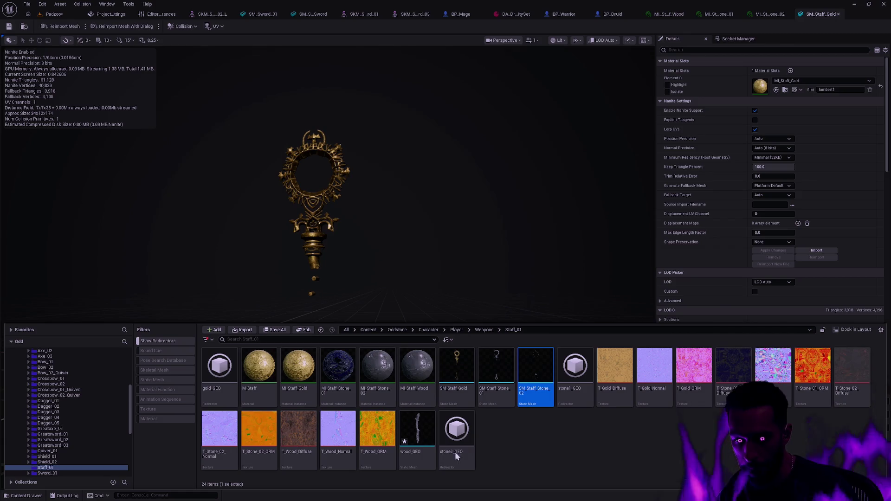
- Rename wood_GEO to SM_Staff_Wood, correcting a typo in the name
click(431, 429)
key(F2)
text(SM_)
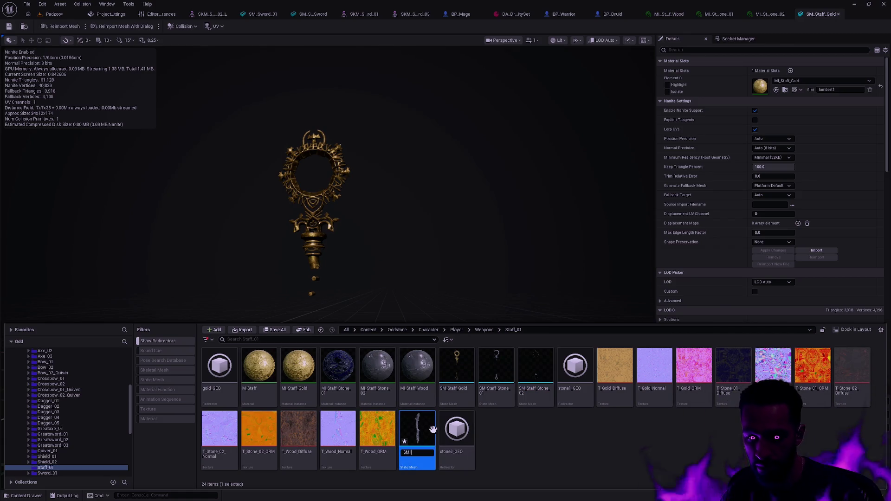
text(df)
key(Return)
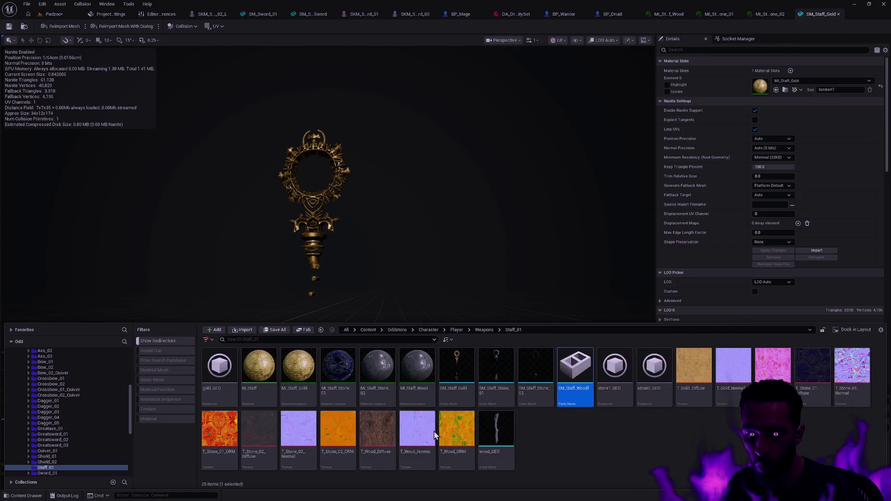
key(F2)
key(Return)
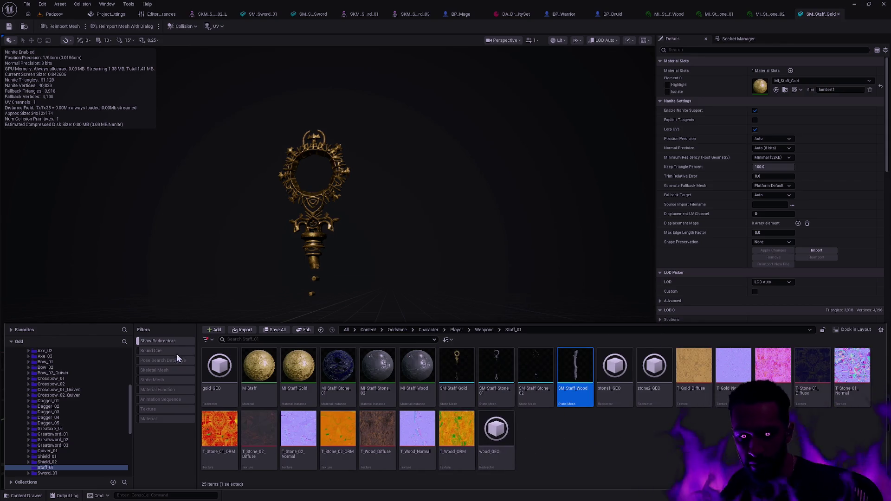
right_click(72, 460)
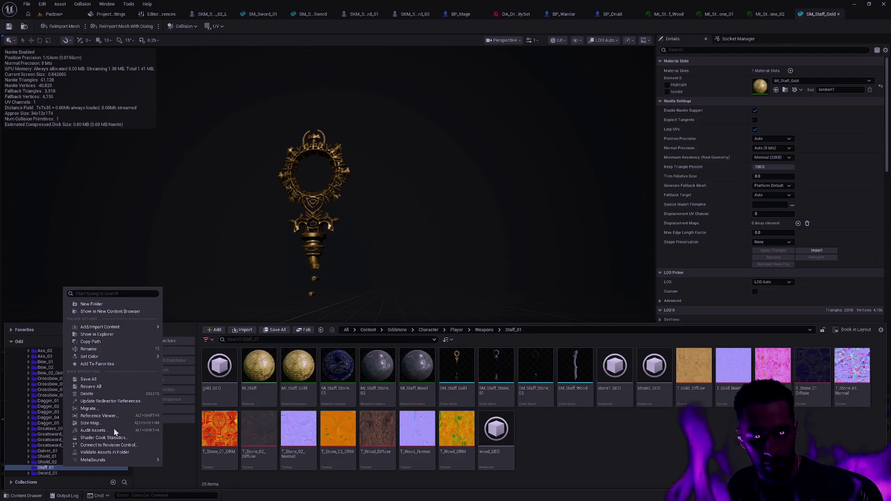
- Update redirector references on the Staff_01 folder and return to the Padzoo level
click(122, 402)
click(415, 388)
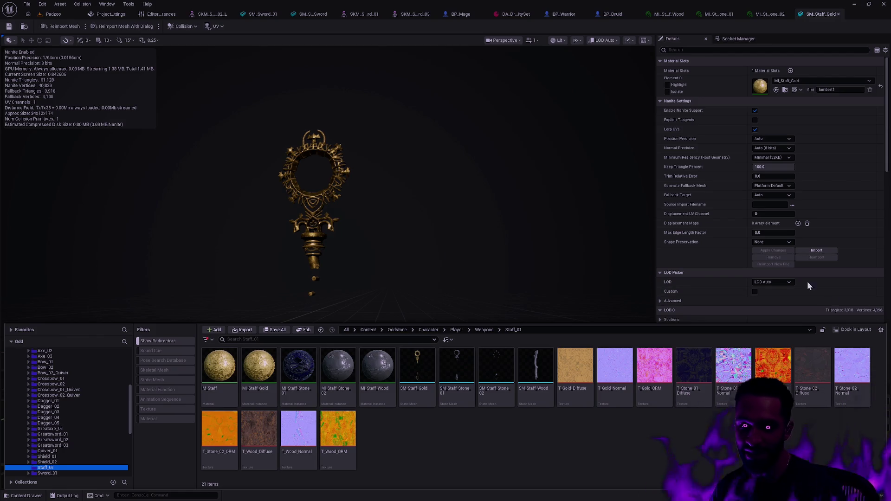
click(50, 14)
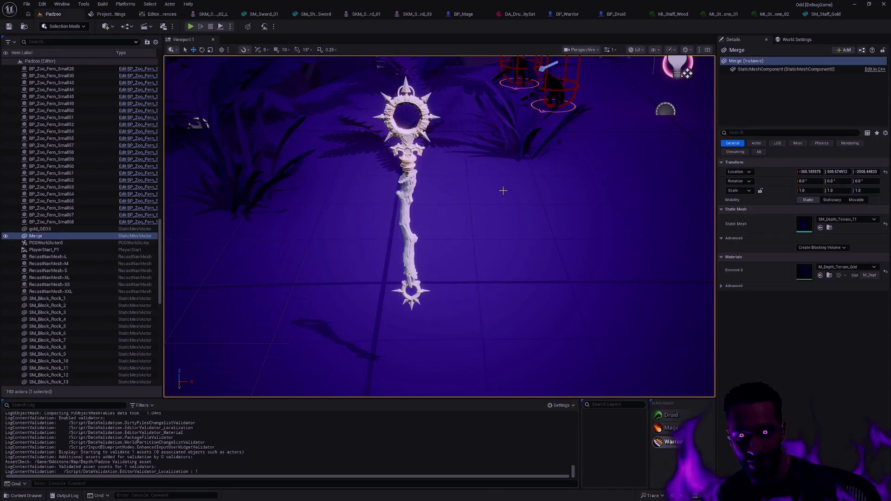
- Fly the viewport around the Padzoo scene, past the staff and the wolves
drag(502, 190, 488, 223)
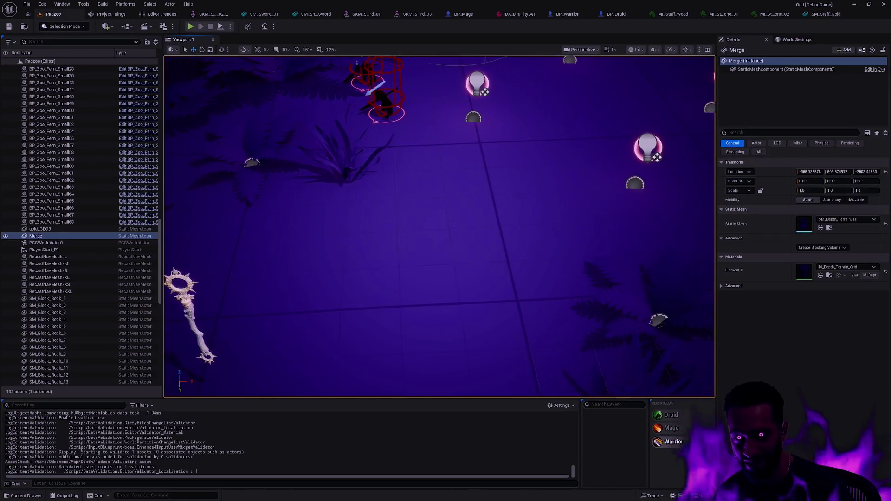
drag(502, 190, 512, 189)
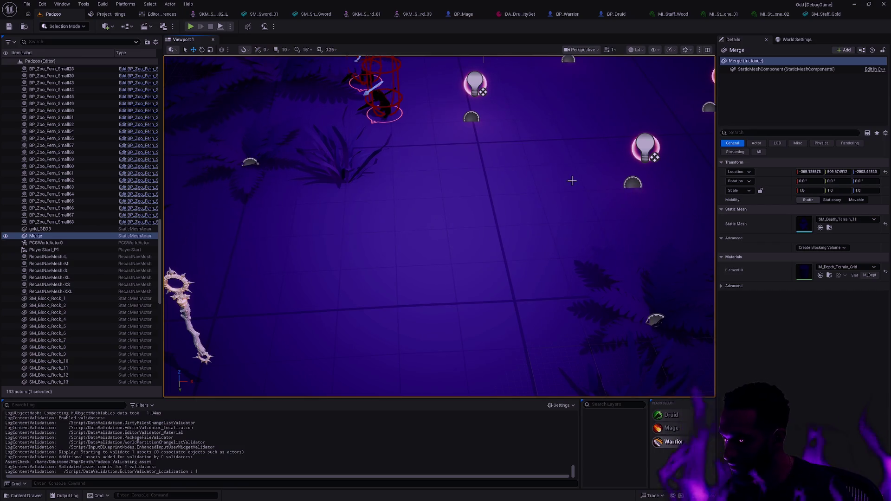
mouse_move(514, 211)
mouse_down()
mouse_move(488, 229)
mouse_move(501, 209)
mouse_move(529, 209)
mouse_move(487, 230)
mouse_move(501, 222)
mouse_move(507, 268)
mouse_up()
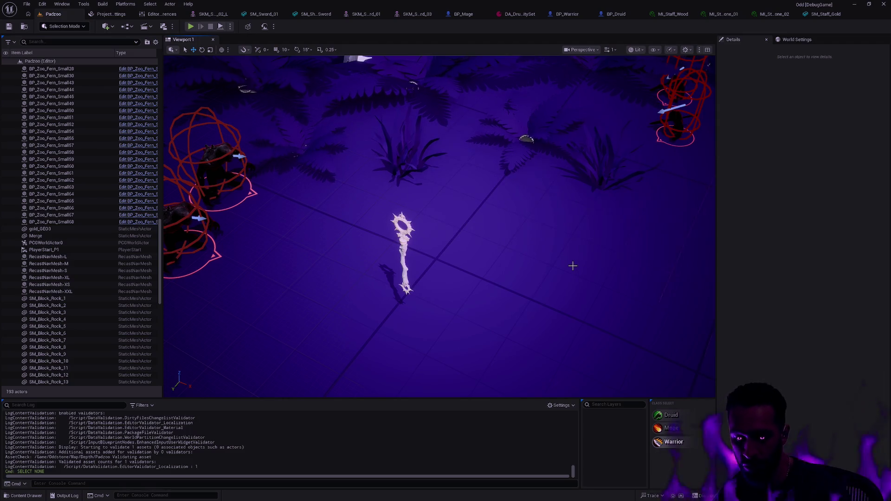
drag(530, 256, 527, 257)
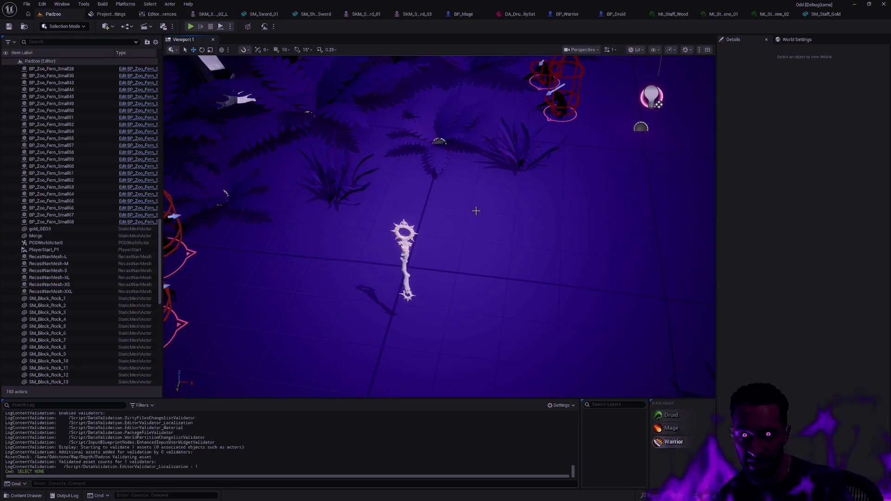
mouse_move(503, 228)
mouse_down()
mouse_move(275, 216)
mouse_move(515, 108)
mouse_up()
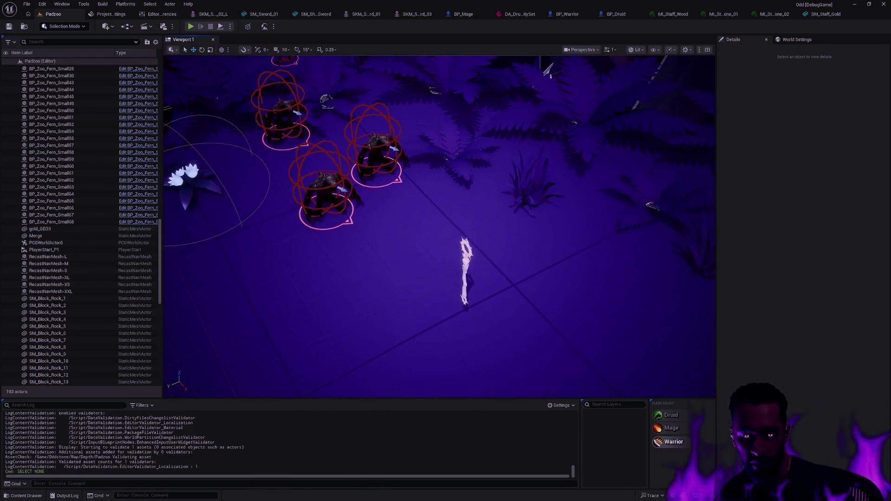
mouse_move(516, 108)
mouse_down()
mouse_move(623, 270)
mouse_move(516, 250)
mouse_up()
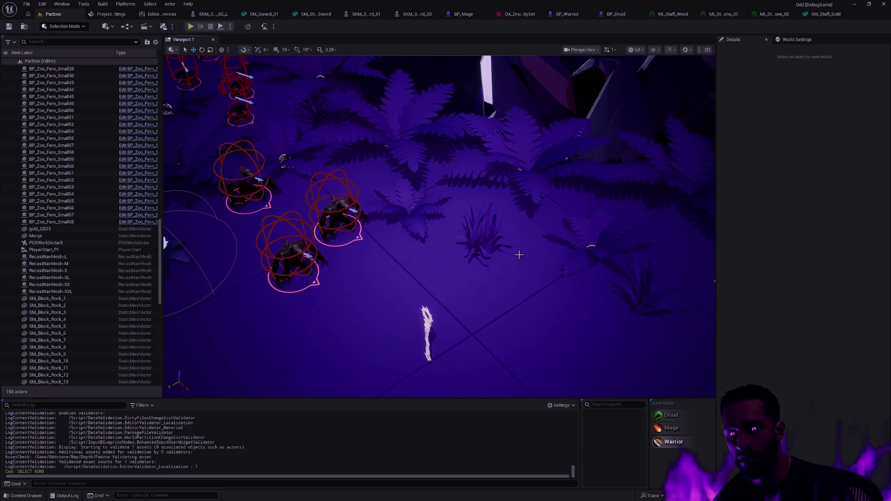
mouse_move(530, 271)
mouse_down()
mouse_move(508, 278)
mouse_move(536, 238)
mouse_up()
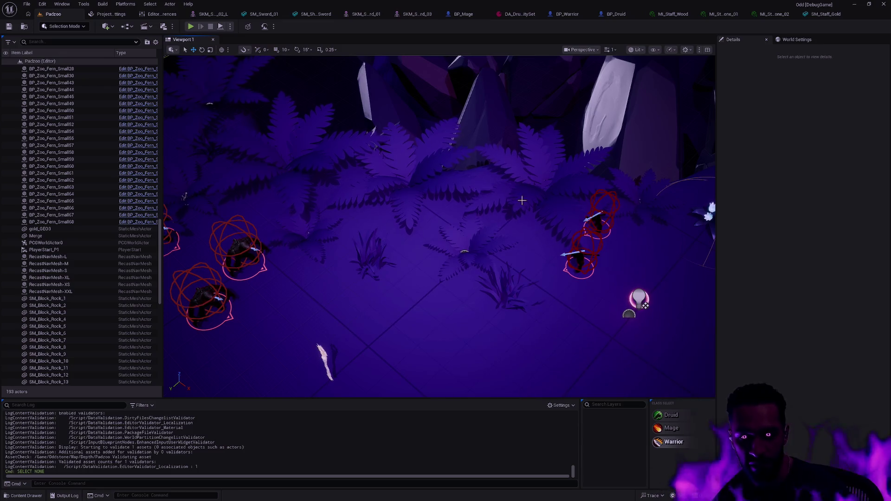
- Peek at the SM_Staff_Gold mesh, then select the Merge actor and focus the view on it
click(815, 14)
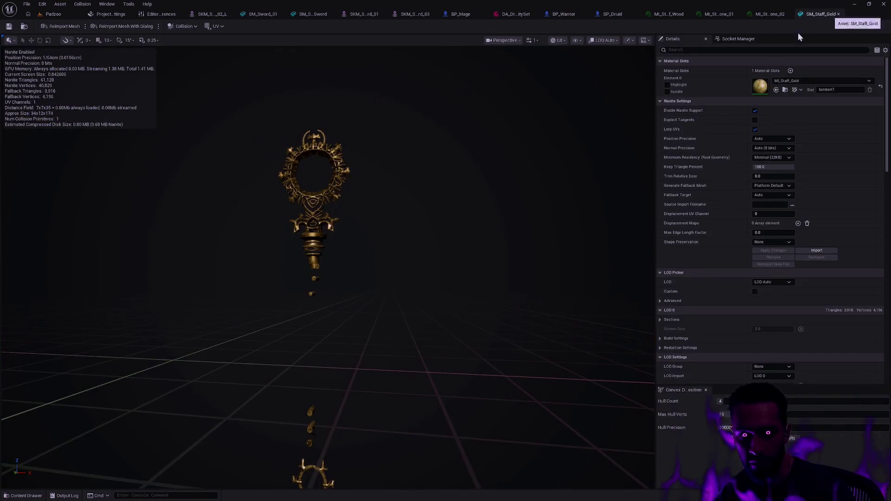
key(ctrl+space)
click(50, 14)
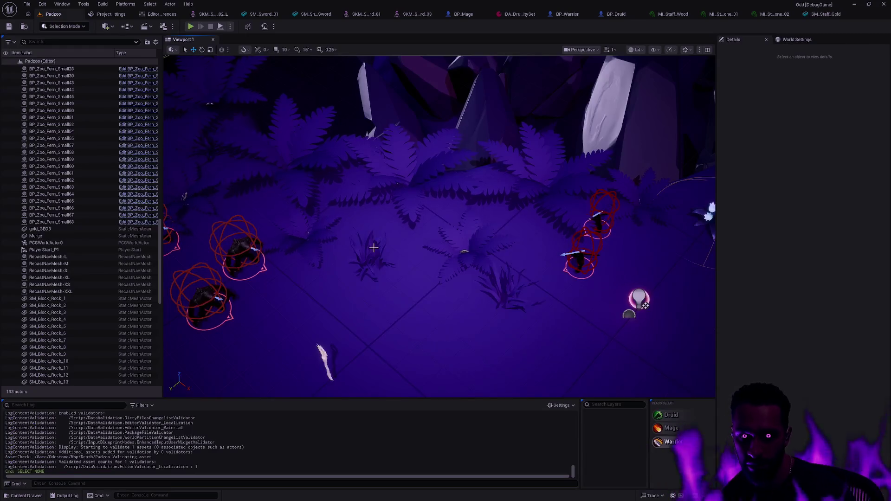
drag(345, 360, 292, 376)
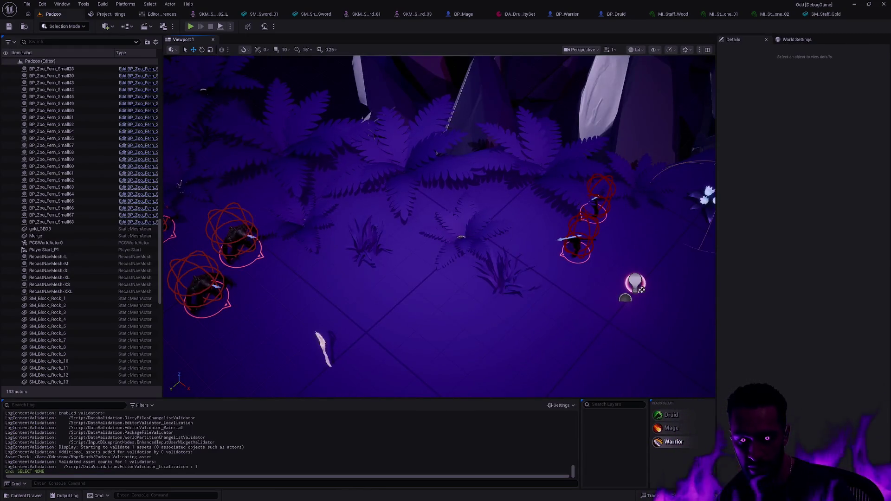
click(461, 237)
key(f)
mouse_move(461, 237)
mouse_down()
mouse_move(445, 223)
mouse_move(390, 229)
mouse_move(439, 223)
mouse_up()
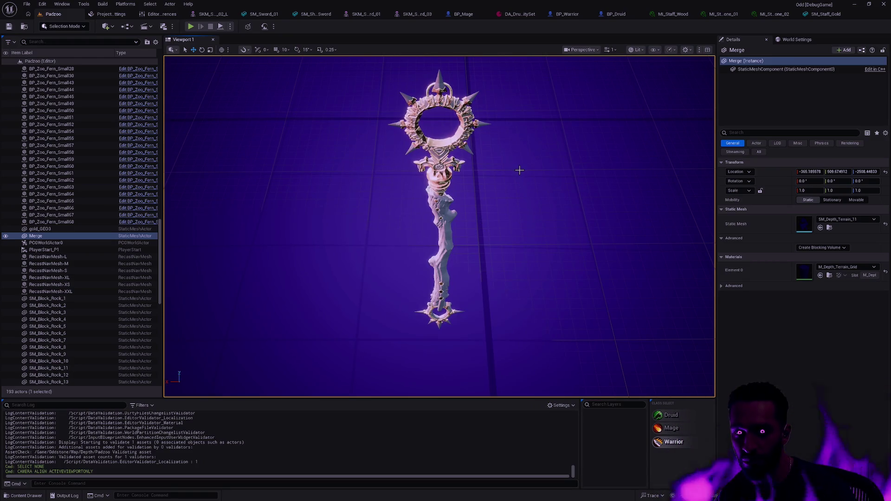
- Delete the gold_GEO3, stone and wood staff piece actors from the level
click(55, 229)
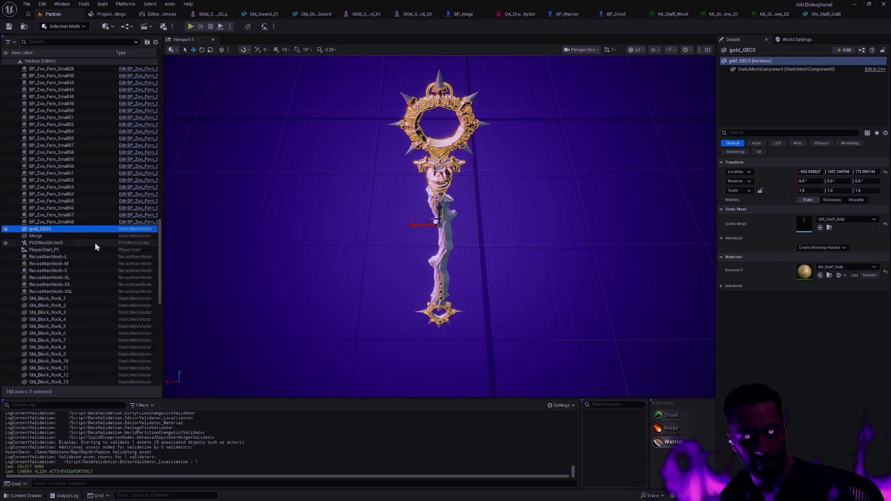
scroll(82, 300, down, 5)
key(Delete)
scroll(88, 295, down, 5)
scroll(106, 338, down, 5)
click(61, 384)
shift+click(66, 367)
key(Delete)
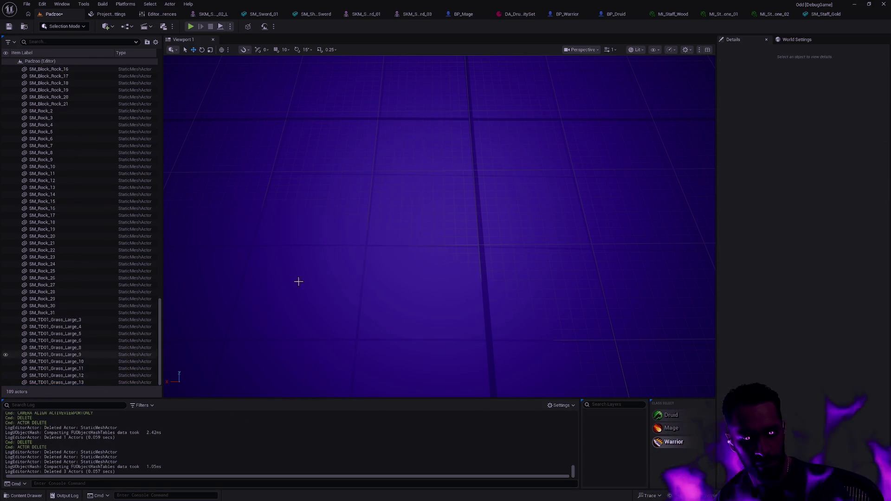
- Select the SM_Staff_Stone_01 asset in the Content Drawer
key(ctrl+space)
click(466, 373)
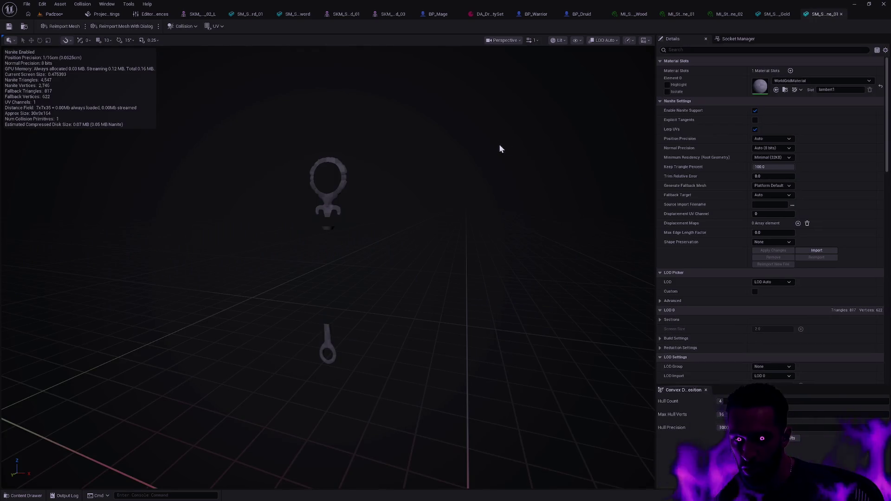
- Assign MI_Staff_Stone_01 to SM_Staff_Stone_01 and save the mesh
key(ctrl+space)
drag(330, 391, 761, 87)
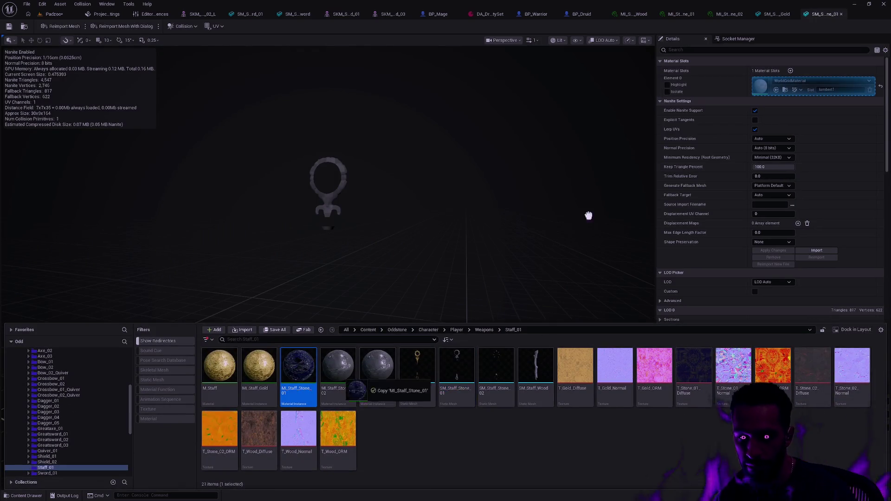
click(8, 26)
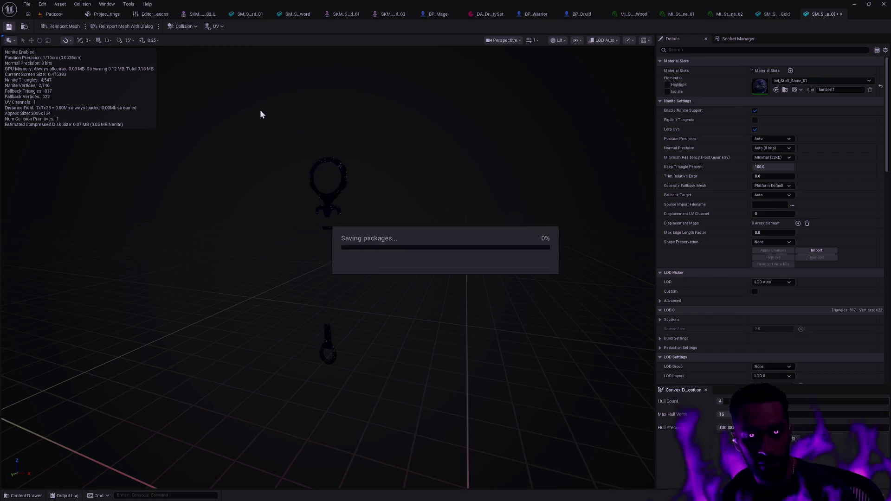
drag(260, 113, 265, 104)
mouse_move(397, 185)
mouse_down()
mouse_move(342, 245)
mouse_move(299, 251)
mouse_up()
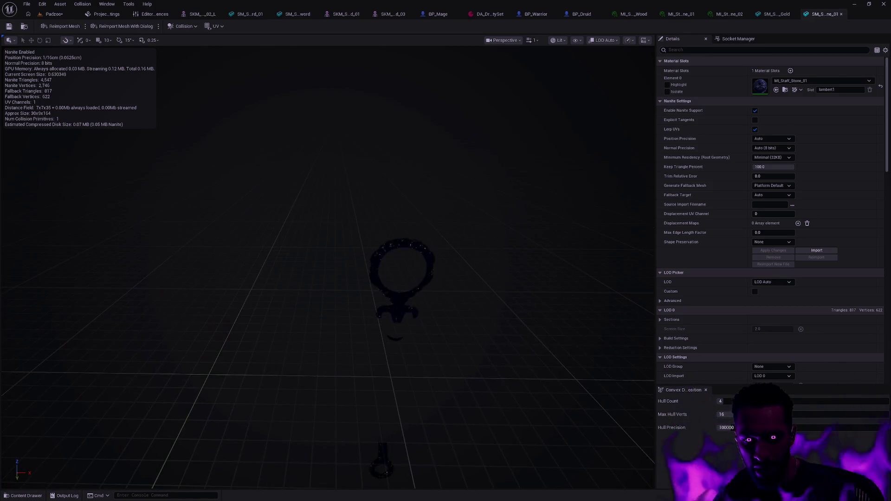
- Assign MI_Staff_Stone_02 to SM_Staff_Stone_02, save it and inspect the piece
key(ctrl+space)
double_click(494, 363)
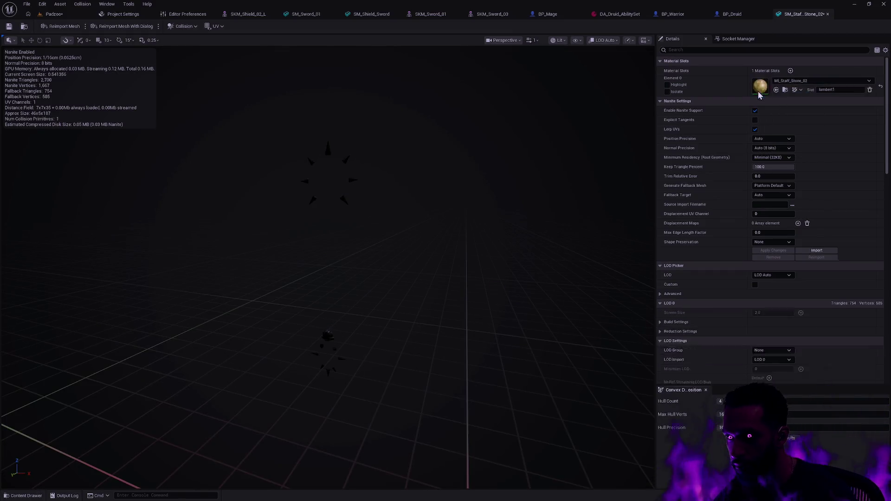
key(ctrl+space)
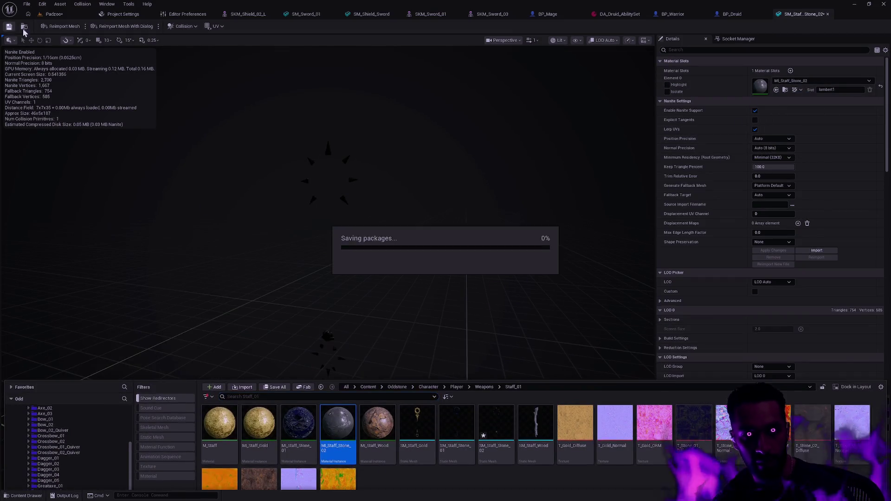
click(435, 441)
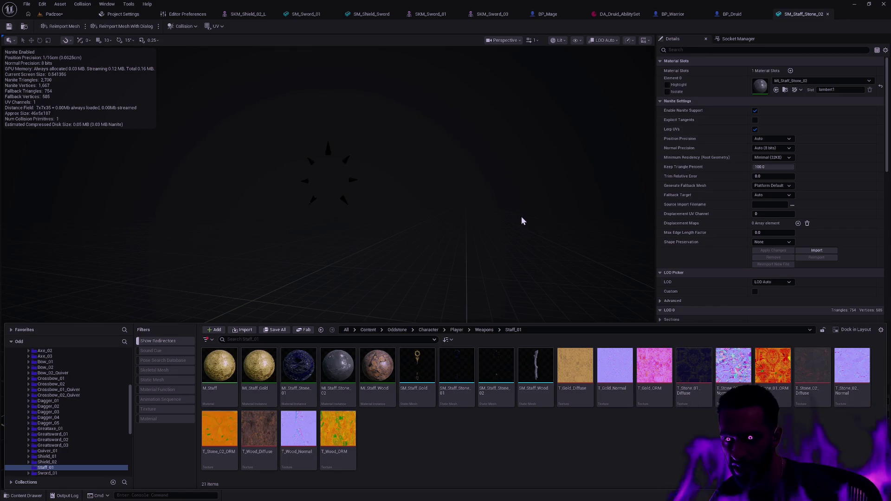
drag(415, 225, 445, 229)
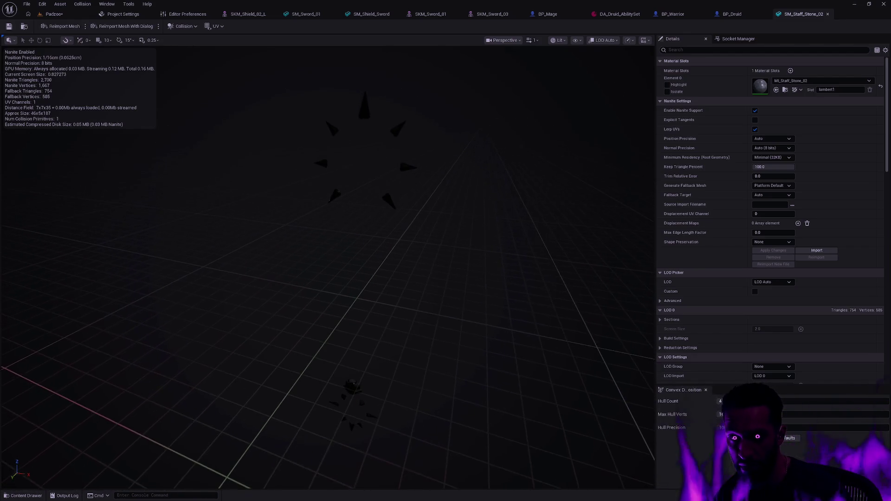
drag(442, 223, 441, 224)
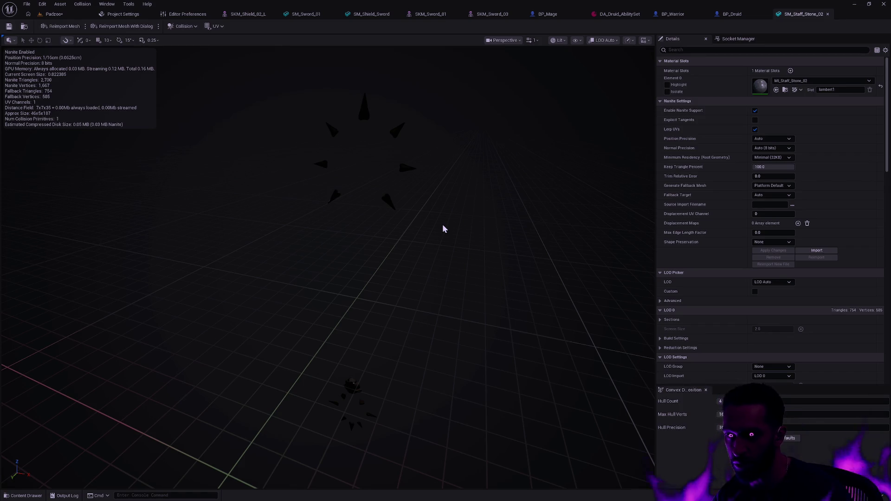
key(ctrl+space)
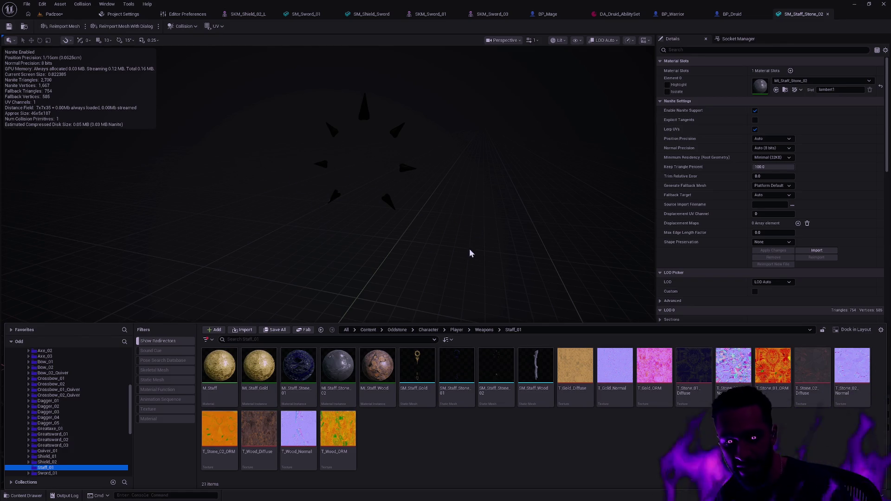
- Assign MI_Staff_Wood to SM_Staff_Wood, adjust preview lighting and frame the staff
double_click(534, 369)
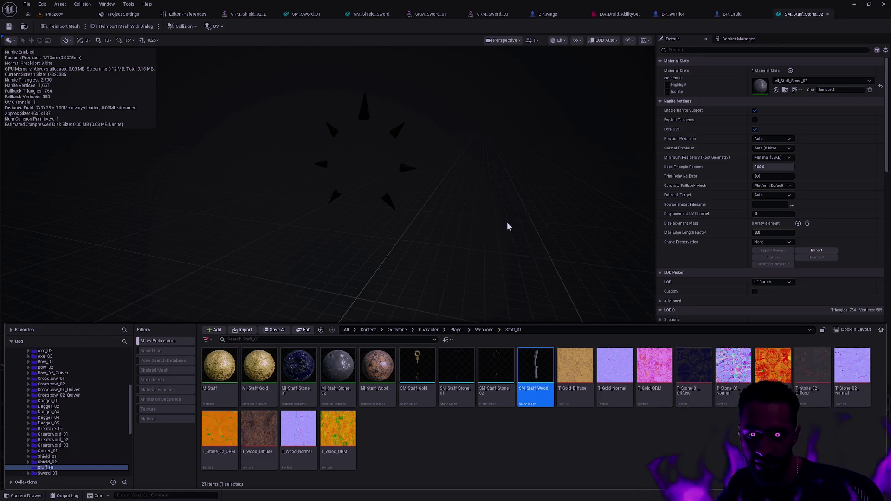
key(ctrl+space)
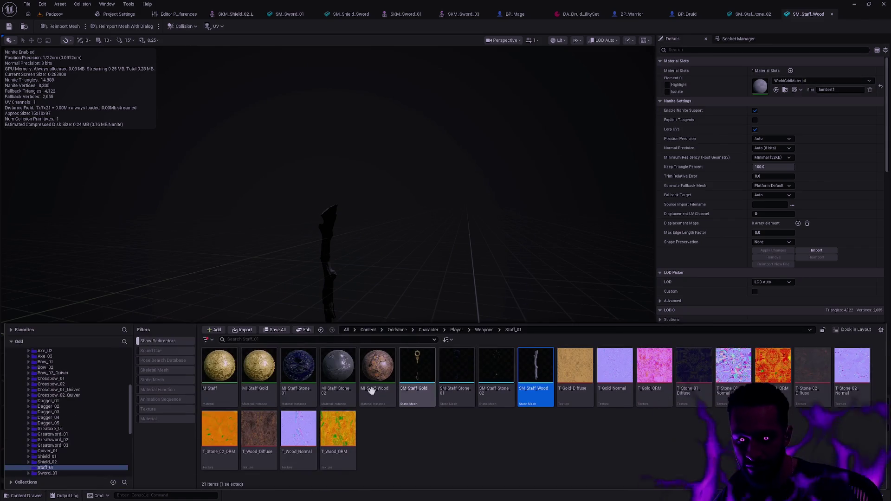
drag(372, 391, 759, 82)
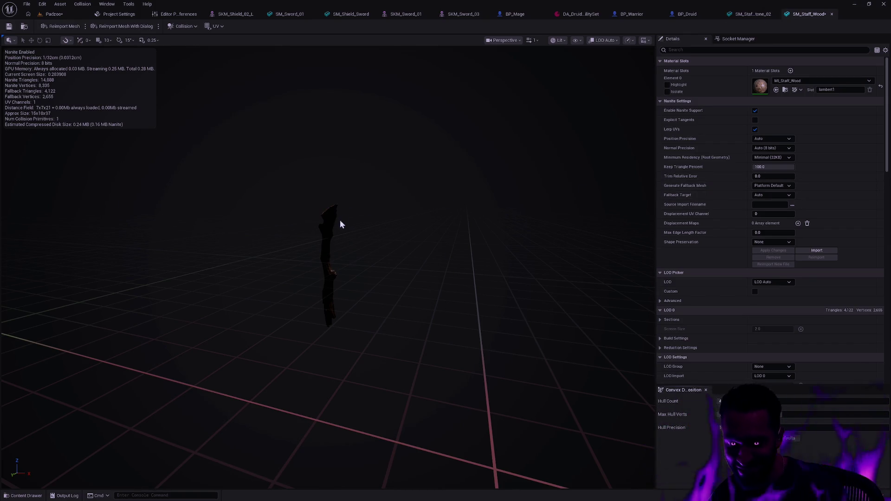
mouse_move(339, 224)
mouse_down()
mouse_move(320, 232)
mouse_move(362, 230)
mouse_up()
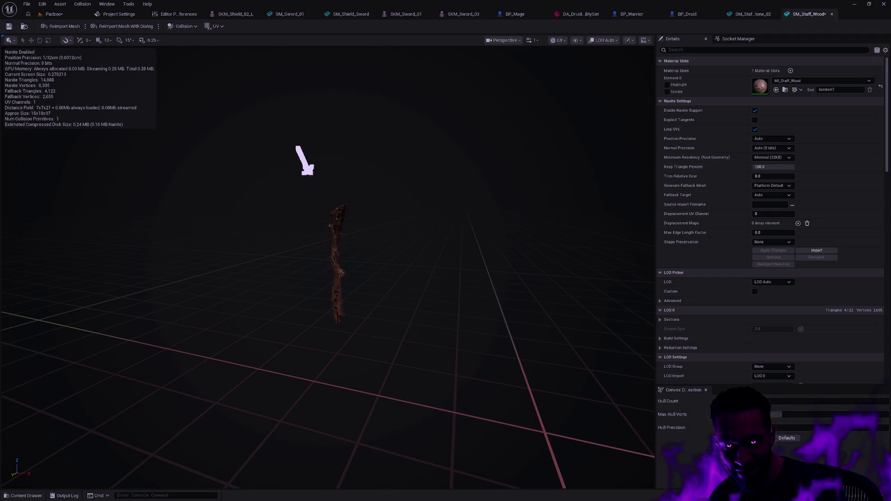
mouse_move(303, 162)
mouse_down()
mouse_move(327, 204)
mouse_move(318, 248)
mouse_move(328, 243)
mouse_up()
key(f)
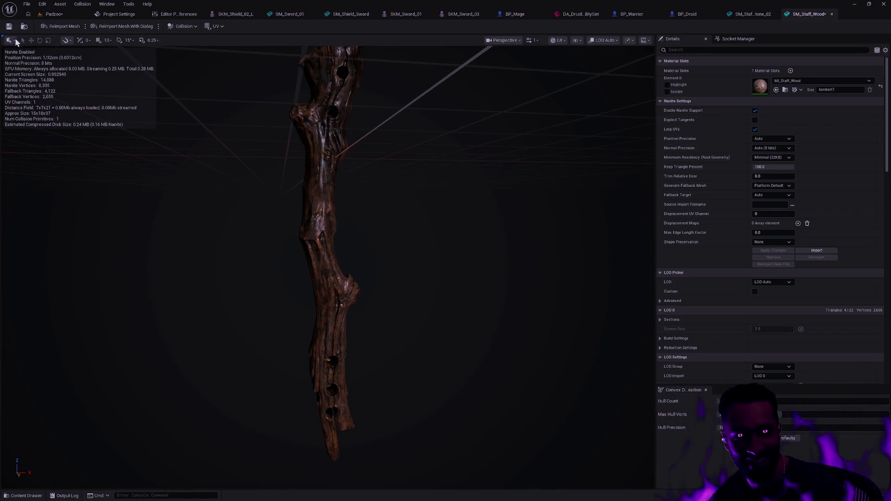
- Drop SM_Staff_Gold, SM_Staff_Stone_01, SM_Staff_Stone_02 and SM_Staff_Wood from the Content Drawer into the Padzoo level
click(65, 17)
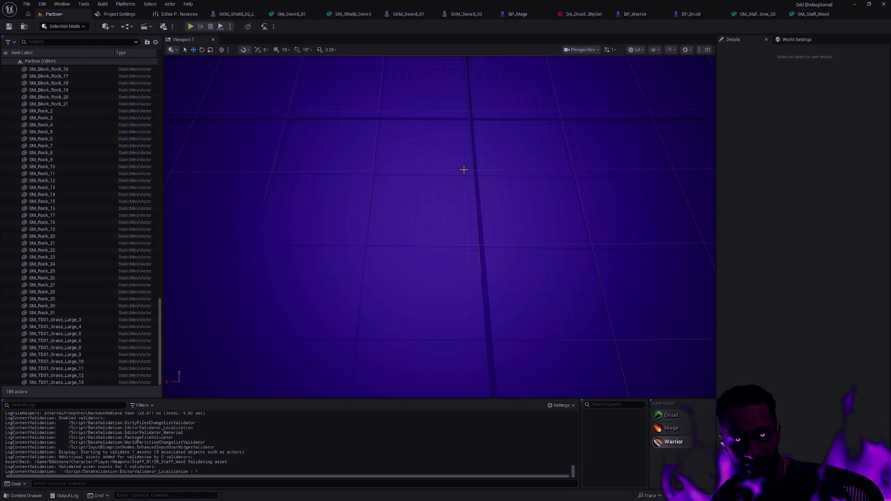
key(ctrl+space)
click(418, 348)
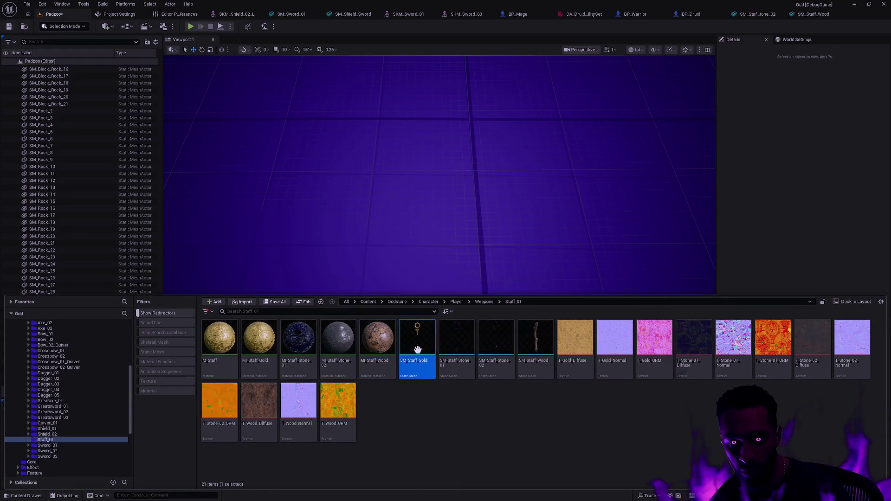
ctrl+click(461, 369)
ctrl+click(493, 369)
ctrl+click(539, 372)
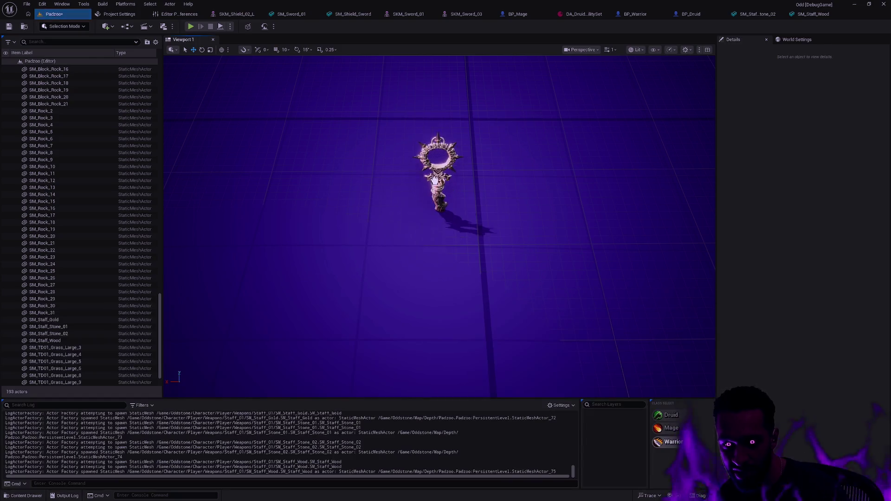
drag(411, 347, 435, 180)
- Raise the placed pieces, then rotate all four staff actors together about the vertical axis
key(f)
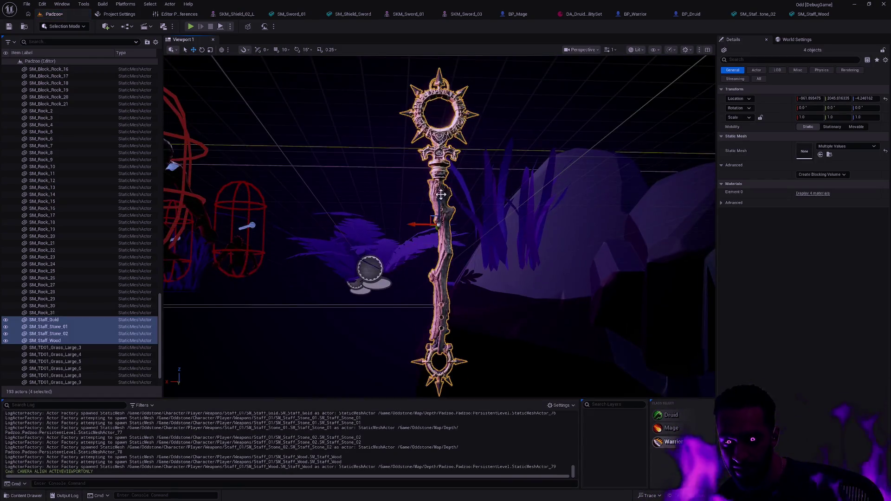
drag(440, 194, 466, 76)
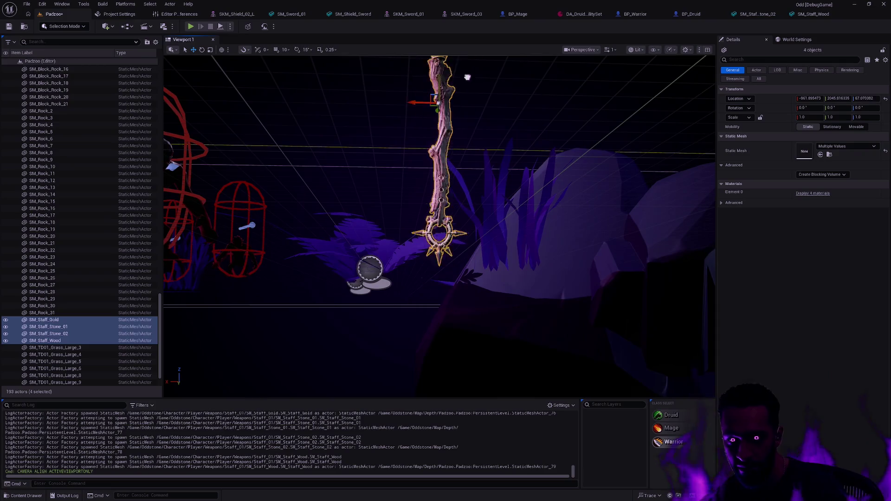
key(f)
click(514, 232)
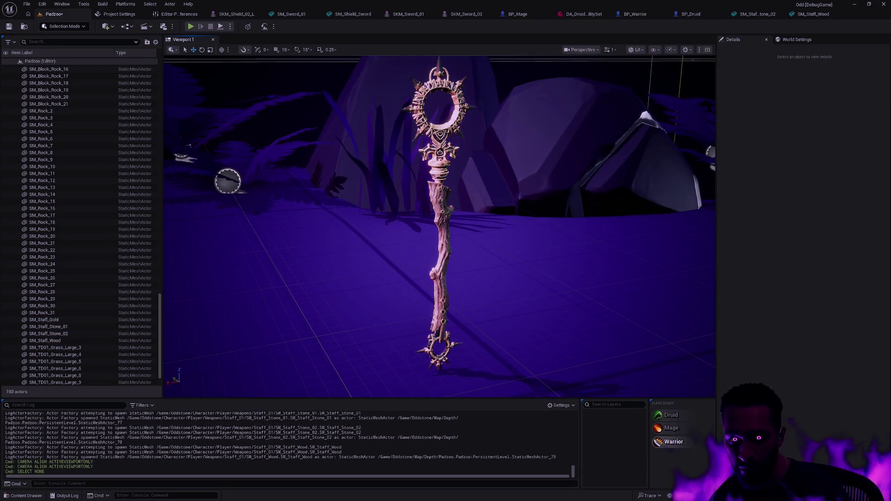
right_click(517, 255)
key(Escape)
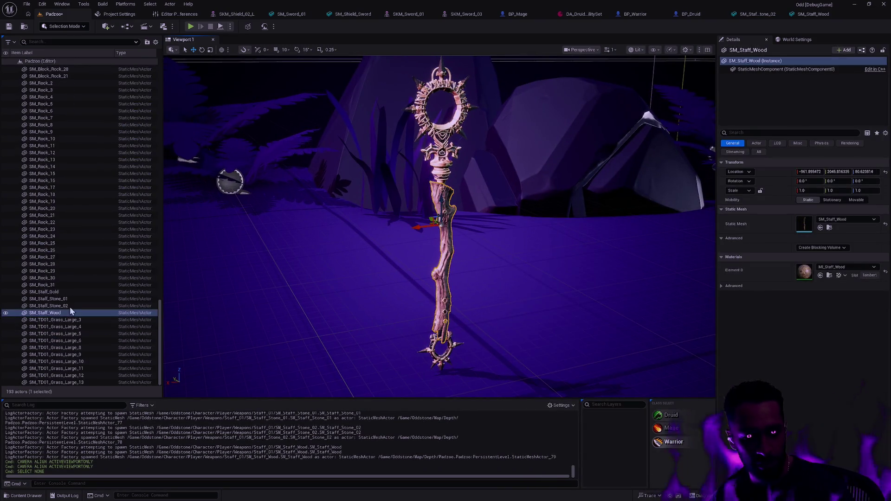
shift+click(105, 292)
key(e)
mouse_move(446, 215)
mouse_down()
mouse_move(464, 242)
mouse_move(408, 253)
mouse_move(389, 219)
mouse_move(427, 248)
mouse_move(487, 210)
mouse_move(473, 195)
mouse_move(522, 194)
mouse_move(488, 230)
mouse_move(459, 209)
mouse_move(445, 175)
mouse_move(474, 208)
mouse_up()
- Reselect the four staff pieces, reset their rotation to zero and show the Staff_01 folder's assets
click(523, 195)
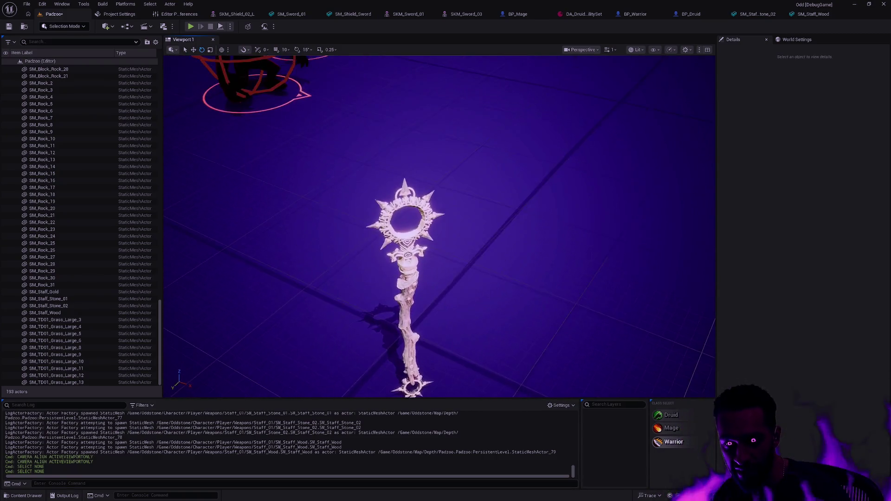
drag(432, 160, 432, 160)
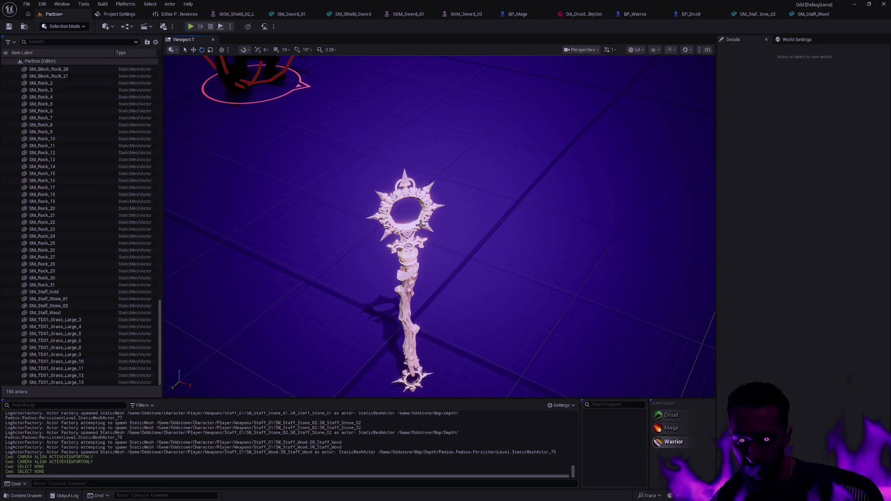
click(402, 236)
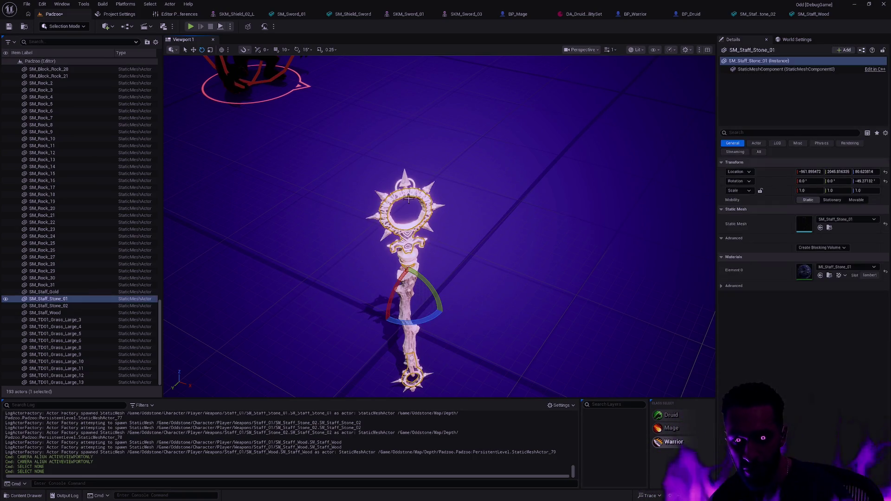
ctrl+click(404, 182)
ctrl+click(411, 284)
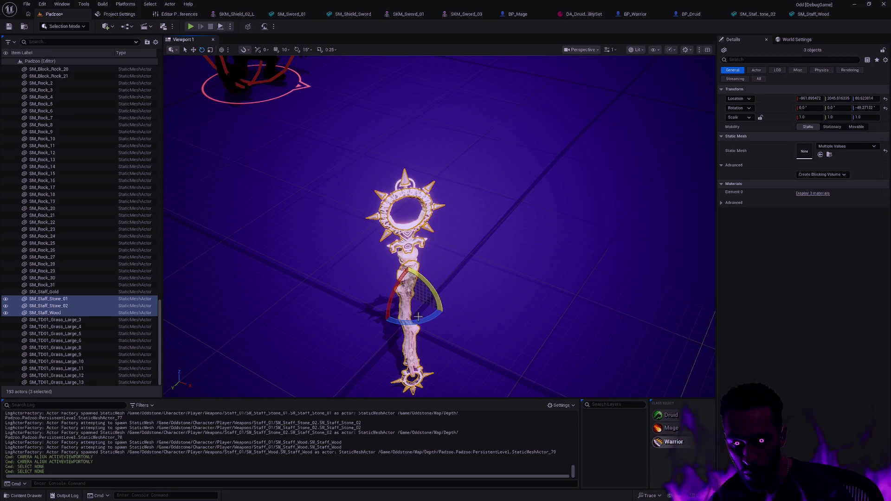
ctrl+click(61, 293)
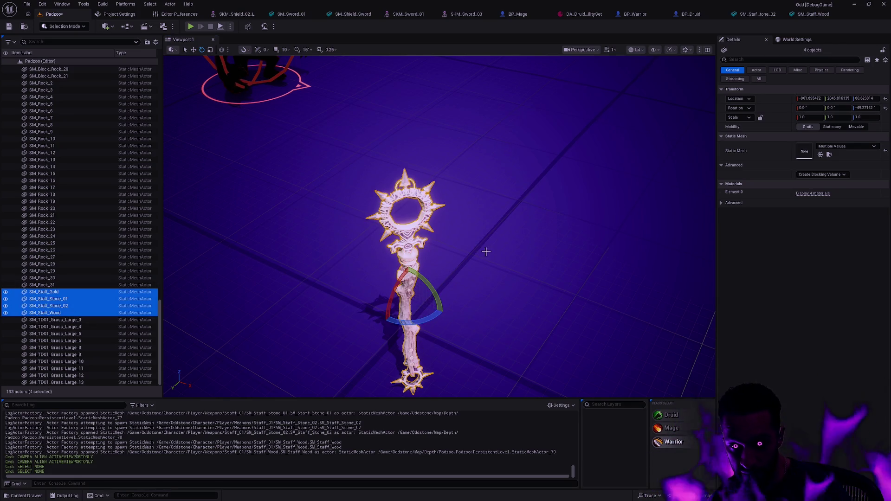
drag(485, 250, 487, 252)
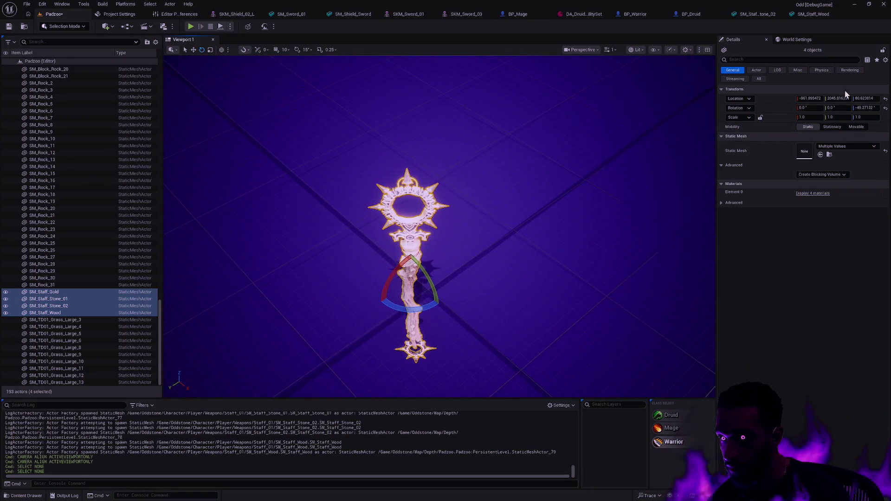
click(884, 108)
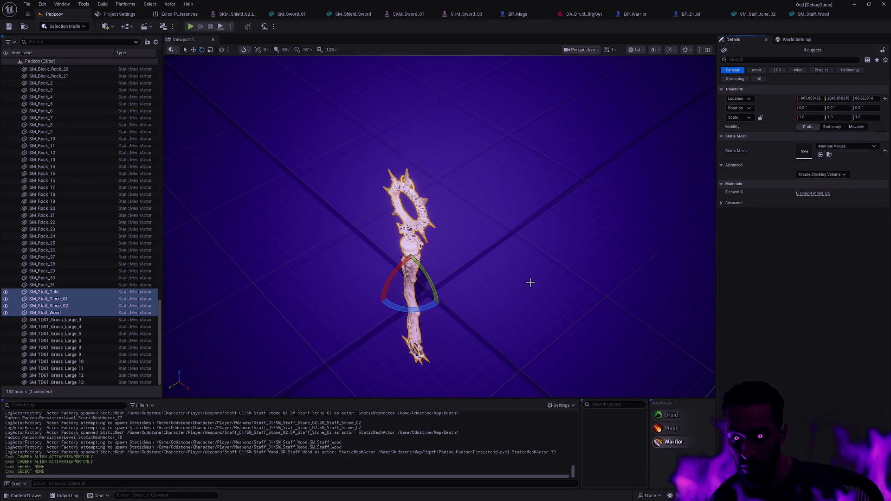
key(ctrl+b)
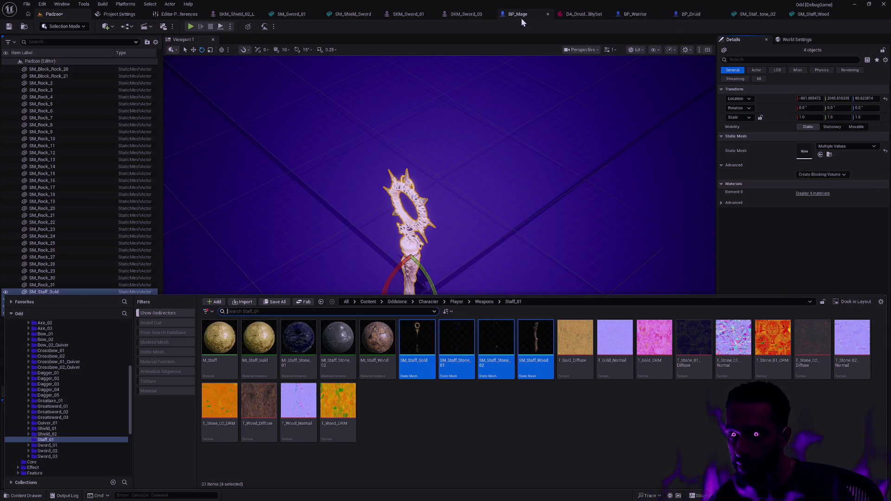
- Check which mesh BP_Mage's Staff component uses, then return to the Padzoo level
click(521, 14)
click(454, 104)
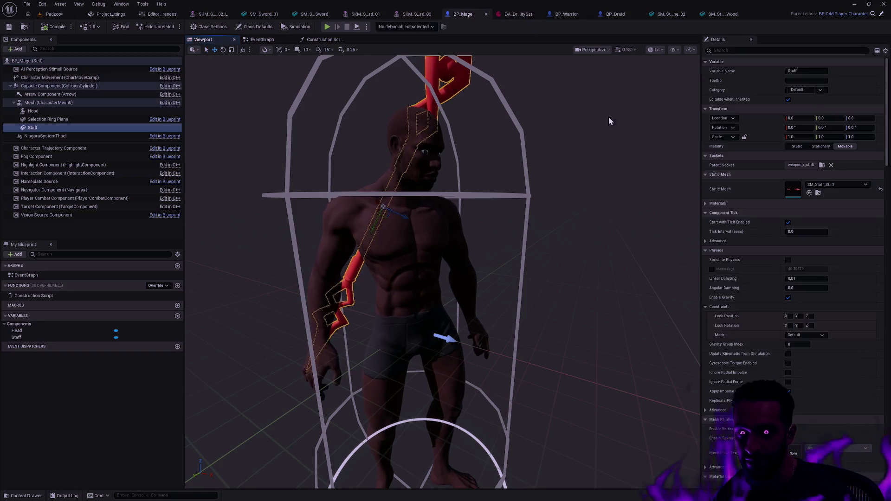
click(819, 193)
key(ctrl+space)
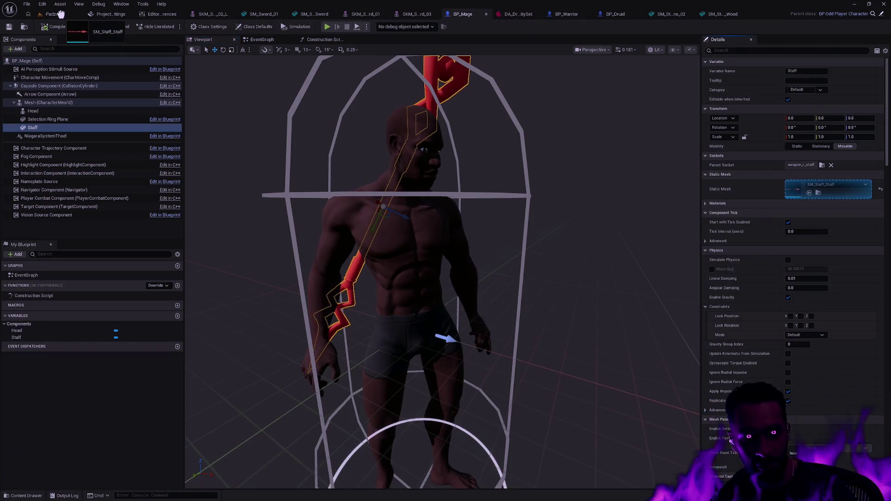
click(55, 14)
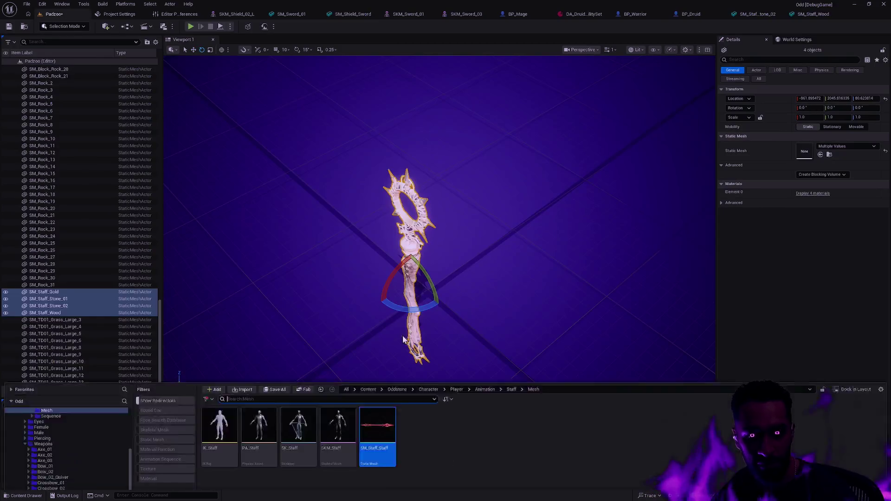
- Place SM_Staff_Staff in the level and set its location to -1000, 2000, 0 beside the staff pieces
key(ctrl+space)
click(489, 242)
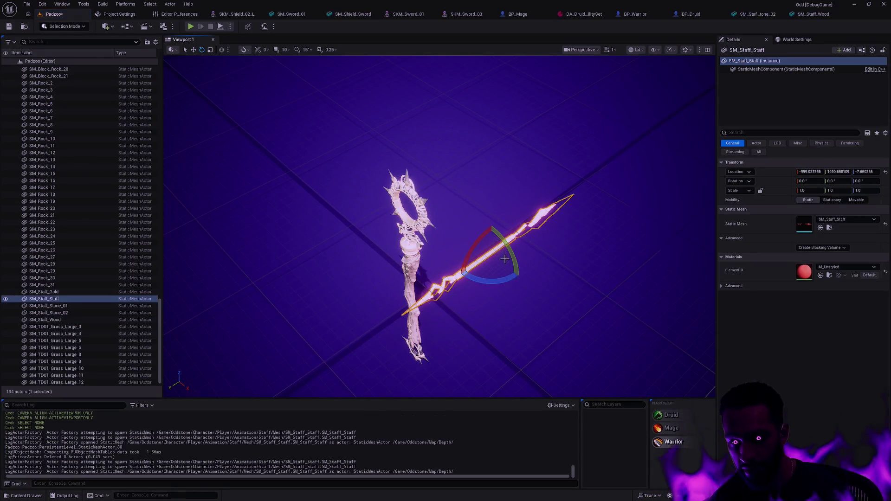
key(w)
drag(497, 259, 503, 266)
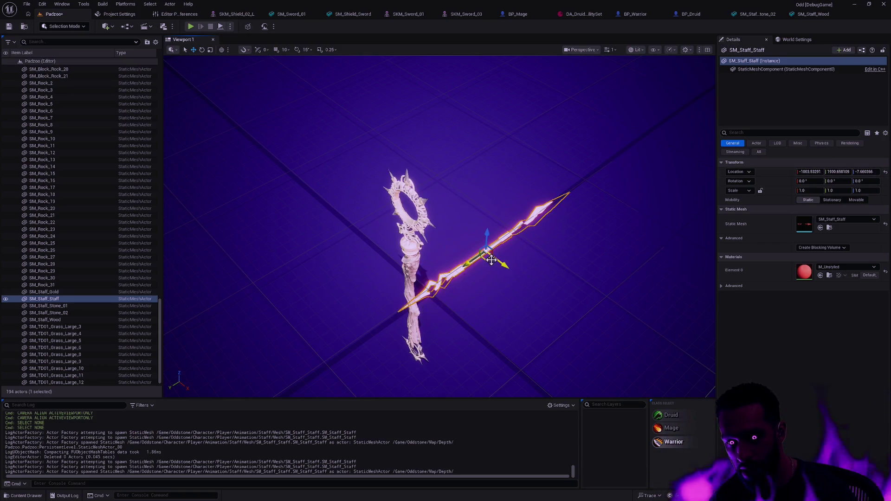
drag(484, 259, 427, 300)
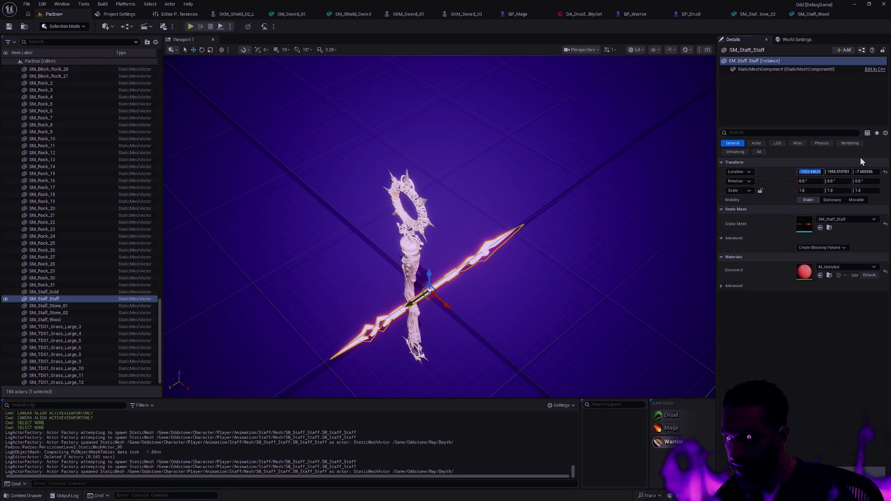
text(-1000)
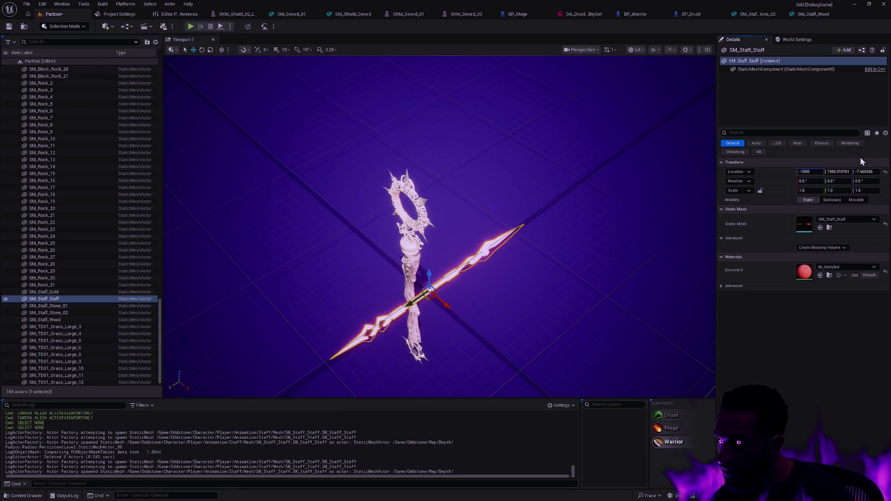
key(Tab)
text(2000)
key(Tab)
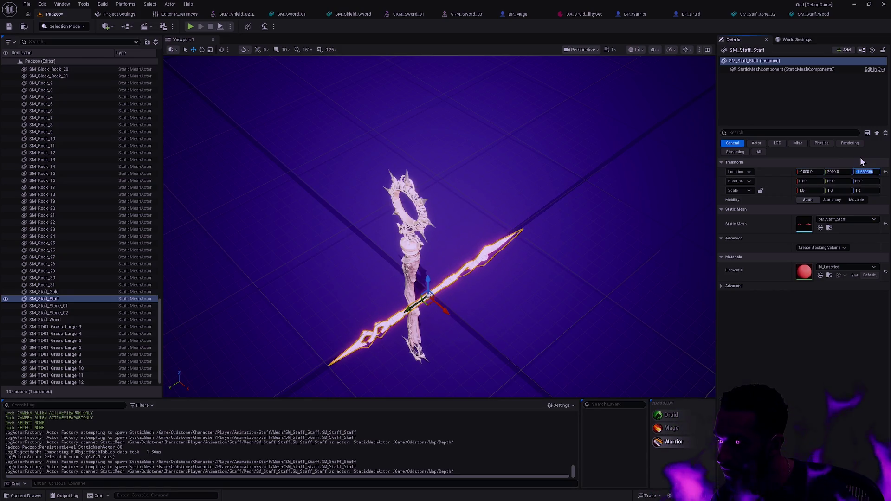
- Select all five staff actors, frame them and switch to Modeling Mode
drag(568, 247, 579, 255)
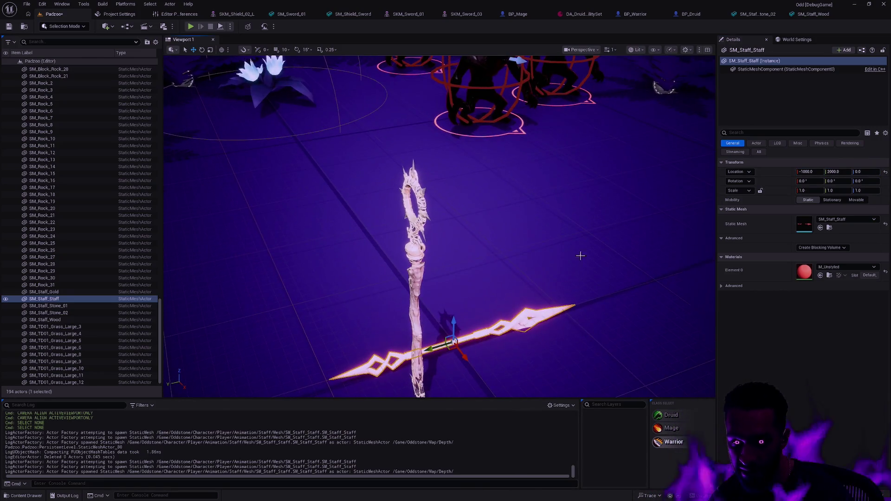
double_click(86, 321)
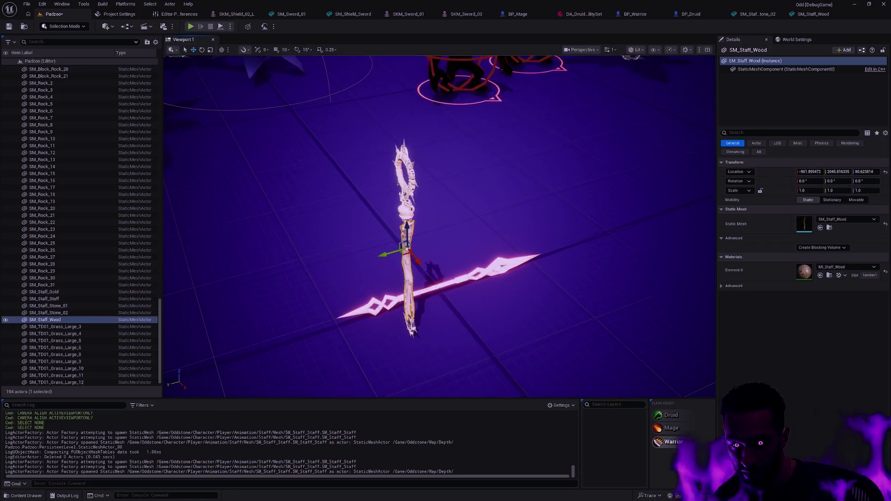
shift+click(61, 293)
drag(263, 274, 478, 229)
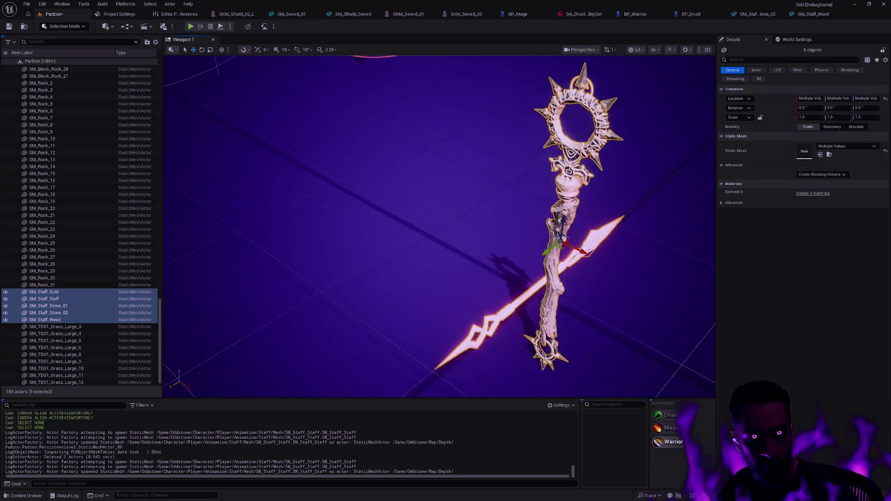
key(shift+5)
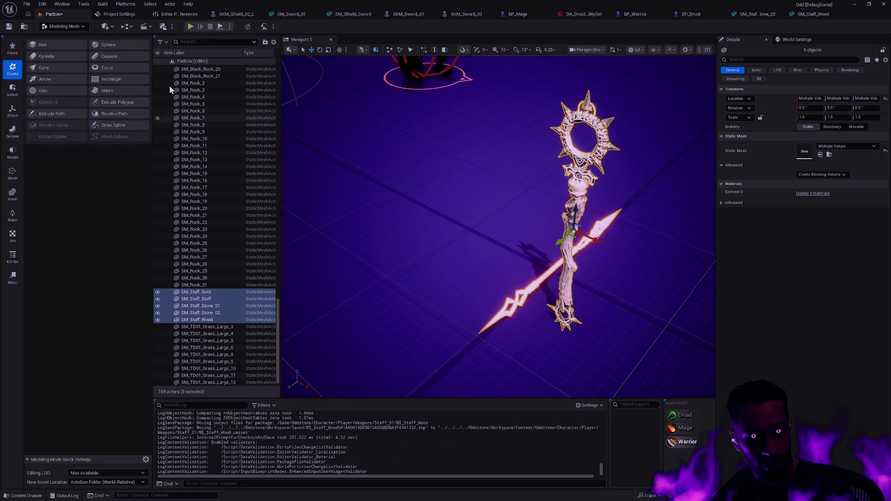
- Browse the Modeling Mode tool groups and start XForm > Merge to append the five staff meshes
click(12, 133)
click(13, 154)
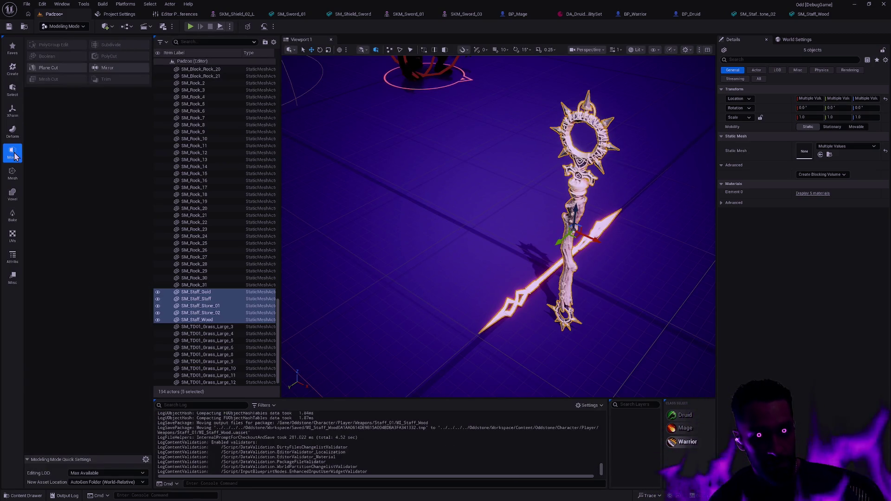
click(14, 111)
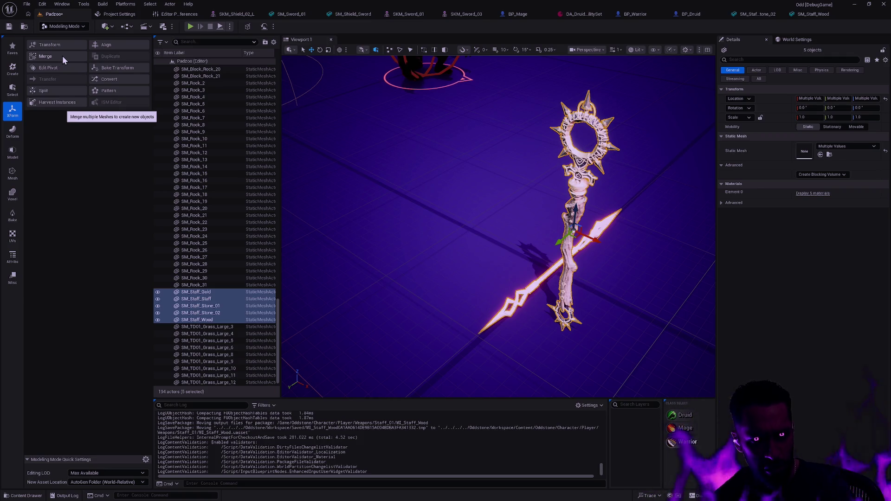
click(13, 201)
click(12, 173)
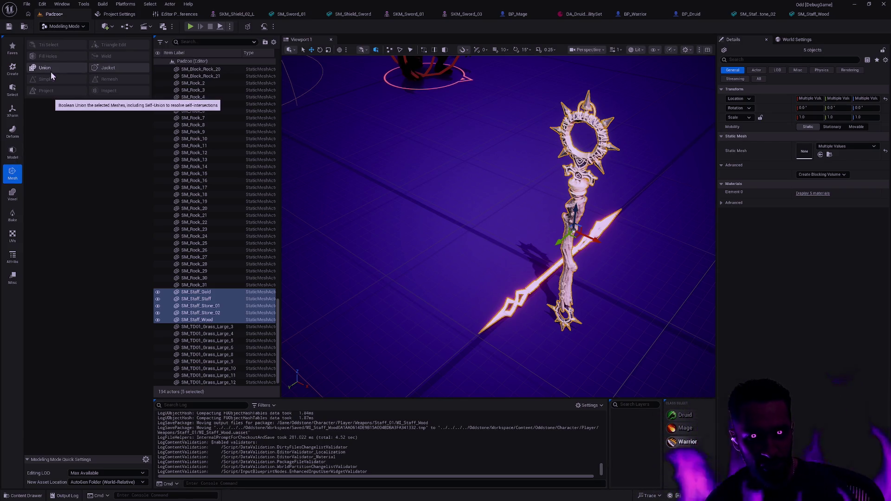
click(12, 69)
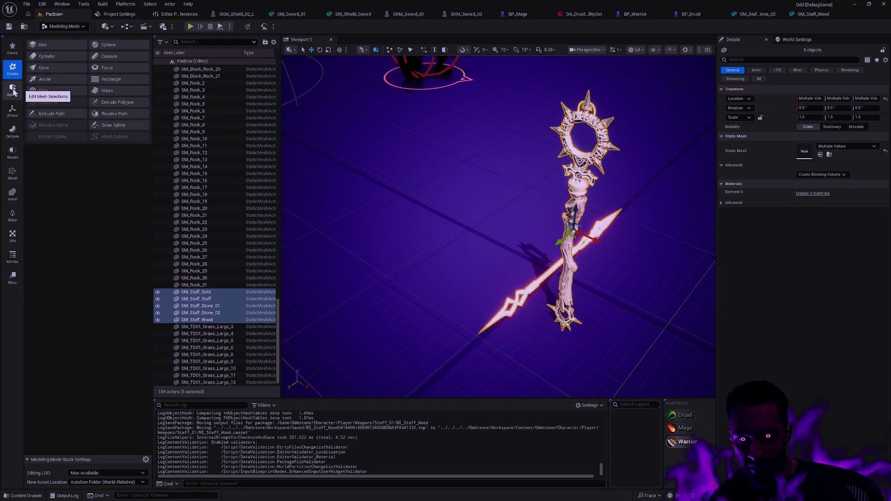
click(13, 90)
click(12, 110)
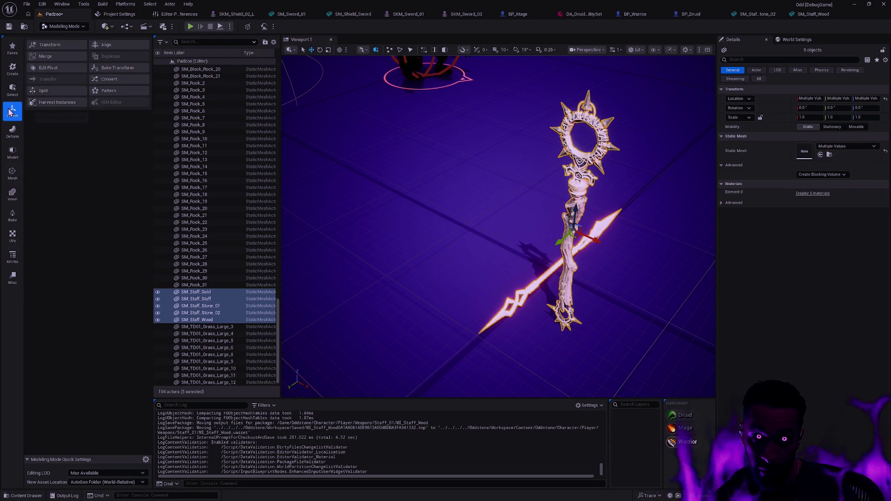
click(51, 59)
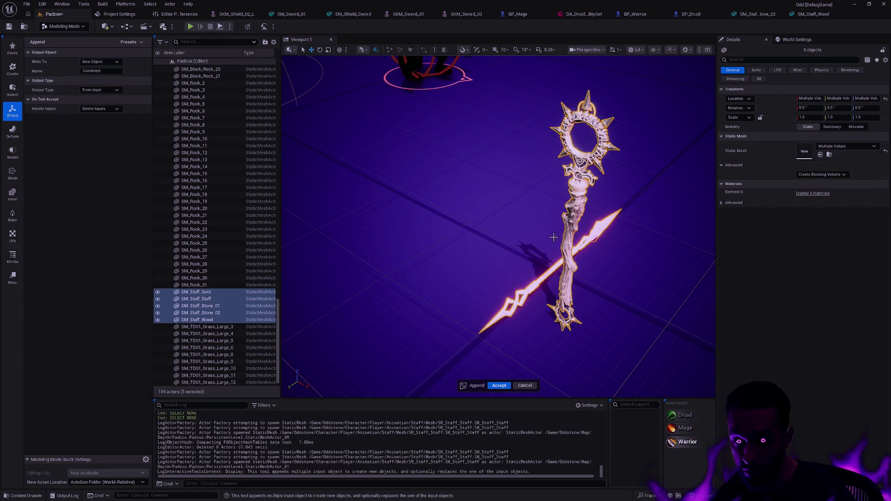
scroll(553, 237, up, 5)
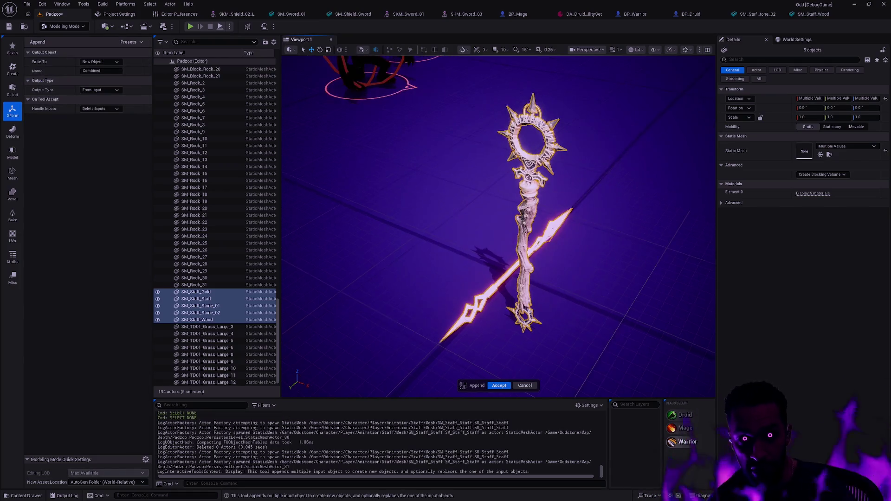
- Accept the merge and rename the resulting Combined asset SM_Staff_MourningStar
click(499, 386)
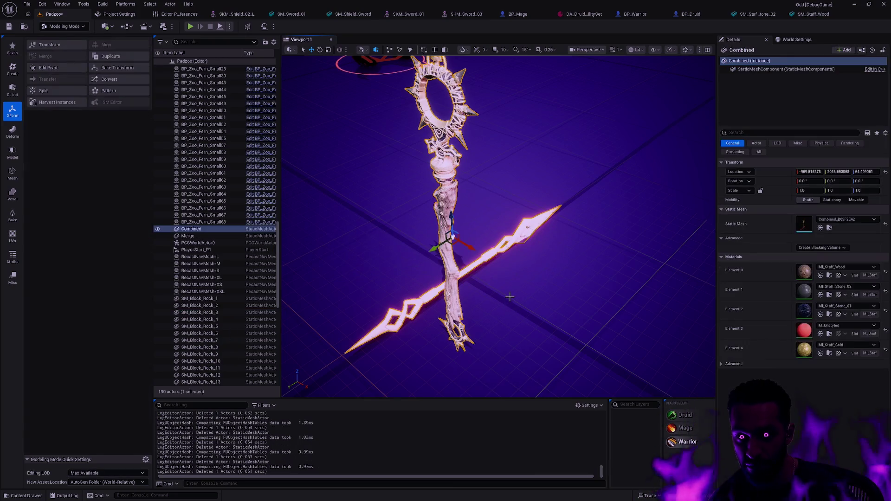
click(827, 228)
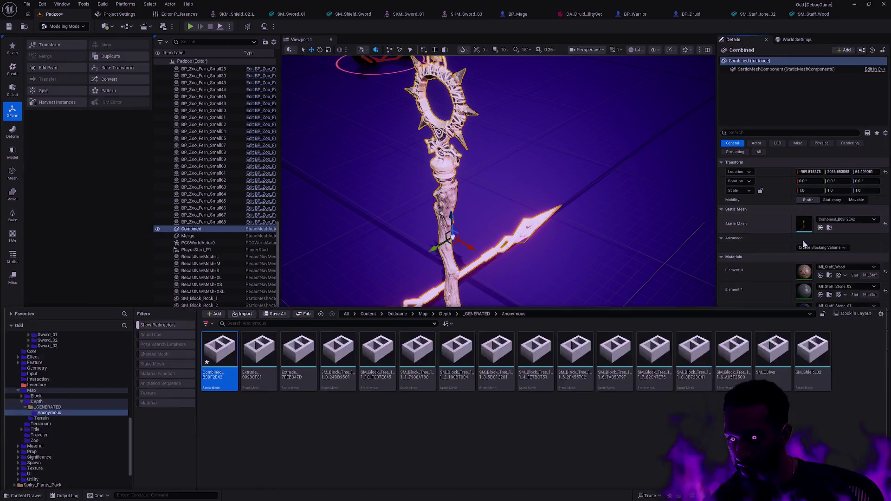
key(F2)
text(SM)
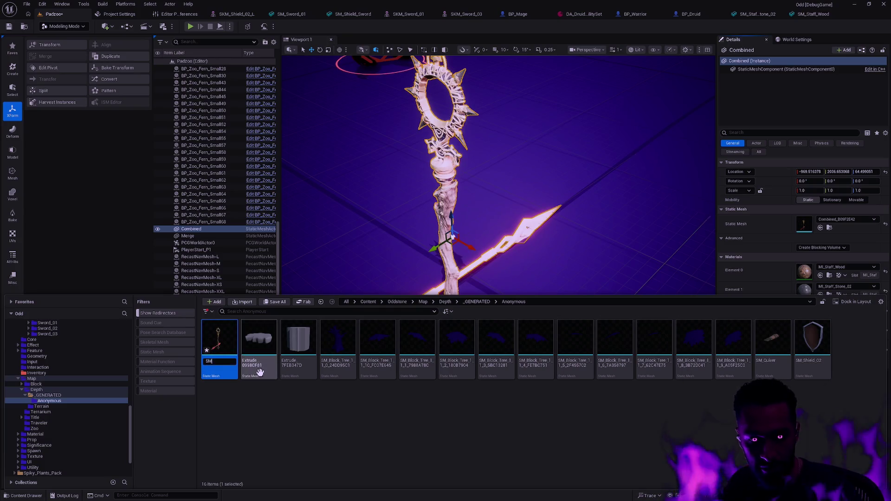
text(_)
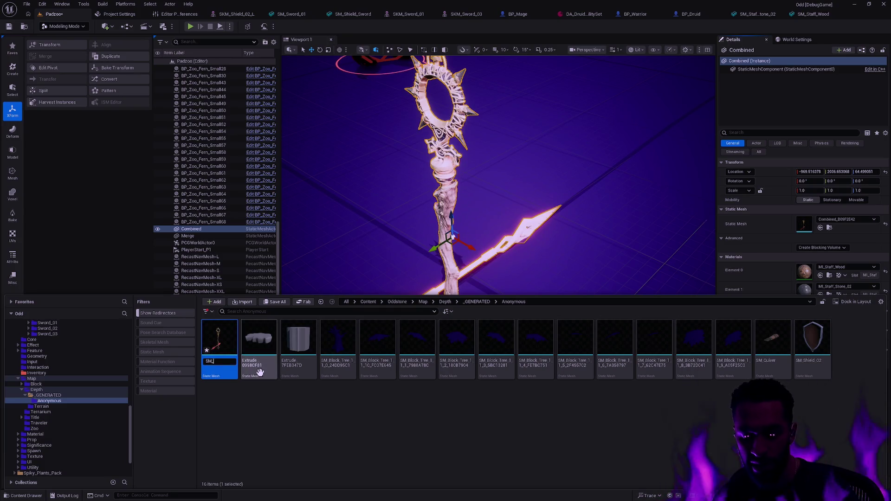
text(Staff_Wood)
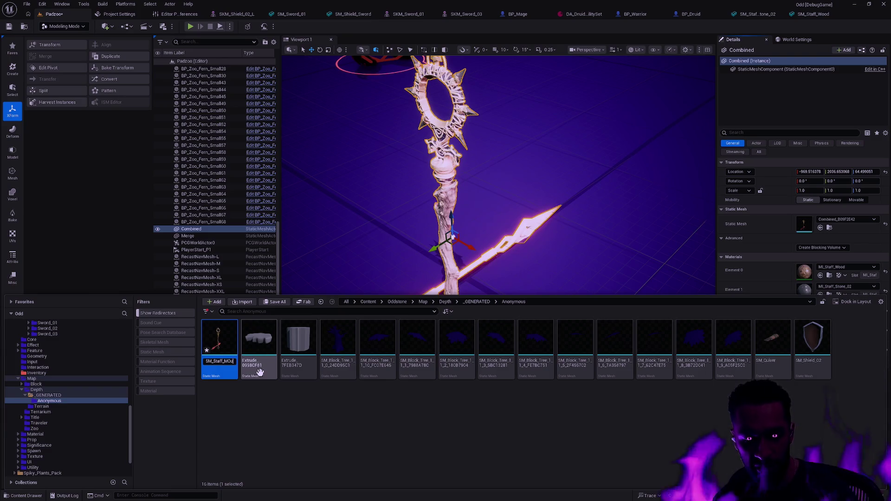
text(_MourningStaff)
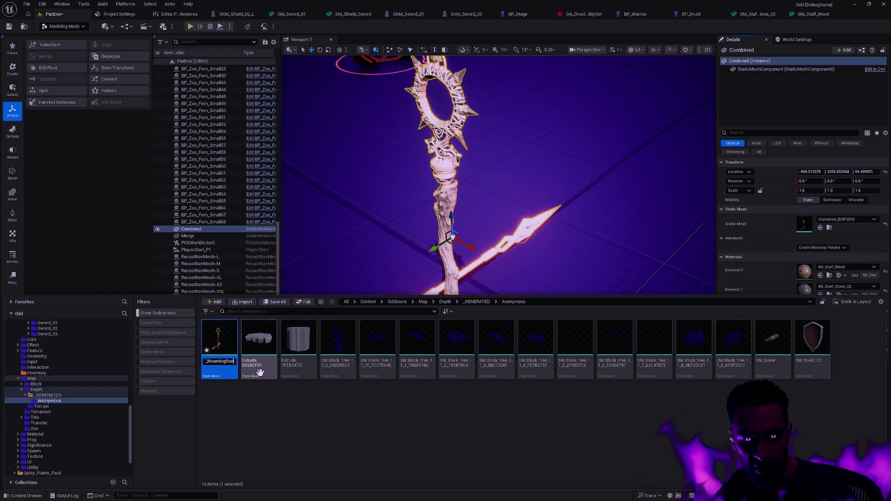
key(Return)
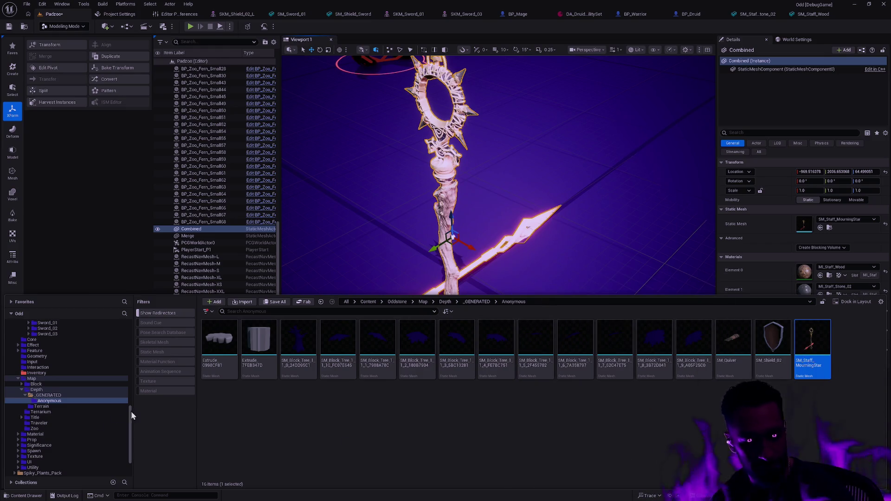
scroll(94, 397, up, 2)
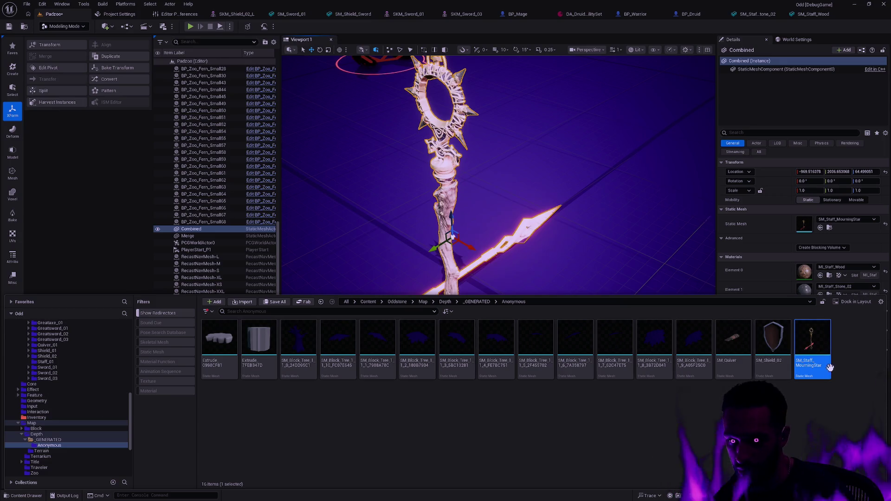
- Move SM_Staff_MourningStar into the Staff_01 folder and check it there
drag(829, 367, 59, 362)
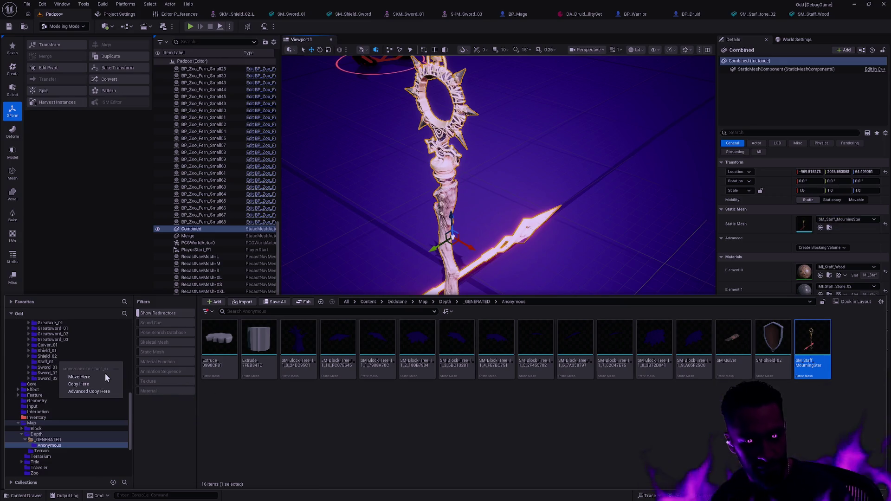
click(87, 377)
click(49, 361)
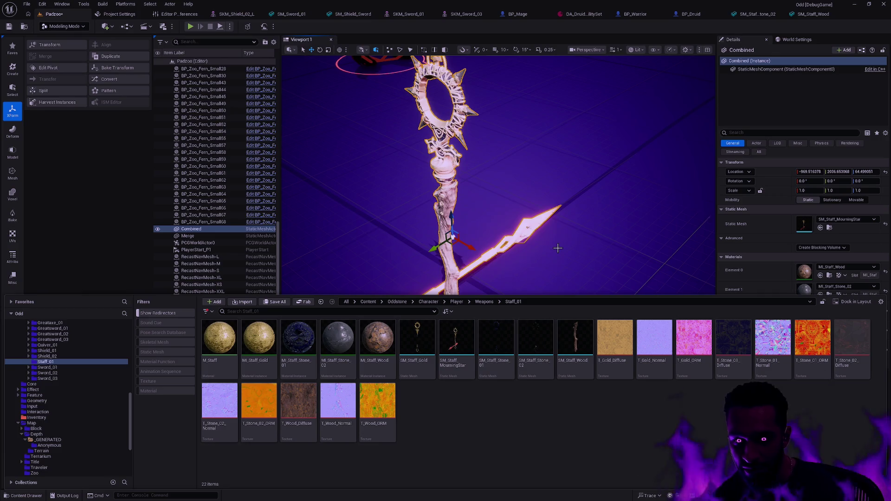
- Look over the merged staff and browse back to the XForm tool group
mouse_move(547, 249)
mouse_down()
mouse_move(550, 237)
mouse_move(522, 231)
mouse_up()
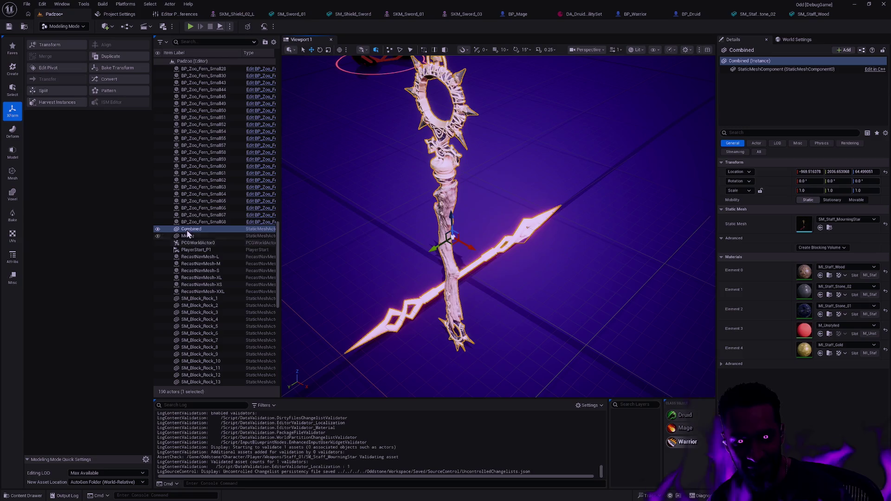
click(19, 94)
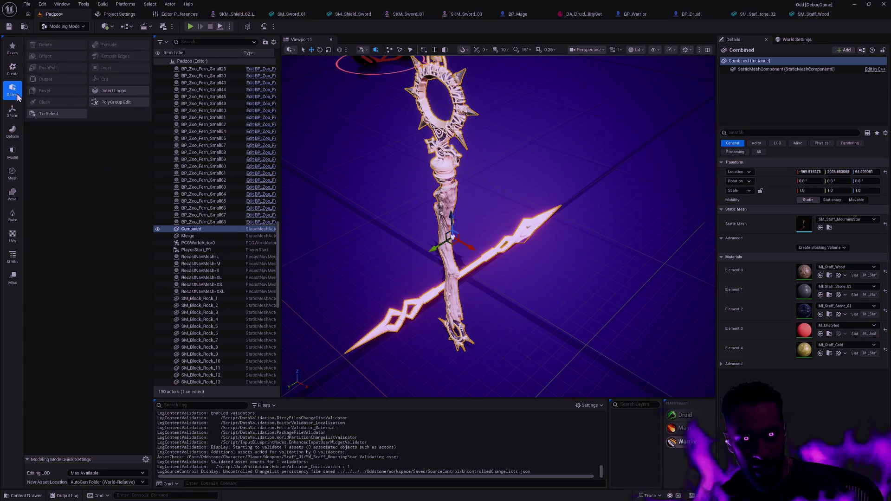
click(13, 67)
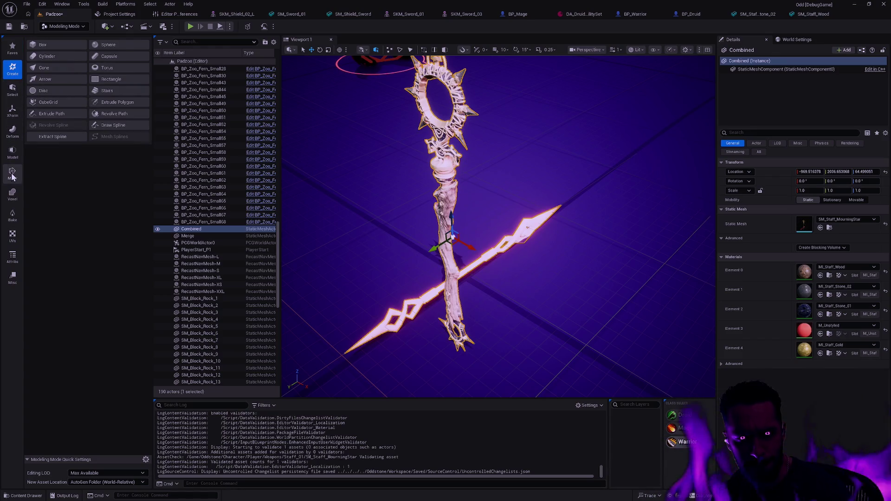
click(12, 152)
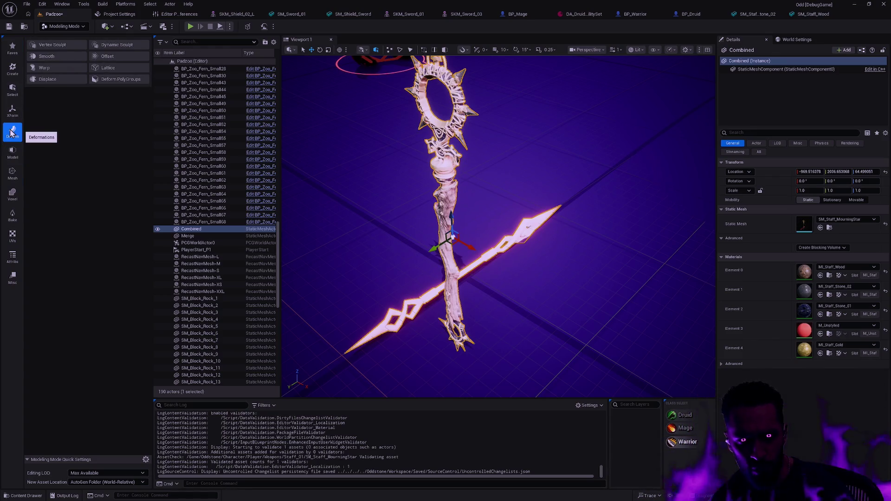
click(12, 110)
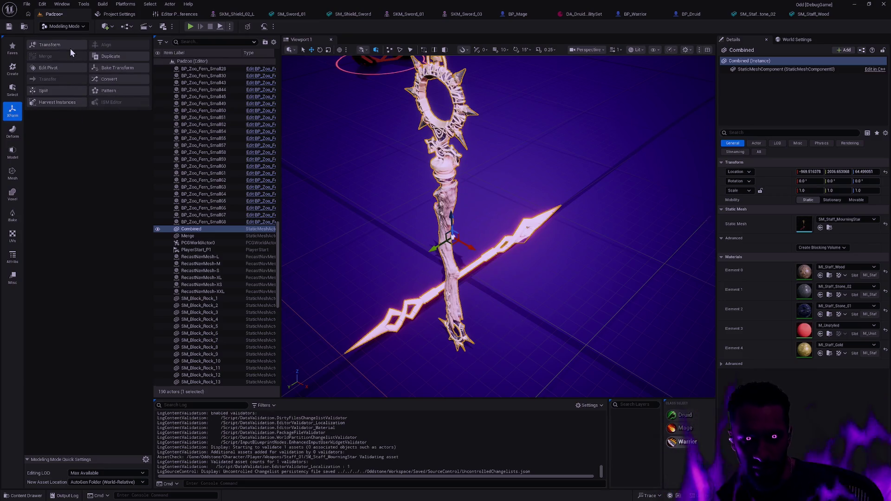
- Run the Split tool on the combined staff with Split Method set to By Poly Group
click(60, 91)
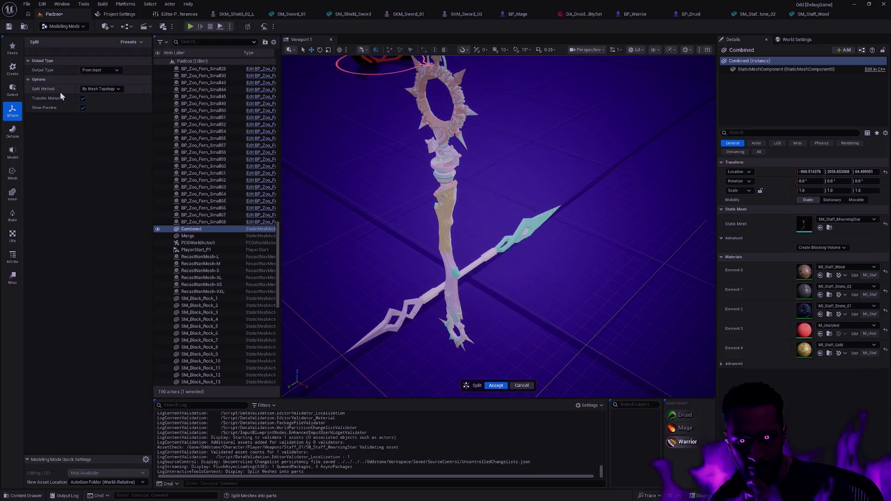
click(116, 89)
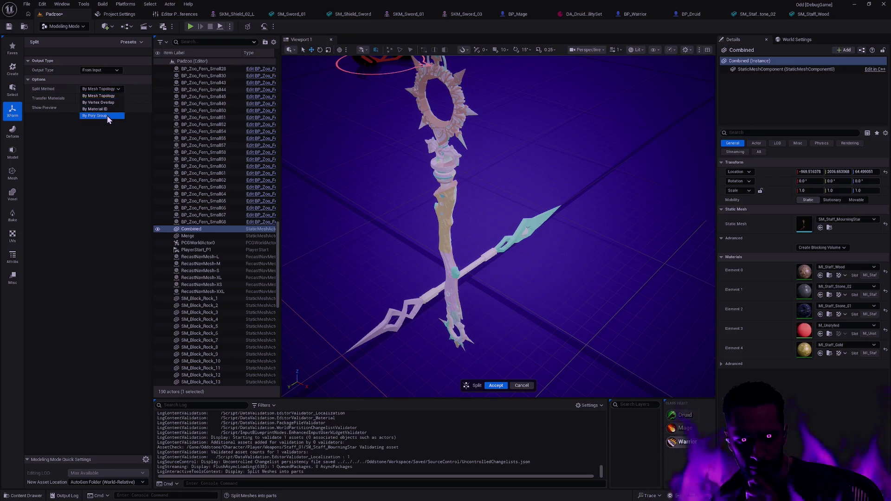
click(107, 115)
click(110, 89)
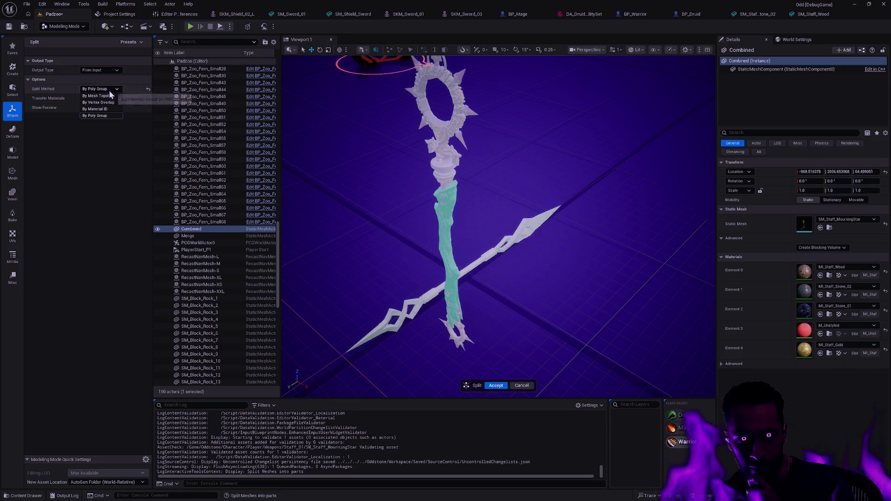
click(494, 385)
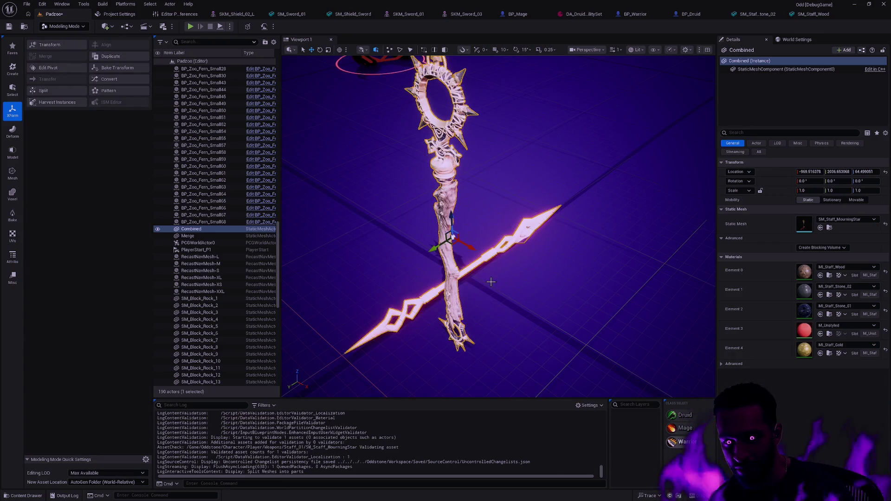
- Undo the split and the merge to restore the five separate staff actors
key(ctrl+z)
click(476, 273)
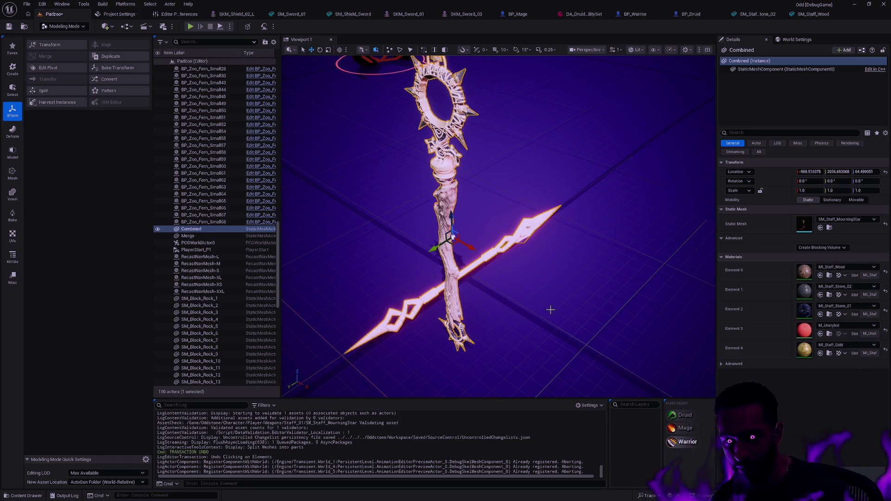
key(ctrl+z)
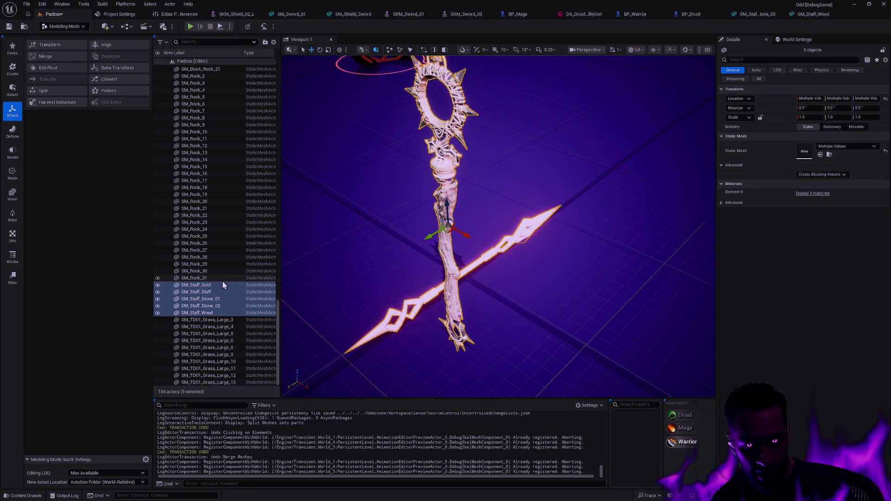
- Deselect SM_Staff_Staff and merge the remaining four staff pieces with XForm > Merge
ctrl+click(209, 292)
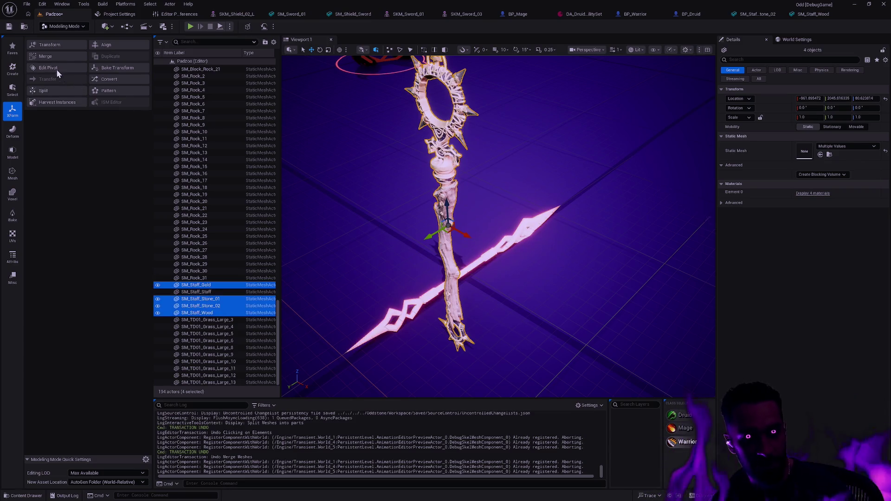
click(48, 56)
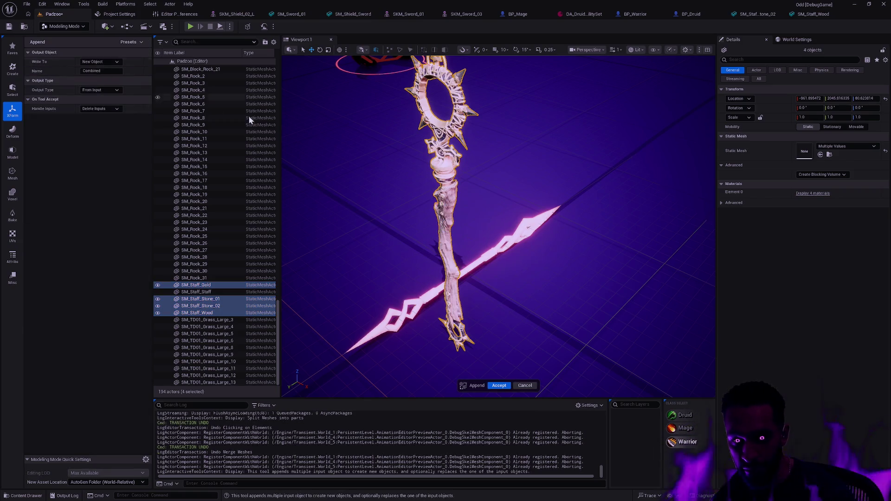
click(500, 385)
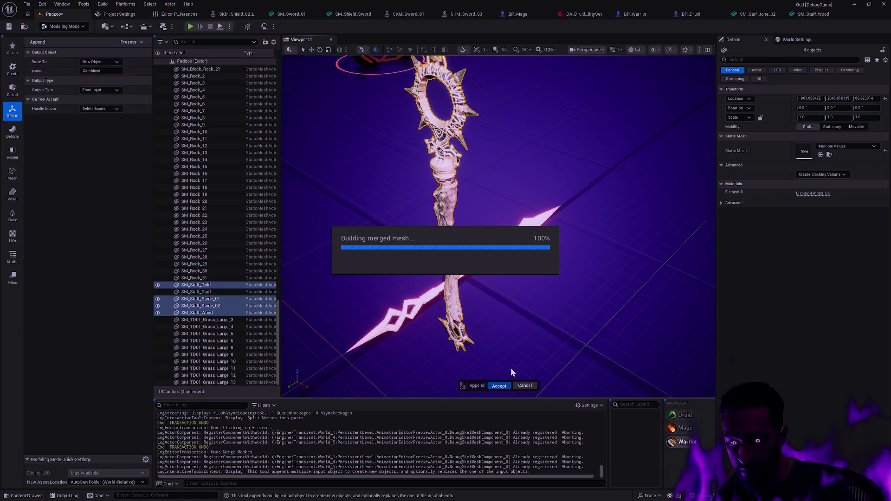
- Delete the earlier SM_Staff_MourningStar asset from the project
key(ctrl+space)
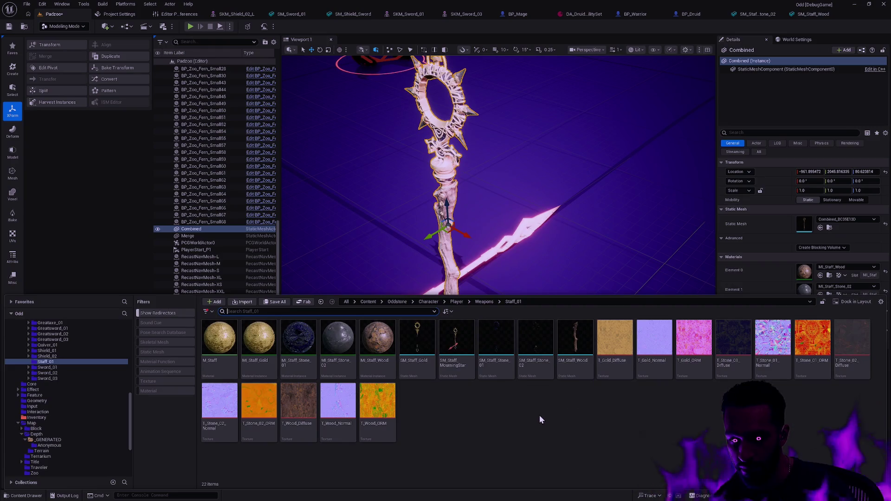
click(456, 344)
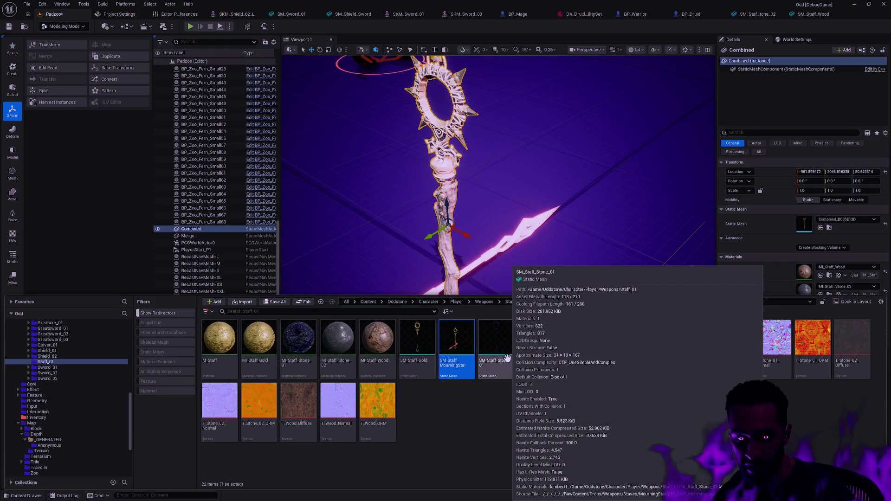
key(Delete)
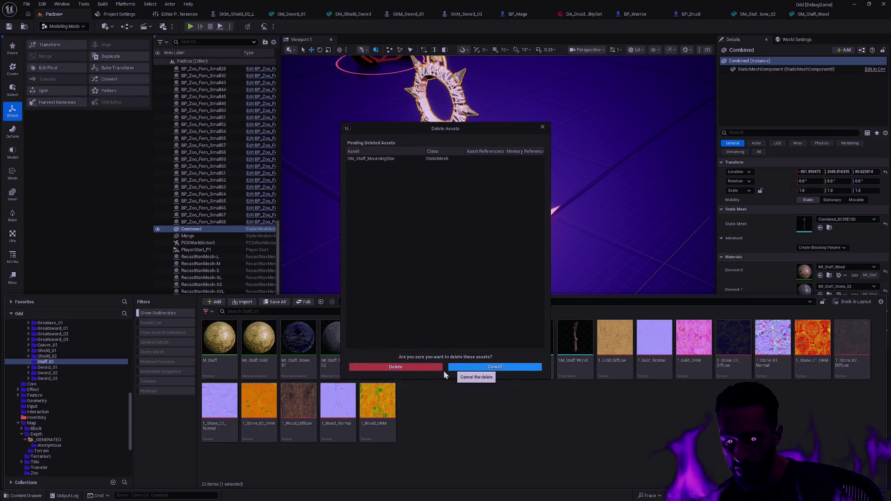
click(438, 367)
- Rename the new Combined mesh SM_Staff_MourningStar and move it into the Staff_01 folder
key(ctrl+b)
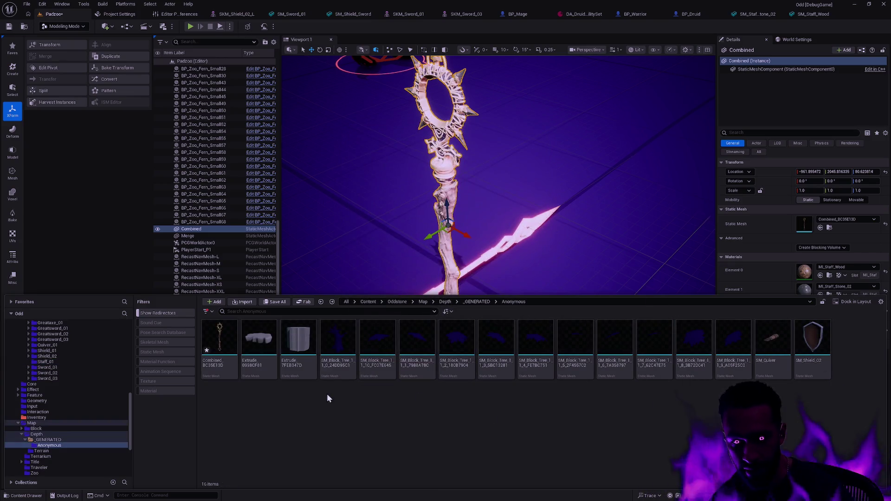
click(220, 341)
key(F2)
text(SM_Staff_MourningStar)
key(Return)
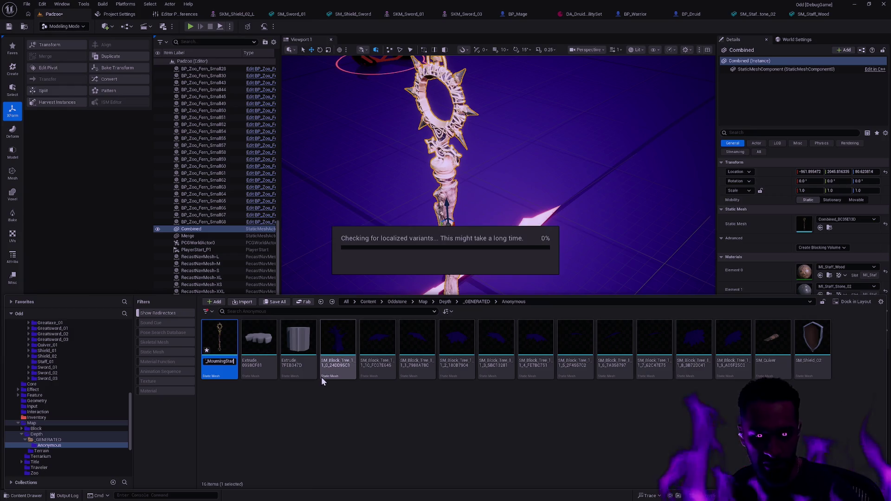
mouse_move(811, 358)
mouse_down()
mouse_move(100, 385)
mouse_move(75, 362)
mouse_up()
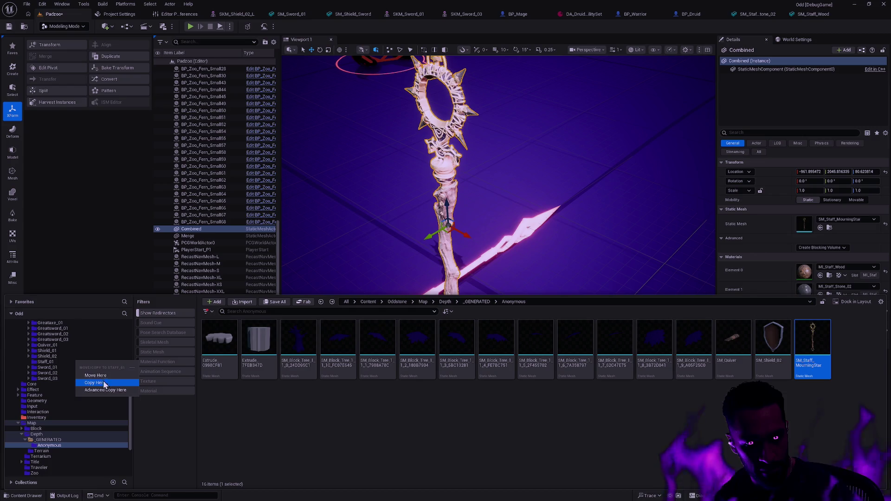
click(101, 375)
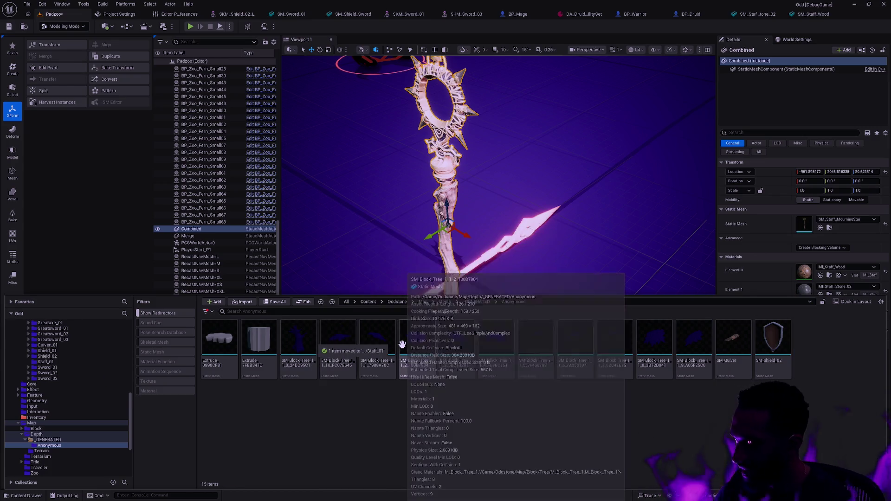
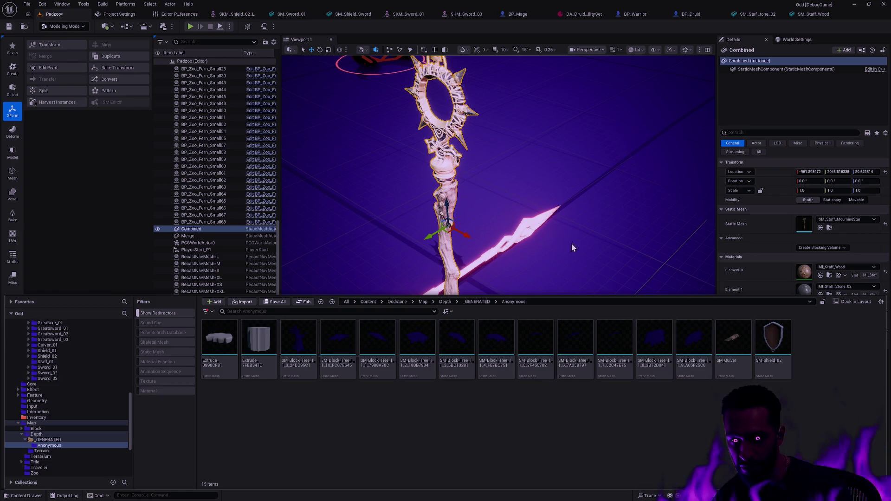
- Frame and orbit the viewport around the combined staff and cages, then clear the selection
mouse_move(573, 249)
mouse_down()
mouse_move(569, 234)
mouse_move(550, 230)
mouse_up()
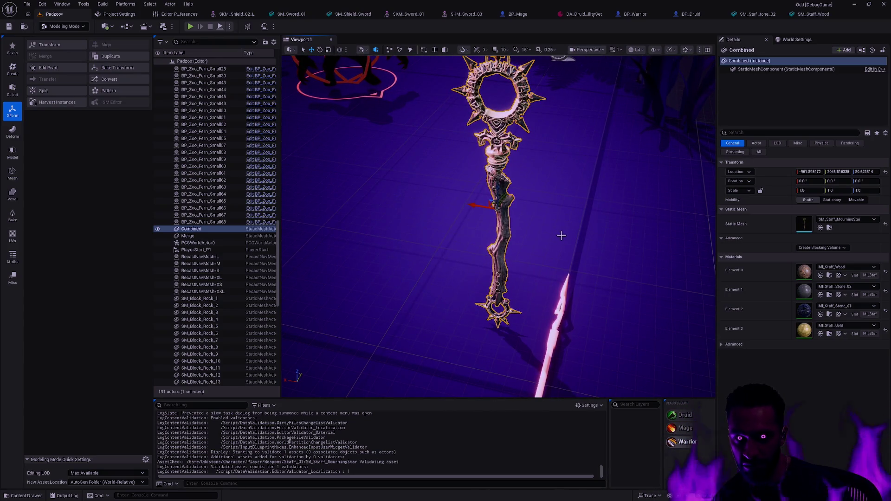
drag(561, 236, 612, 241)
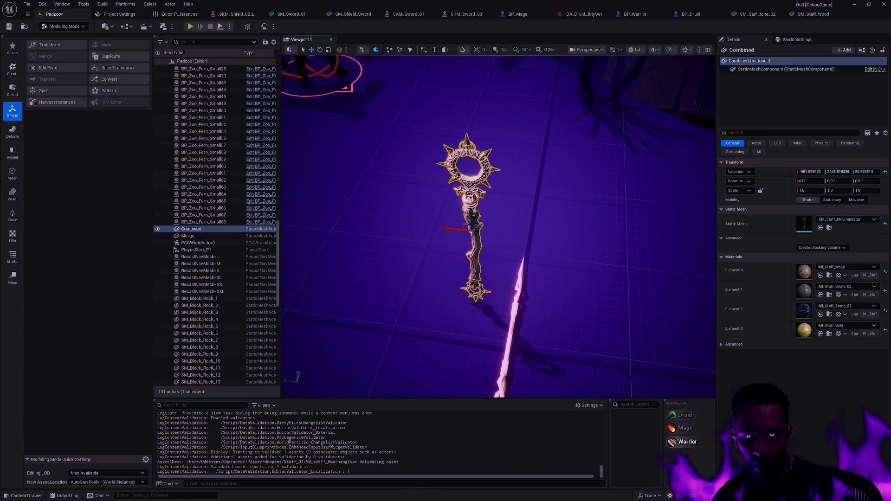
mouse_move(613, 241)
mouse_down()
mouse_move(515, 252)
mouse_move(575, 242)
mouse_up()
key(f)
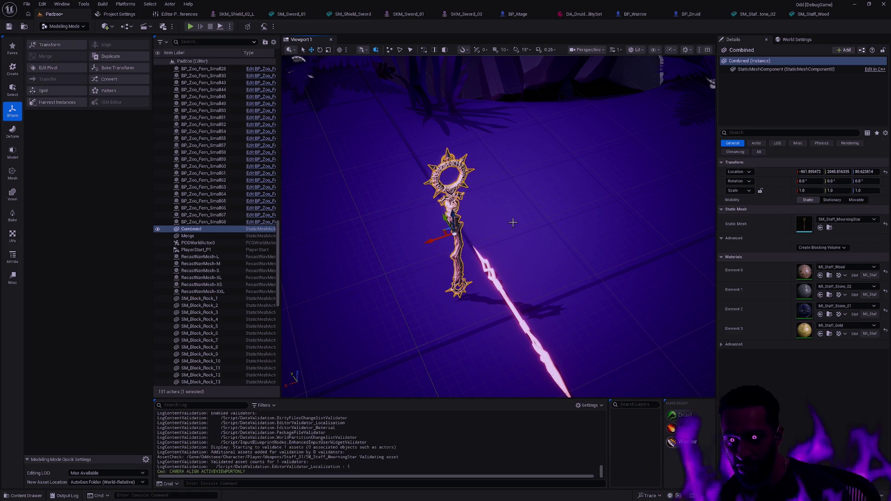
drag(472, 260, 549, 291)
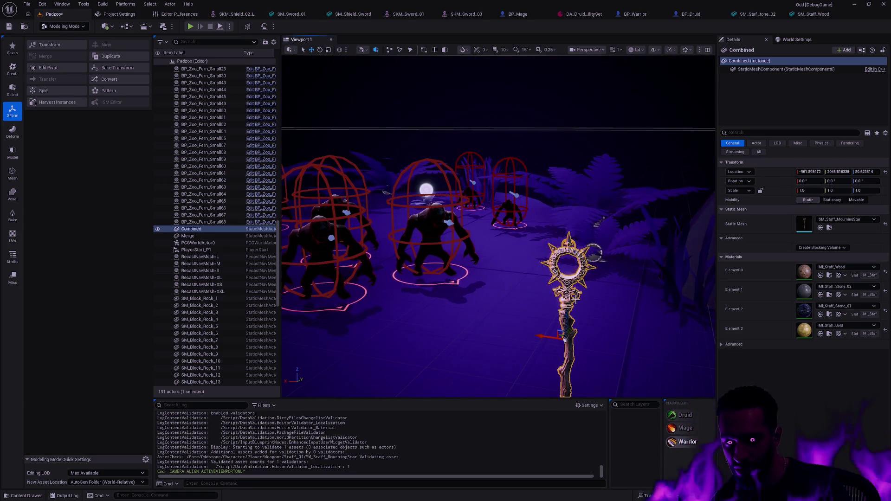
key(f)
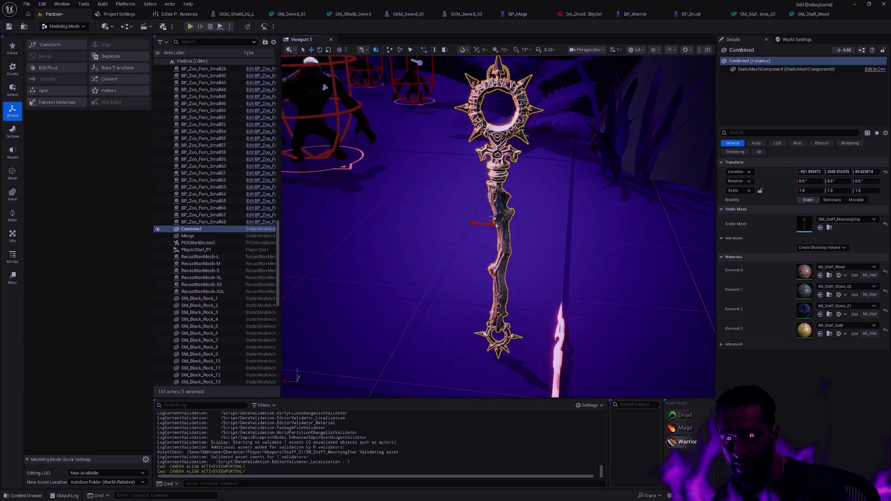
mouse_move(550, 291)
mouse_down()
mouse_move(573, 270)
mouse_move(528, 278)
mouse_move(539, 230)
mouse_move(550, 251)
mouse_move(474, 266)
mouse_up()
key(Escape)
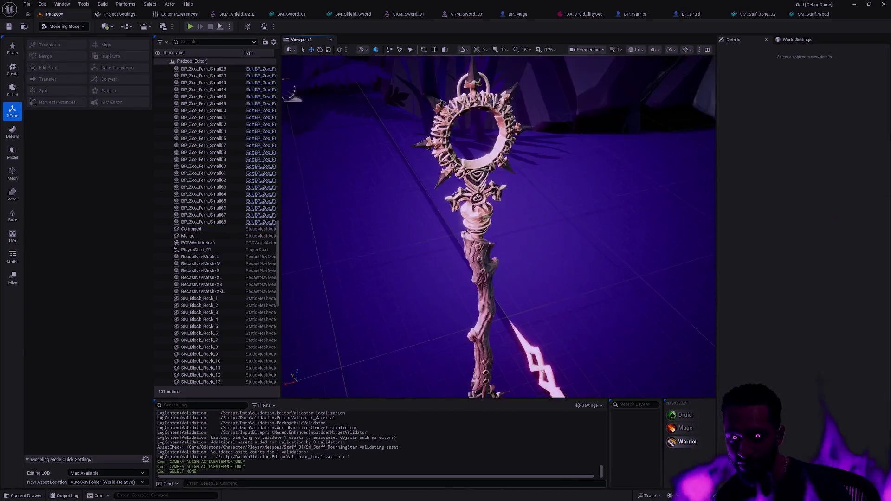
- Select the combined staff and roll it with the rotation gizmo to about -79.5 degrees
click(473, 266)
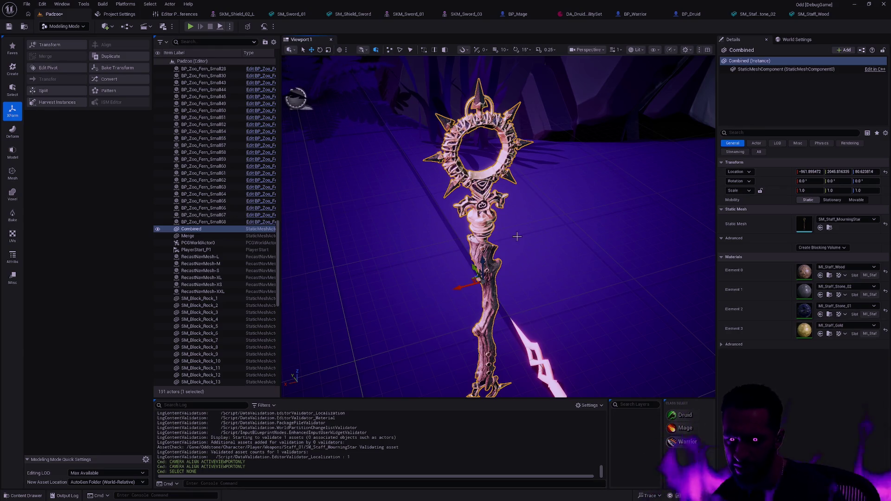
drag(564, 265, 547, 264)
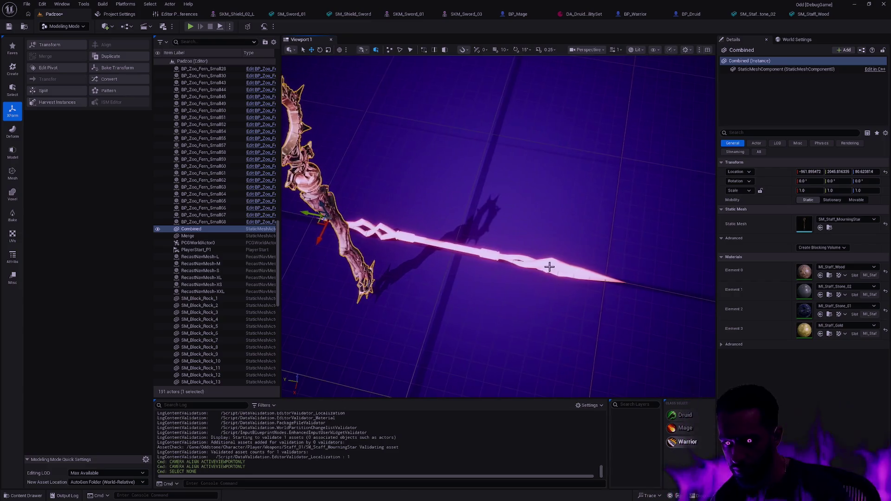
click(526, 257)
click(502, 255)
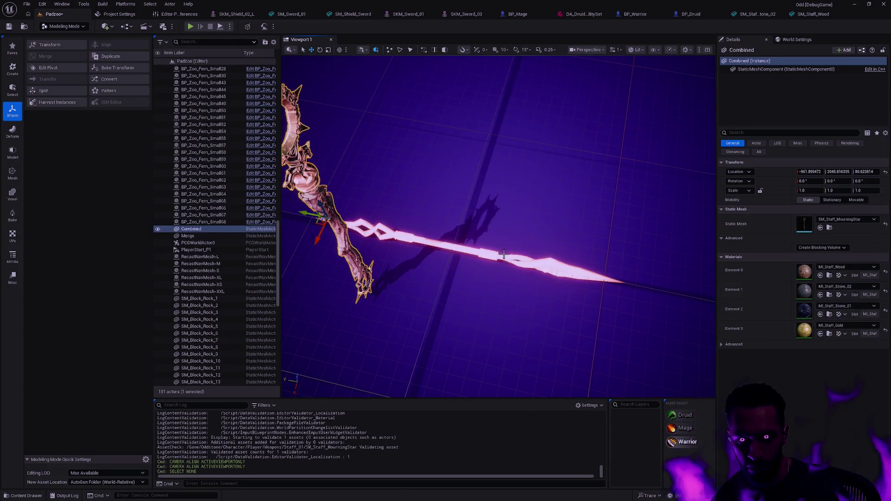
drag(502, 235, 503, 223)
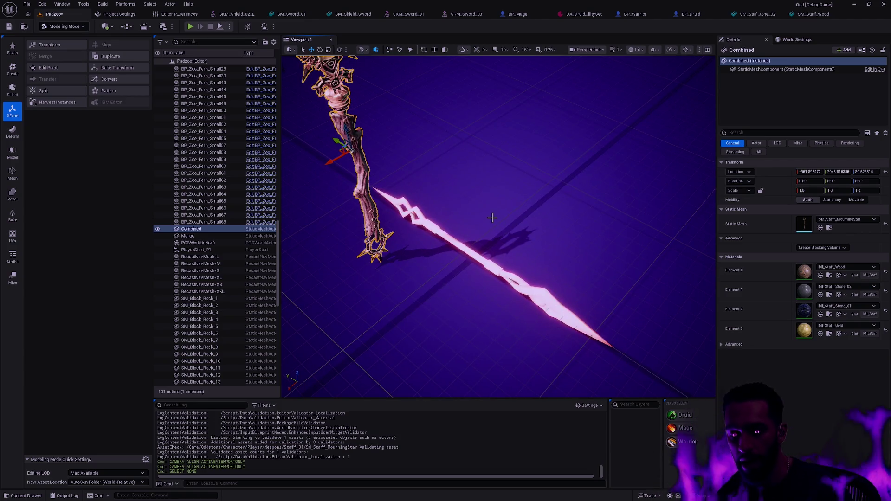
key(e)
drag(367, 159, 376, 164)
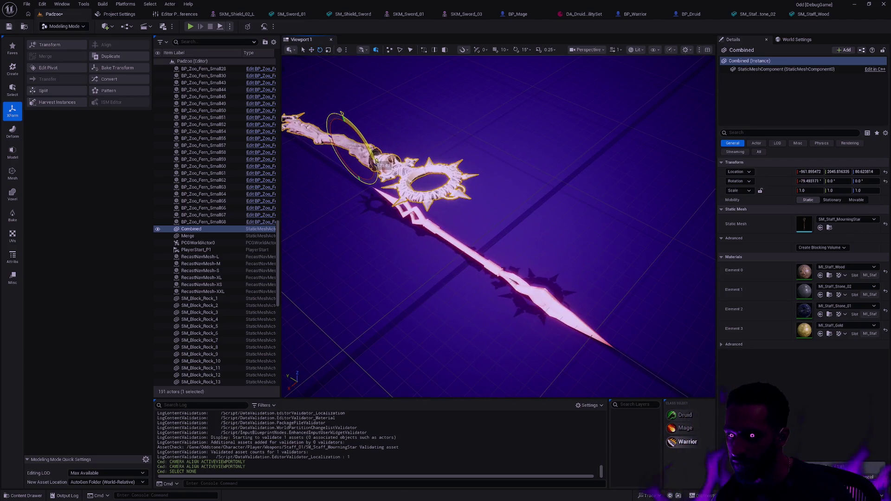
- Set the combined staff's roll to exactly -90 degrees and its location to -1000, 2000, 0
click(810, 181)
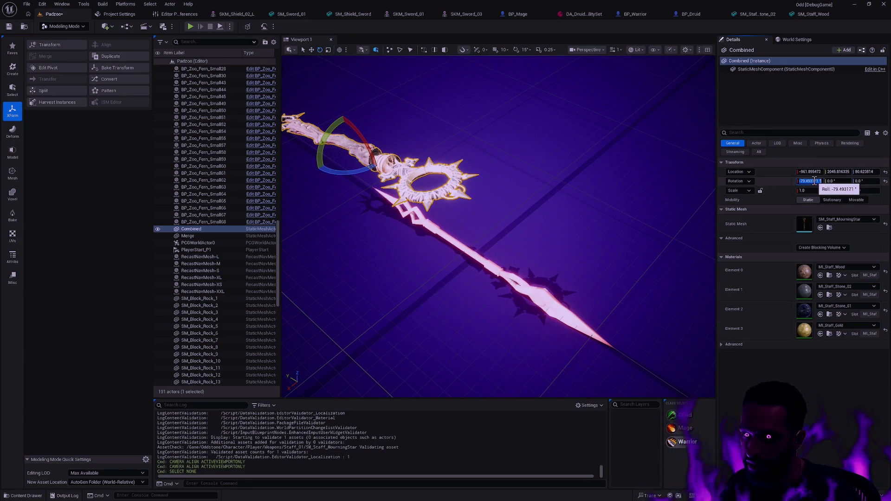
text(-90)
key(Return)
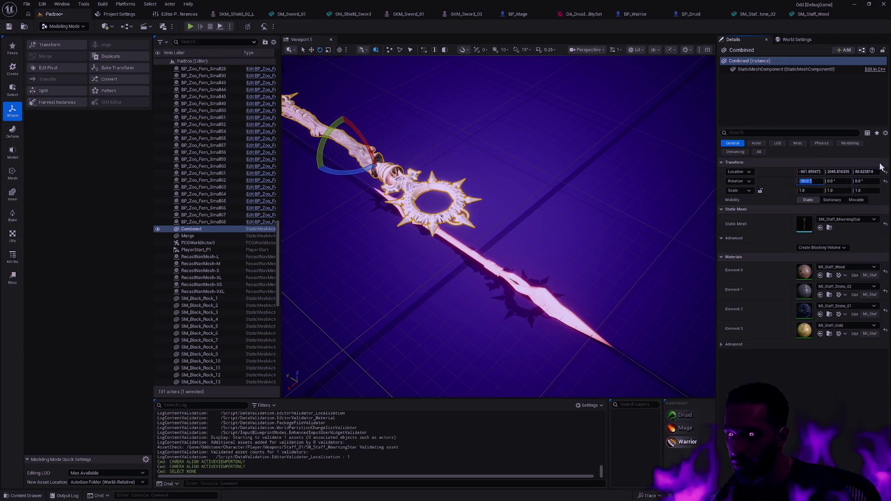
key(ctrl+z)
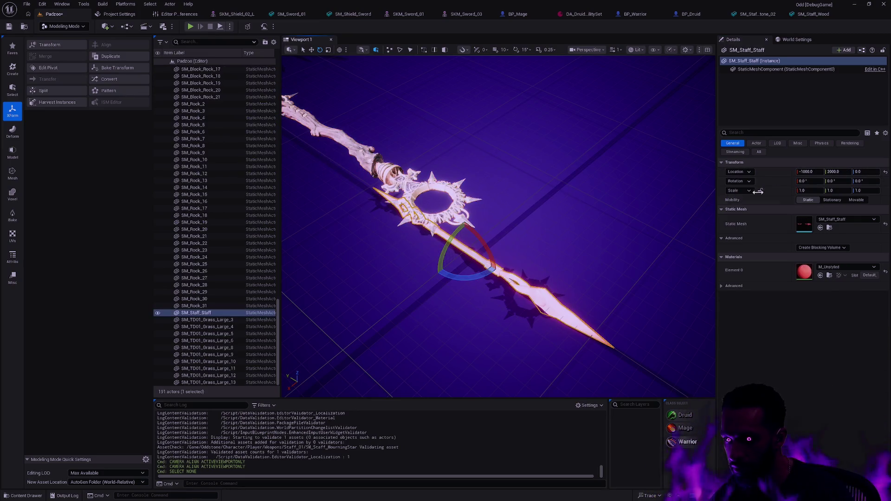
click(714, 173)
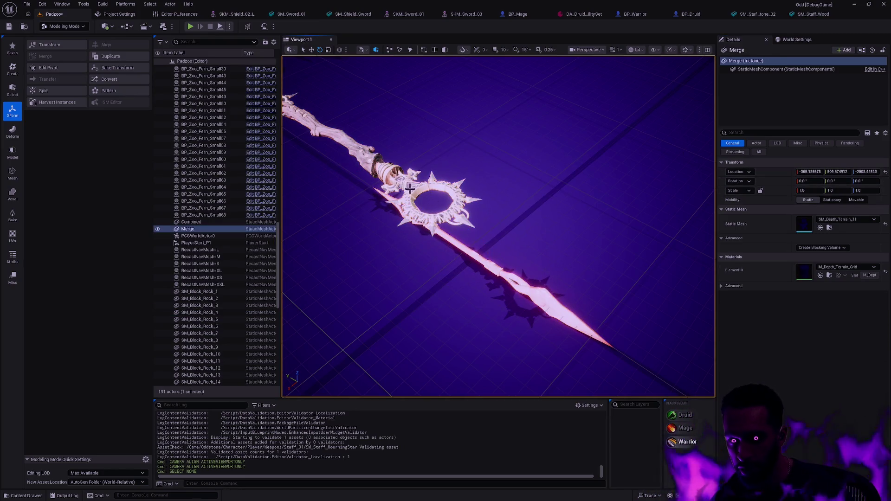
click(411, 186)
key(ctrl+y)
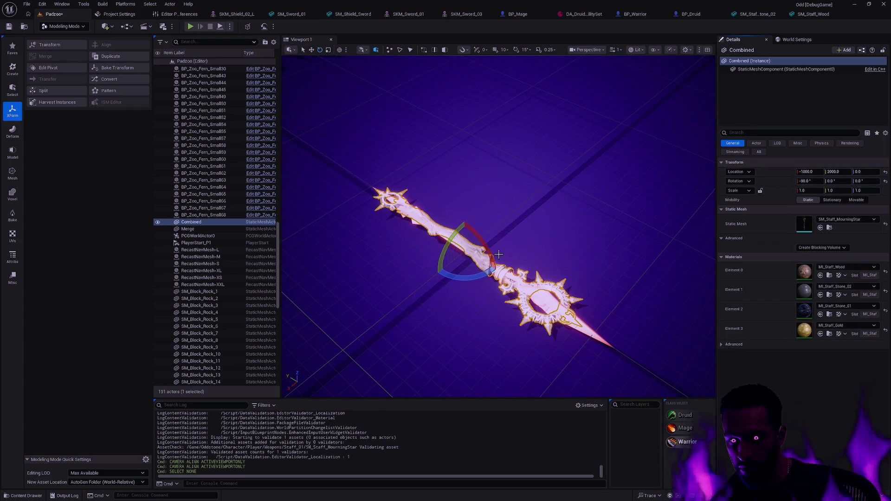
- Inspect the flattened staff from low and diagonal angles, then start editing its pivot point
mouse_move(498, 255)
mouse_down()
mouse_move(480, 202)
mouse_move(487, 251)
mouse_move(537, 223)
mouse_move(551, 182)
mouse_up()
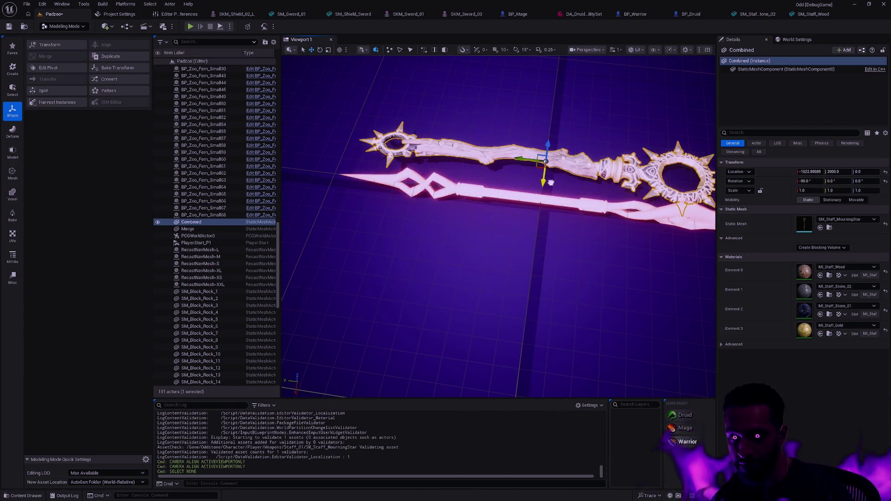
click(565, 209)
key(ctrl+z)
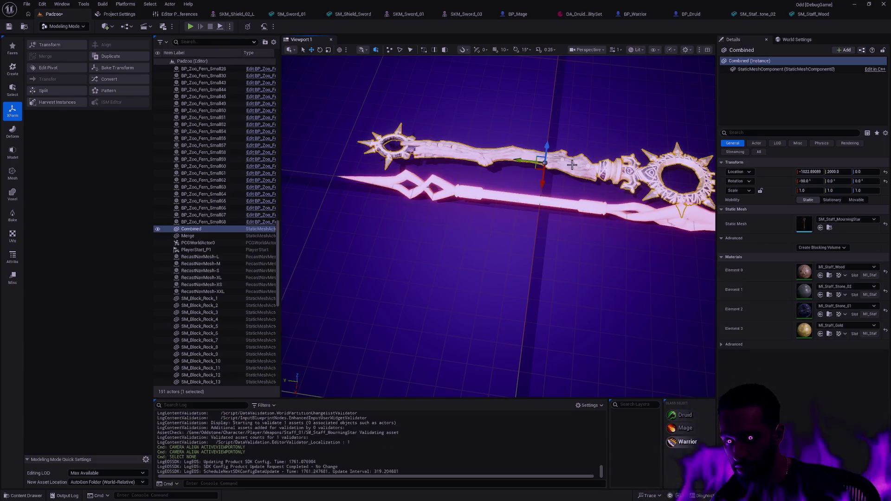
mouse_move(575, 188)
mouse_down()
mouse_move(529, 230)
mouse_move(495, 241)
mouse_move(535, 236)
mouse_up()
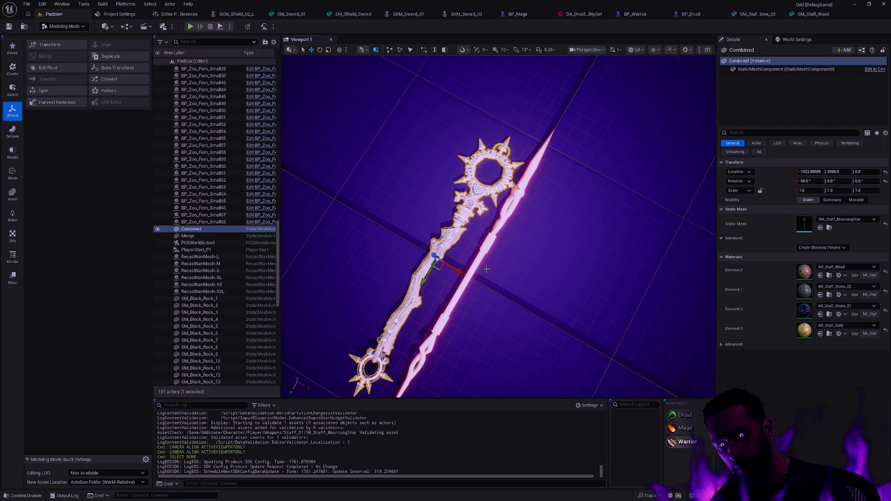
drag(490, 276, 508, 261)
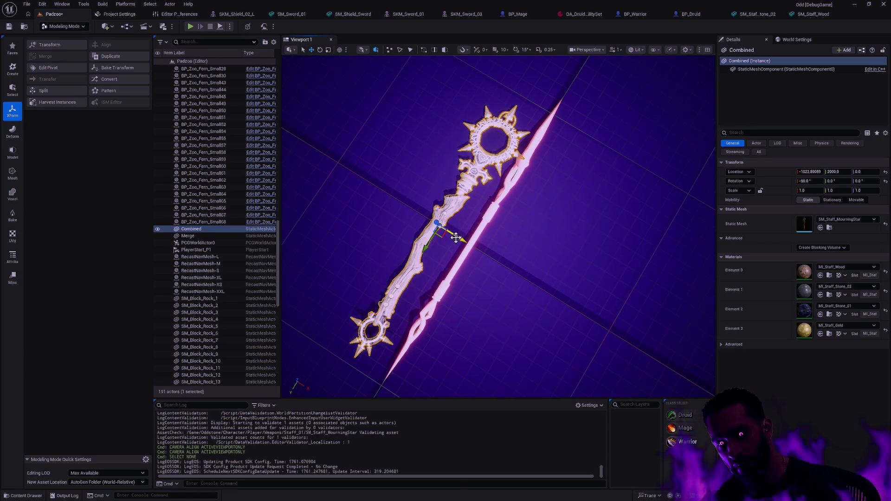
click(48, 68)
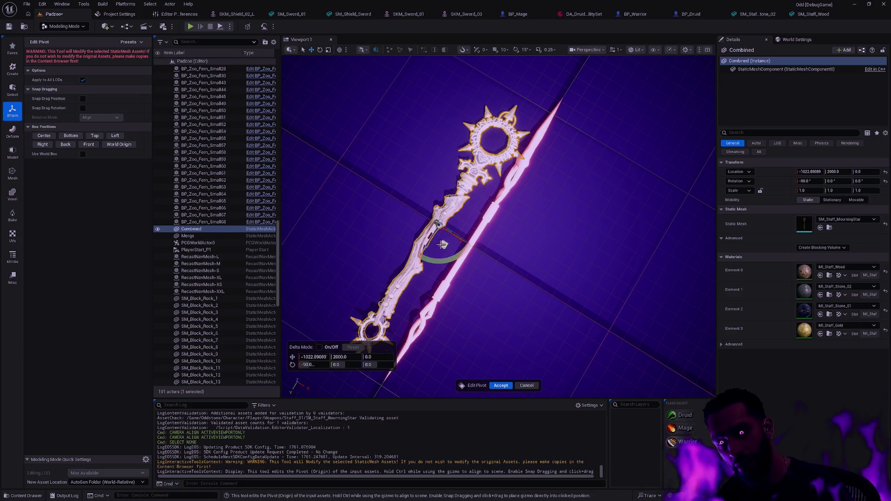
- Shift the pivot down onto the staff shaft and accept the new pivot
drag(425, 243, 419, 257)
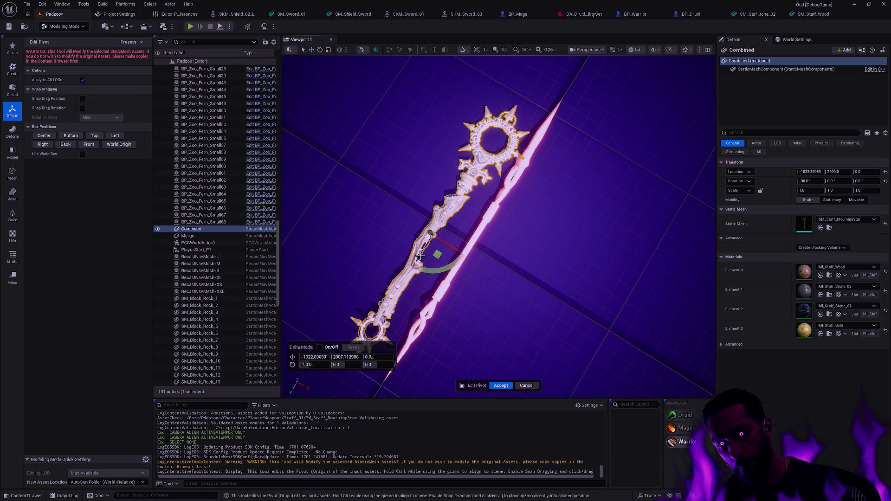
drag(493, 258, 529, 230)
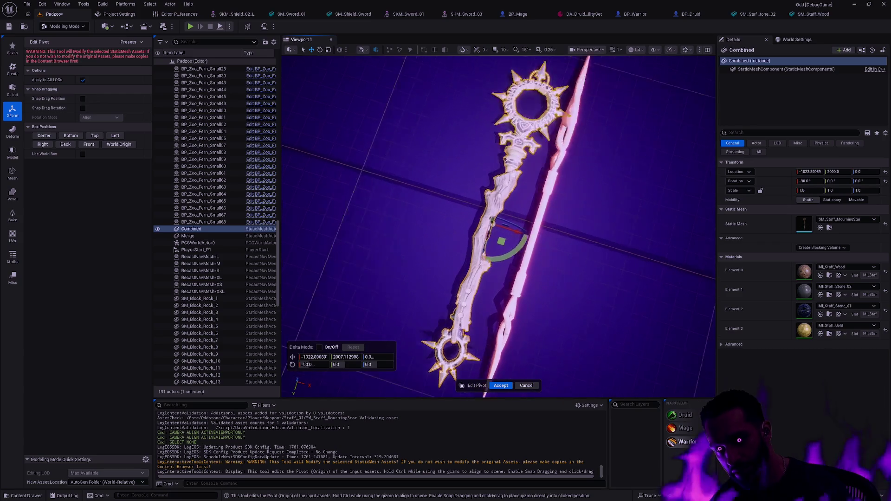
scroll(492, 258, up, 3)
drag(522, 278, 488, 278)
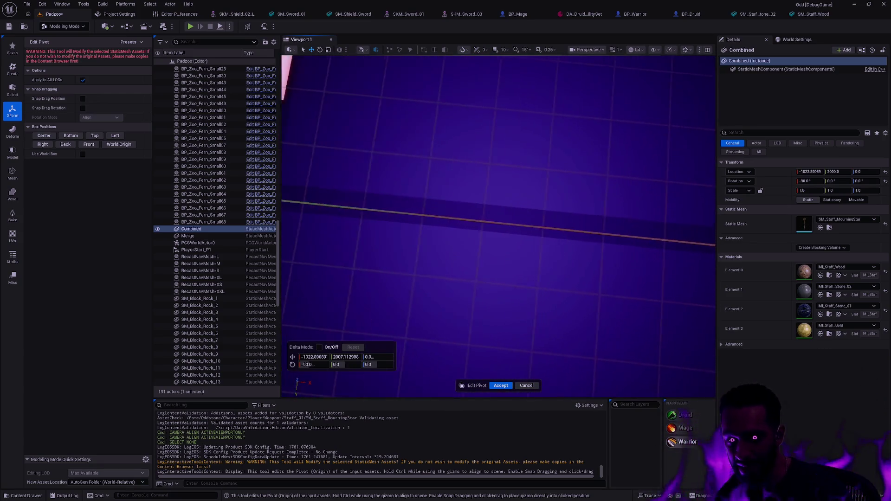
scroll(508, 256, down, 5)
scroll(510, 249, up, 5)
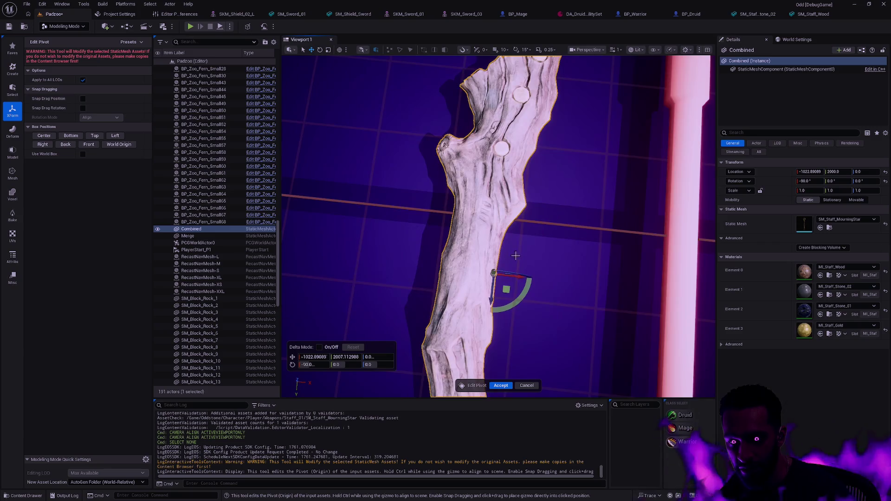
drag(512, 278, 492, 271)
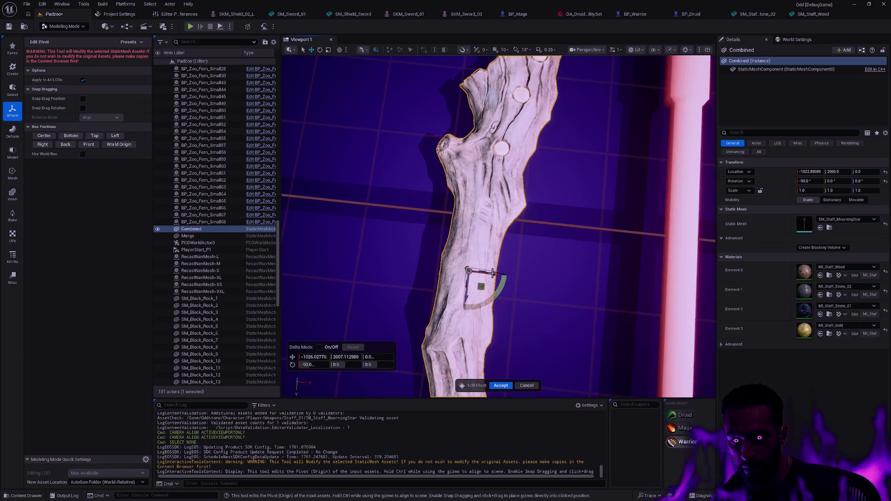
scroll(491, 272, down, 3)
scroll(491, 272, down, 2)
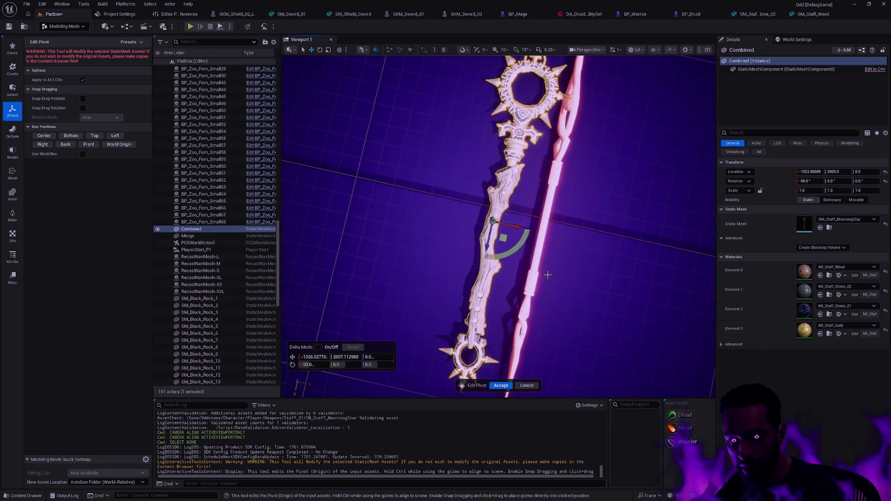
click(501, 385)
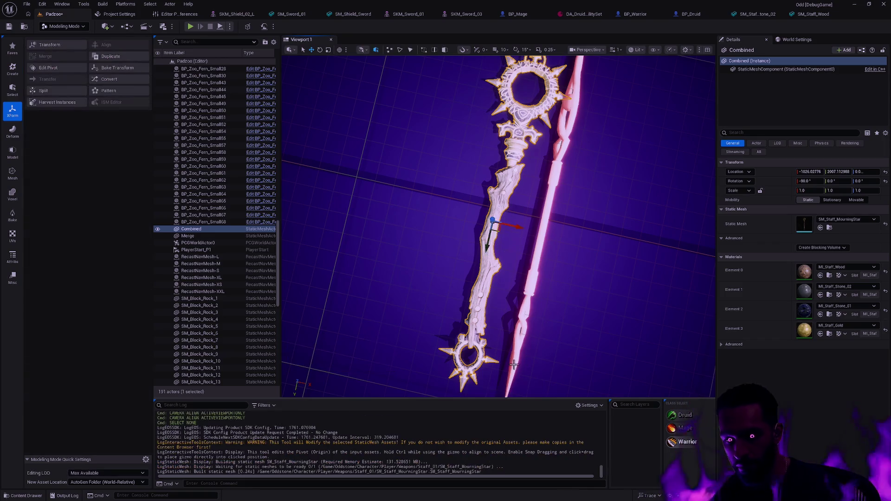
- Reset the staff to -1000, 2000, 0 and bake its transform into the mesh
shift+click(777, 172)
drag(573, 224, 314, 189)
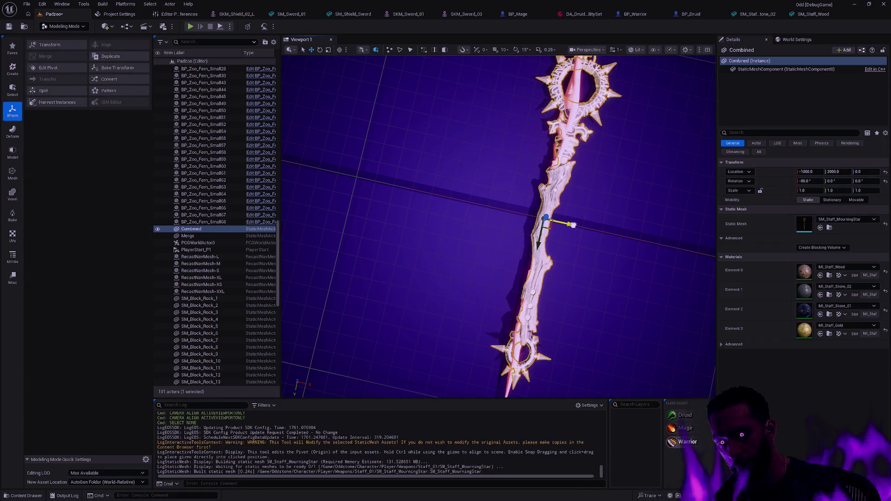
drag(498, 224, 498, 223)
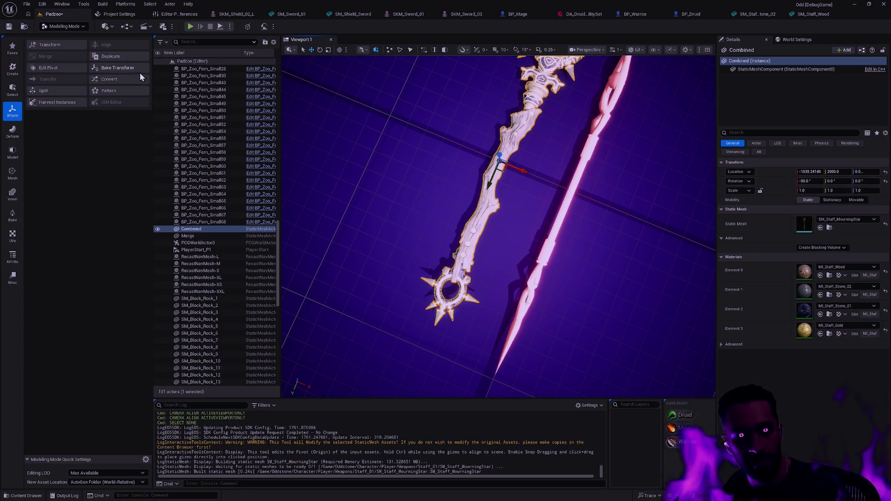
click(117, 67)
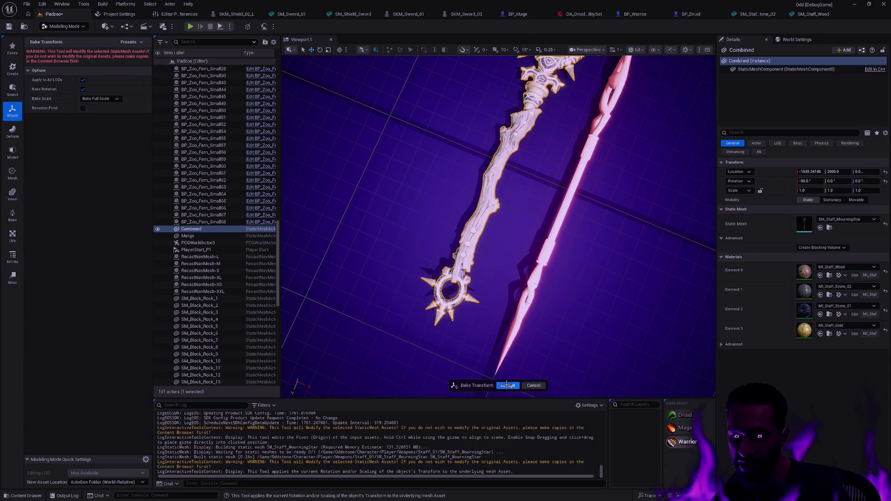
key(Return)
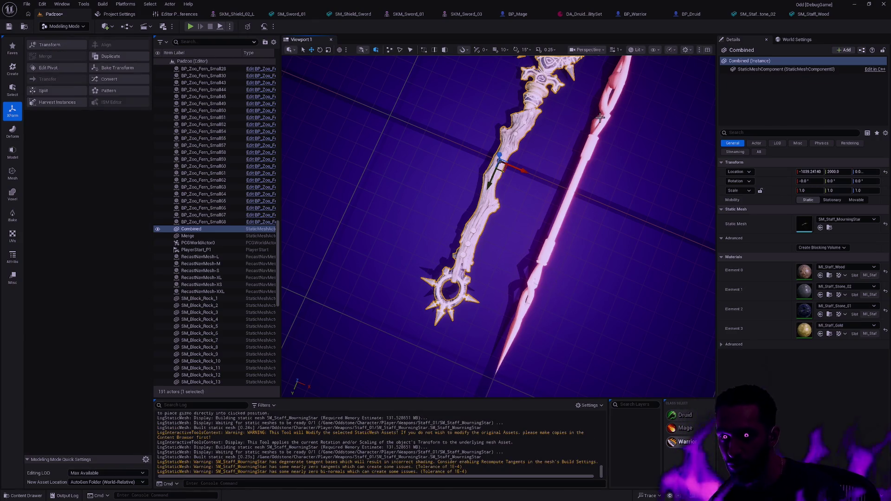
- Delete the combined staff and the pink staff from the level
key(Delete)
click(599, 118)
key(Delete)
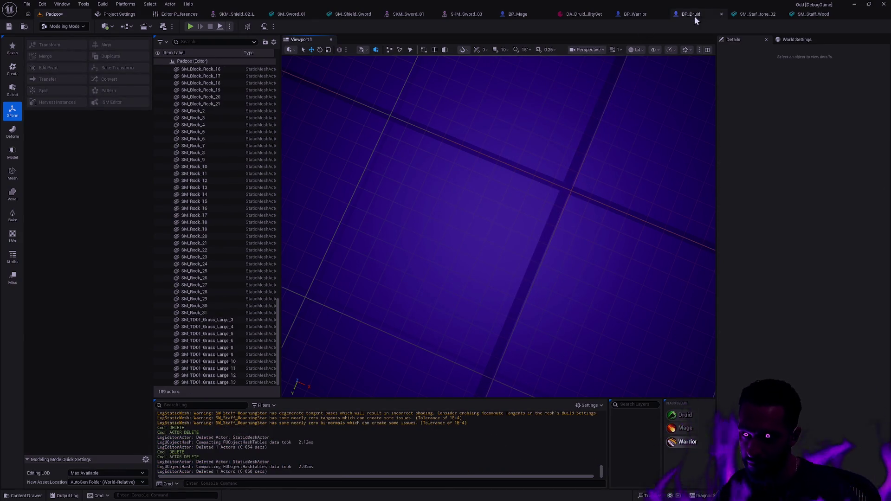
- Switch to BP_Mage and browse to Weapons/Staff_01, selecting the SM_Staff_MourningStar mesh
click(694, 16)
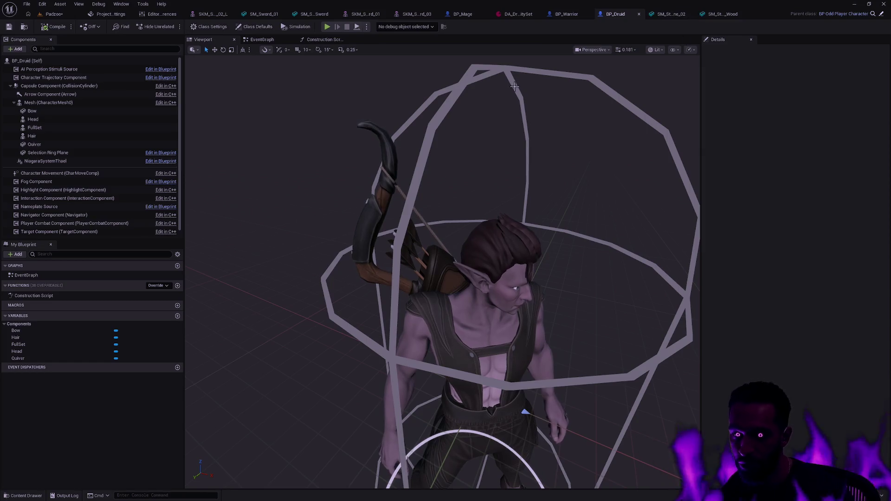
click(468, 16)
key(ctrl+space)
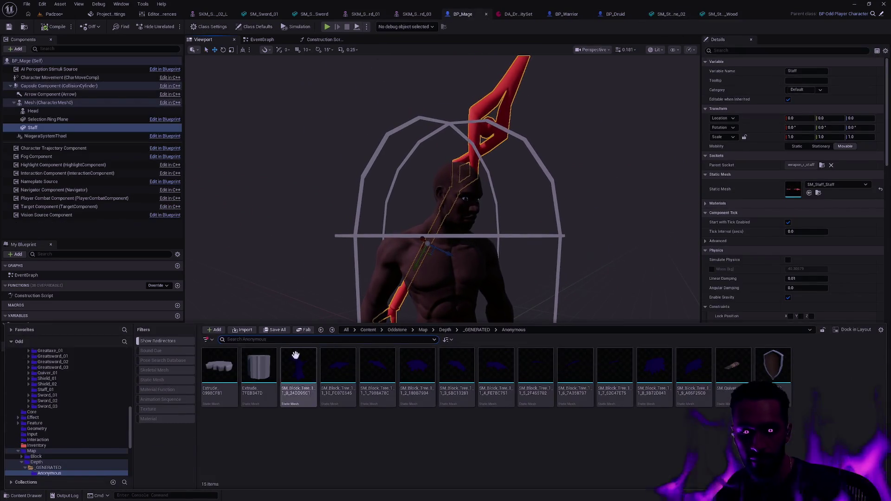
key(ctrl+b)
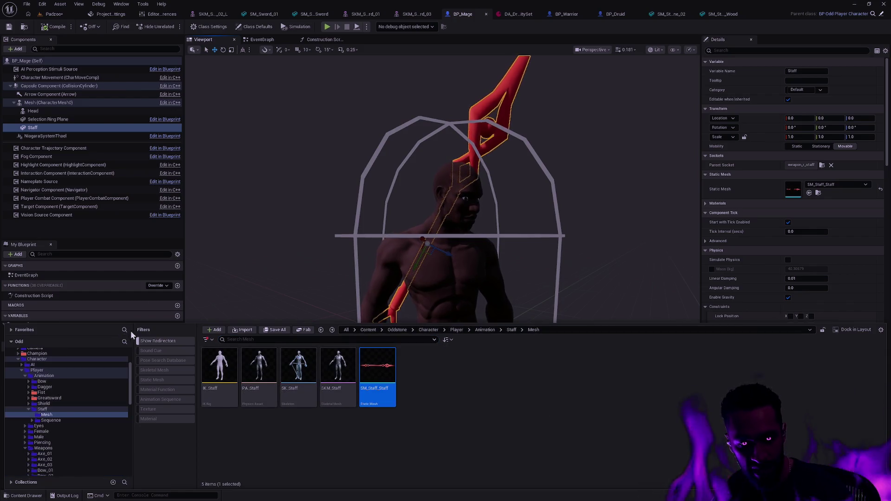
click(46, 414)
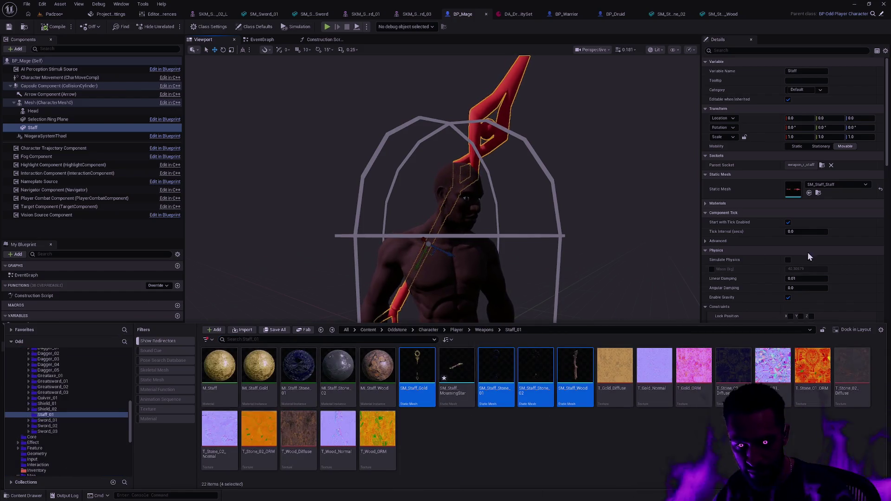
click(456, 369)
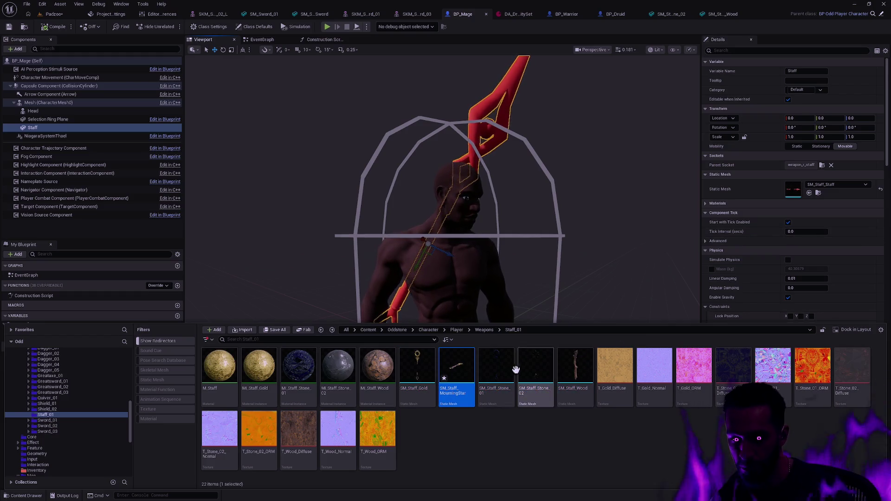
key(F2)
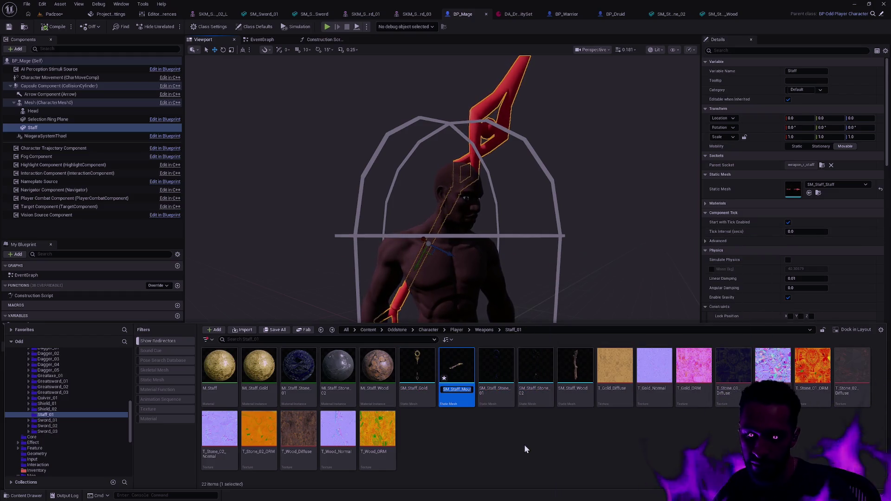
key(Escape)
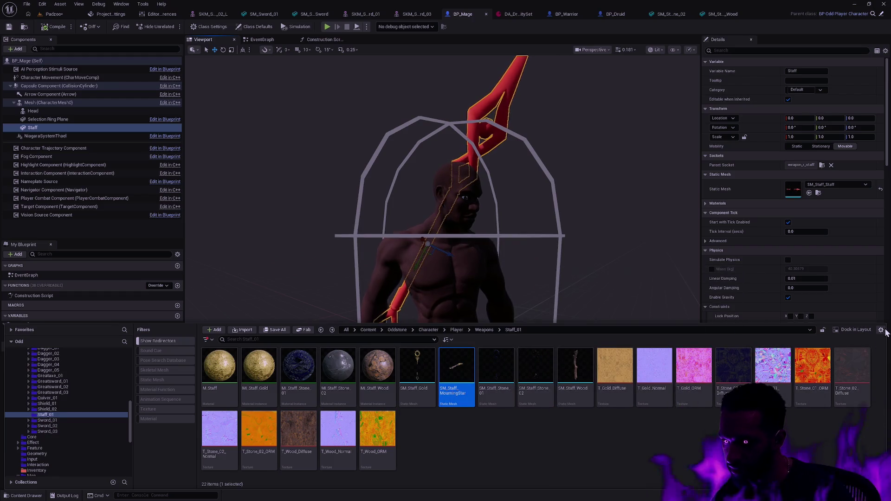
- Dock the content browser beside BP_Mage and turn on Thumbnail Edit Mode
click(873, 330)
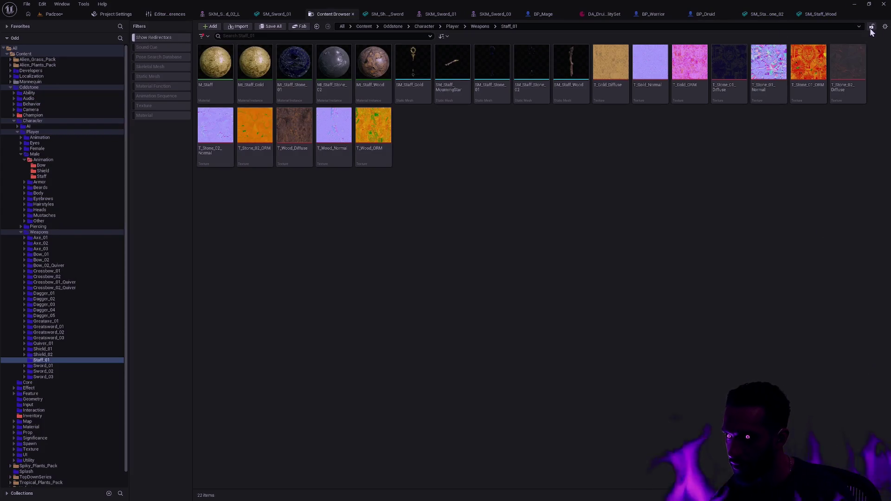
click(885, 27)
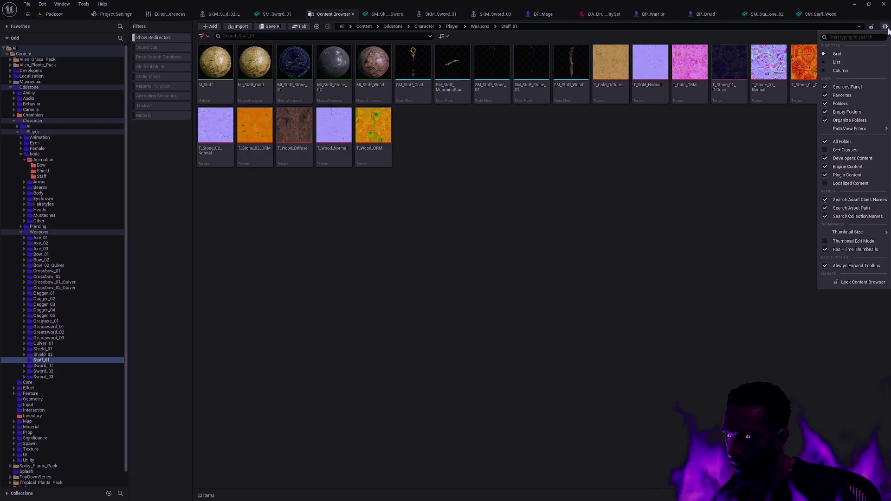
click(873, 29)
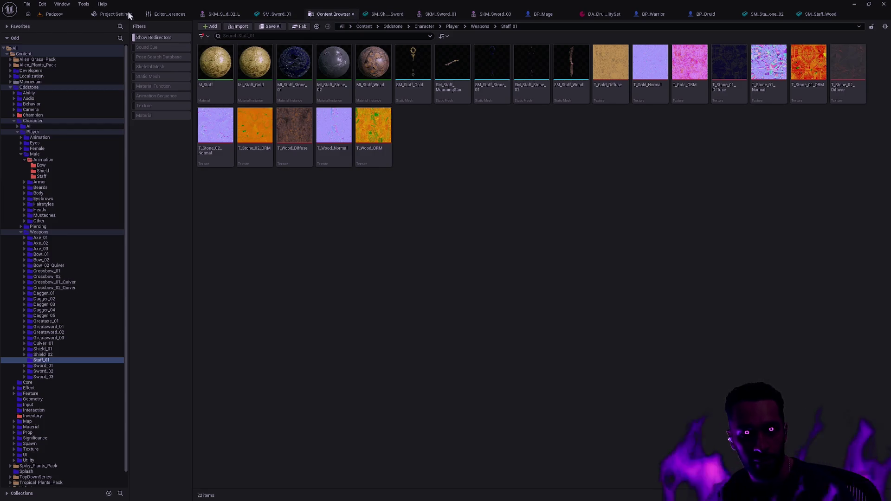
click(62, 13)
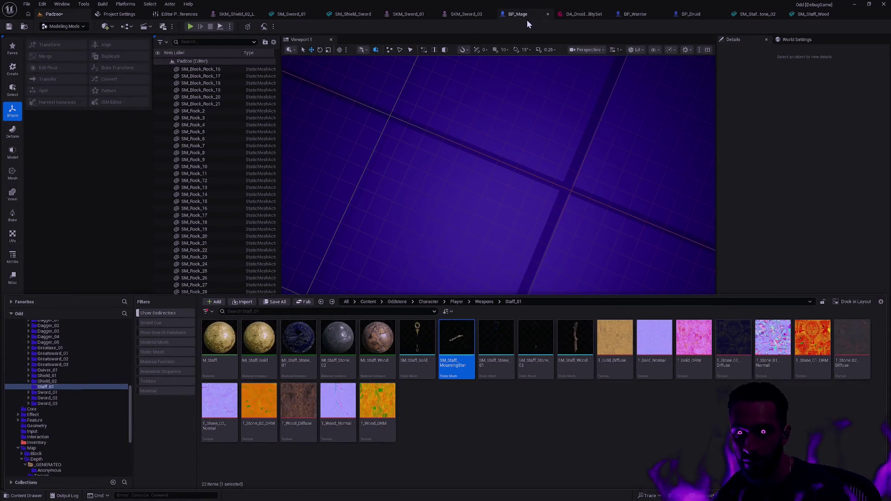
click(542, 13)
key(ctrl+space)
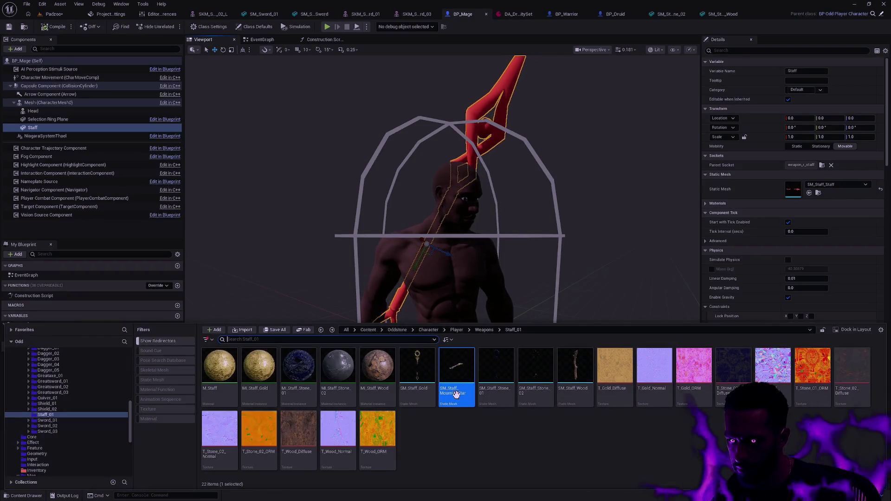
click(880, 329)
click(854, 277)
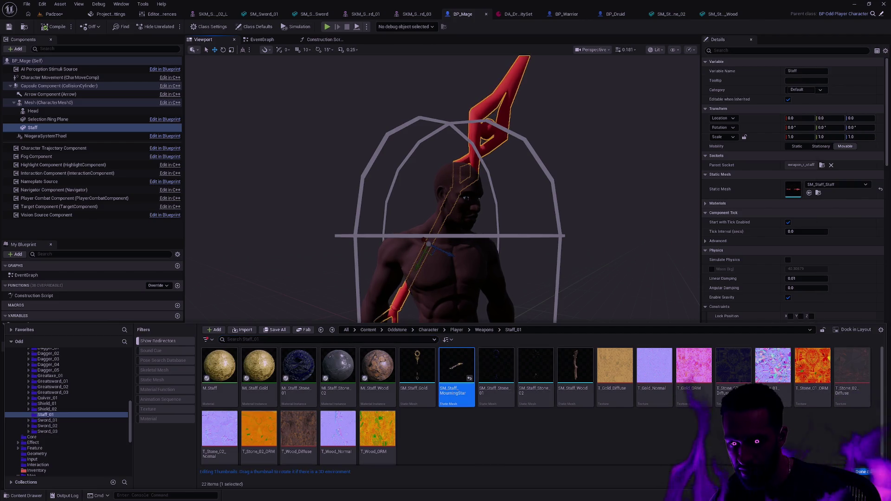
- Straighten the MourningStar thumbnail, then assign SM_Staff_MourningStar to the Staff component at 45 degrees
drag(449, 366, 467, 366)
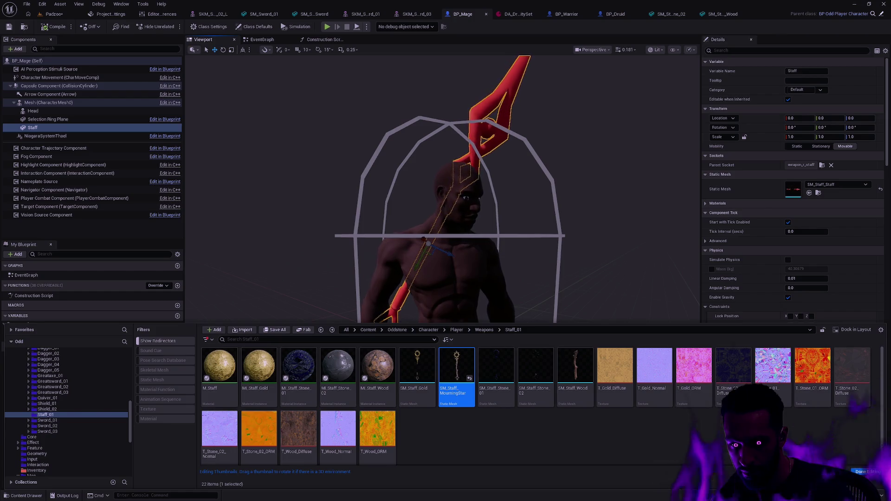
click(870, 471)
drag(457, 365, 792, 188)
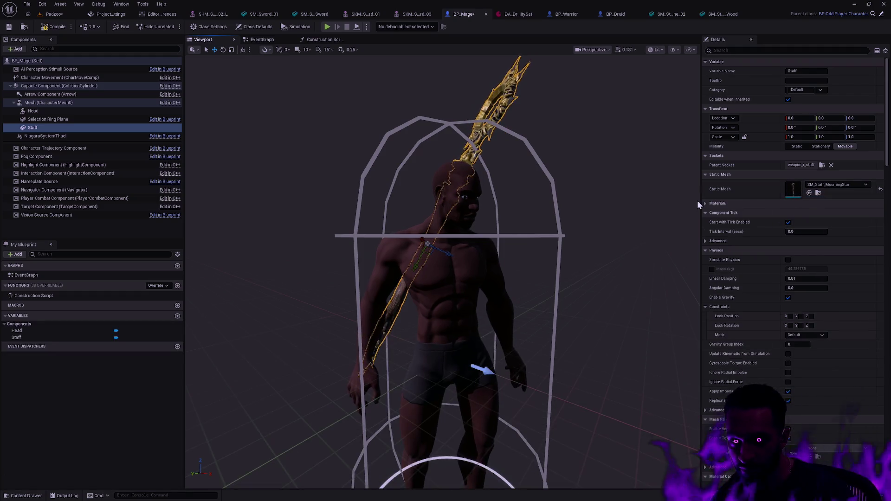
mouse_move(446, 279)
mouse_down()
mouse_move(327, 300)
mouse_move(390, 278)
mouse_move(418, 285)
mouse_up()
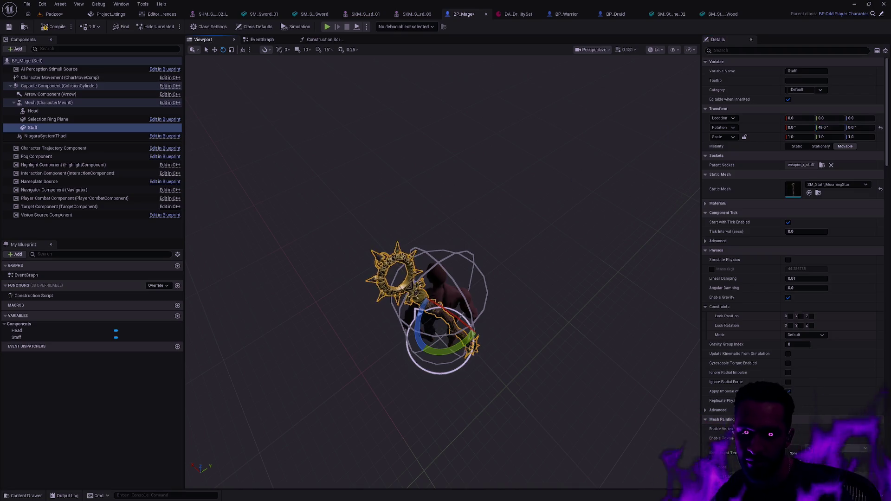
- Orbit around the mage to check the MourningStar staff in hand, then deselect it
drag(557, 313, 585, 313)
drag(446, 314, 445, 244)
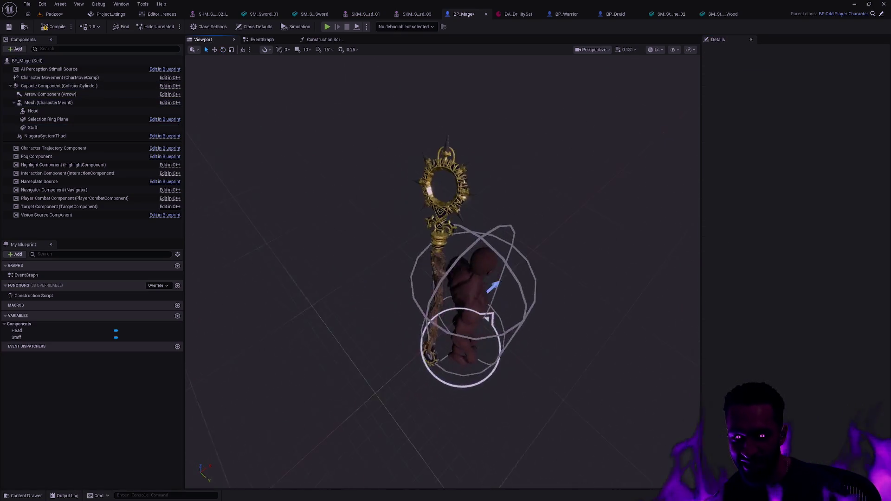
drag(445, 278, 390, 279)
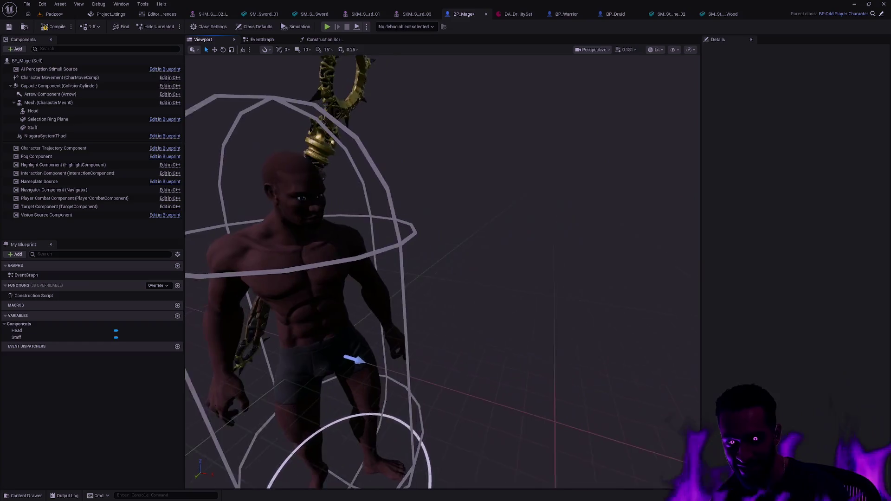
mouse_move(487, 278)
mouse_down()
mouse_move(591, 224)
mouse_move(616, 227)
mouse_move(529, 230)
mouse_up()
key(ctrl+z)
click(617, 227)
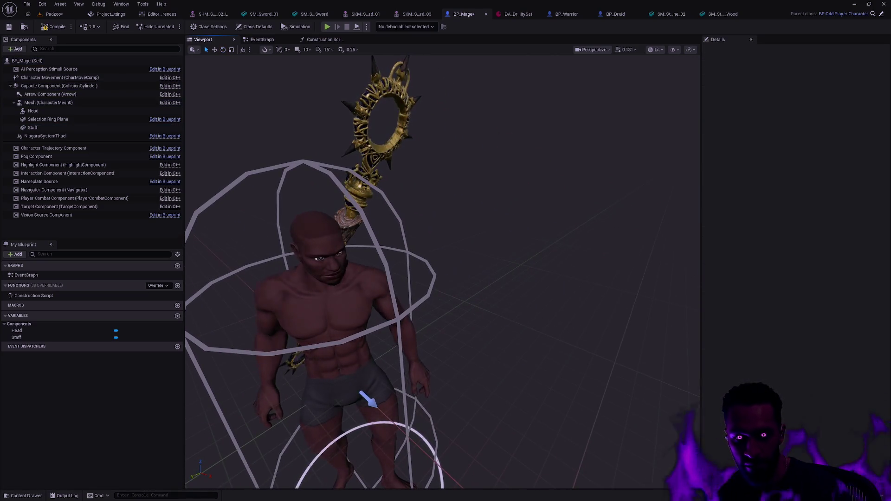
mouse_move(634, 247)
mouse_down()
mouse_move(472, 155)
mouse_move(574, 266)
mouse_up()
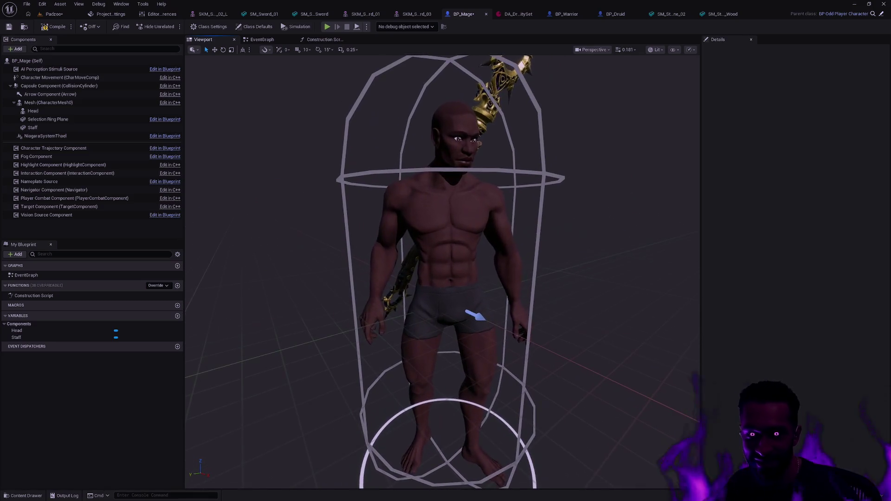
scroll(575, 266, down, 2)
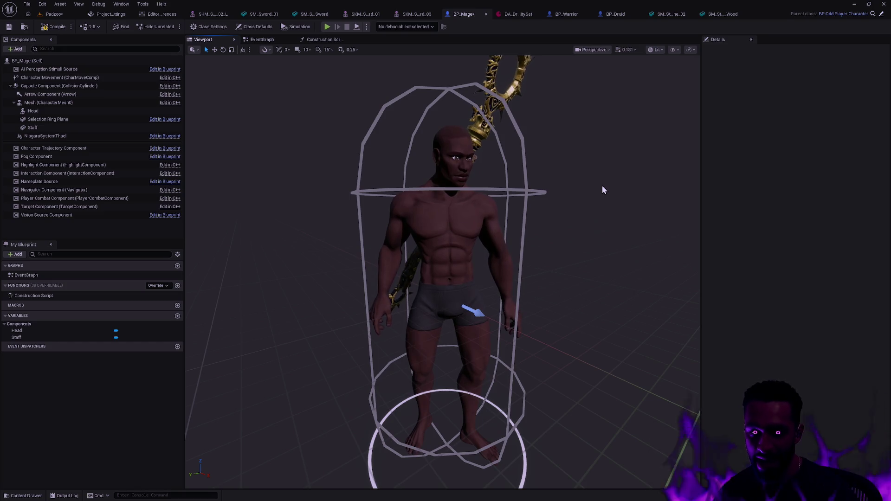
- Reframe the mage with the staff head in view, save BP_Mage and select the Head component
drag(585, 188, 578, 212)
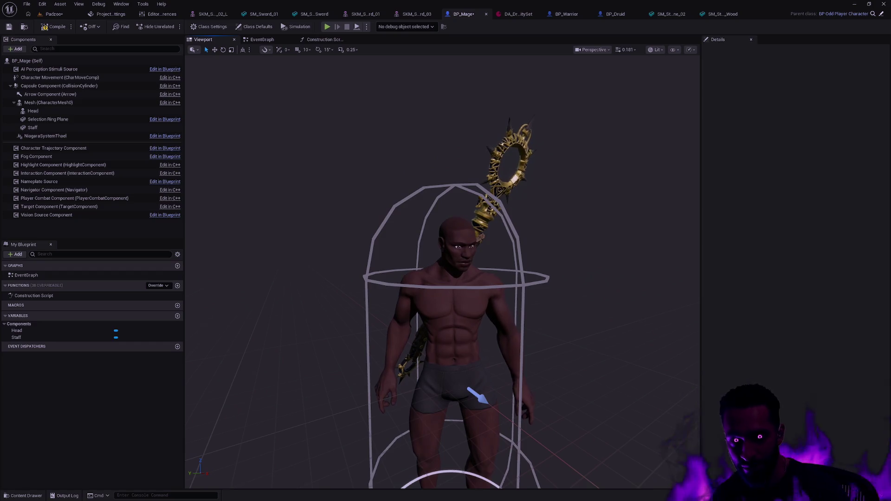
mouse_move(567, 220)
mouse_down()
mouse_move(588, 220)
mouse_move(588, 195)
mouse_move(521, 255)
mouse_up()
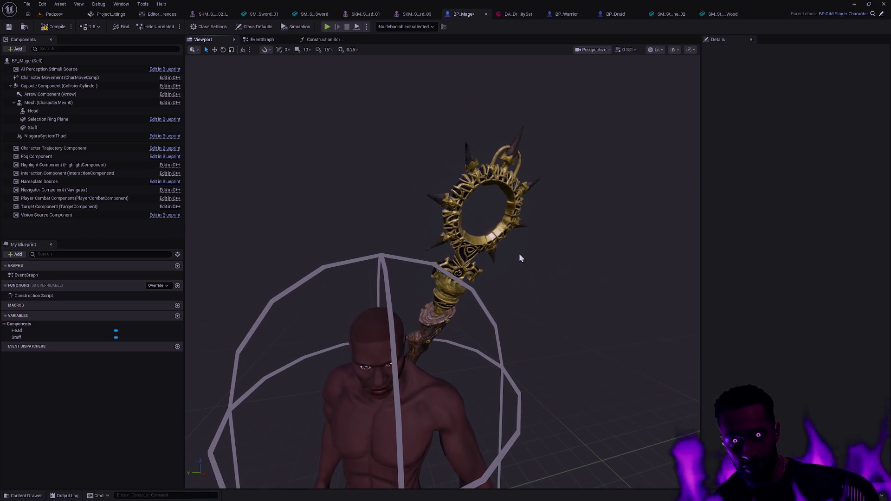
drag(537, 223, 536, 210)
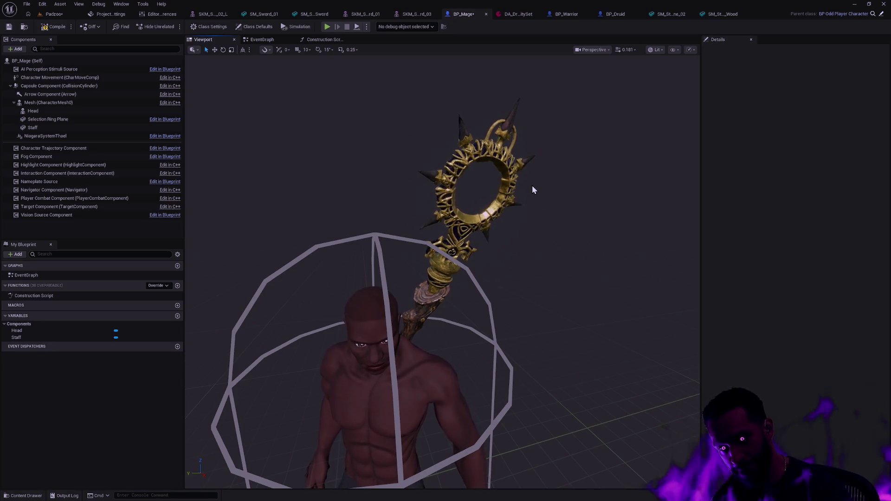
key(ctrl+s)
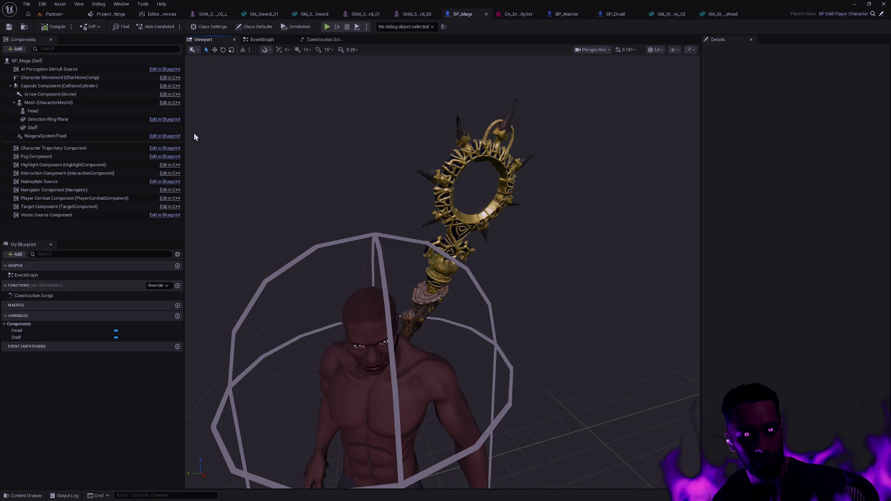
click(57, 110)
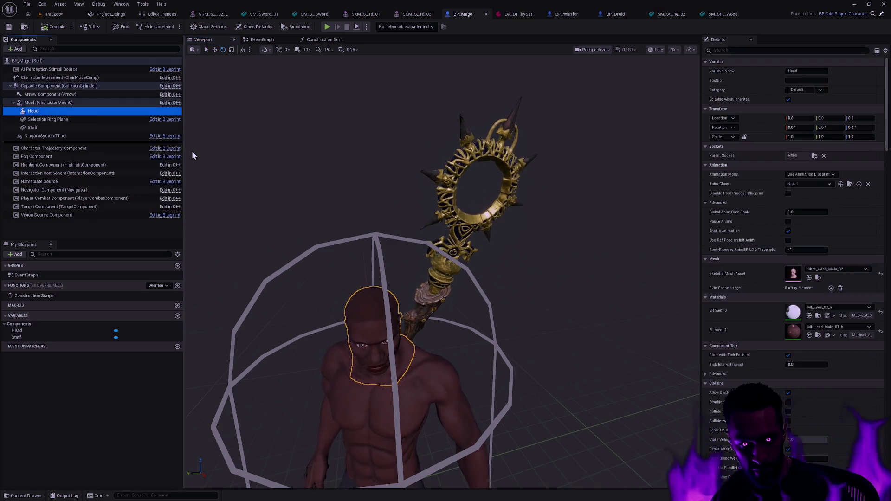
- Duplicate the Head component as a new component named Chest
key(ctrl+d)
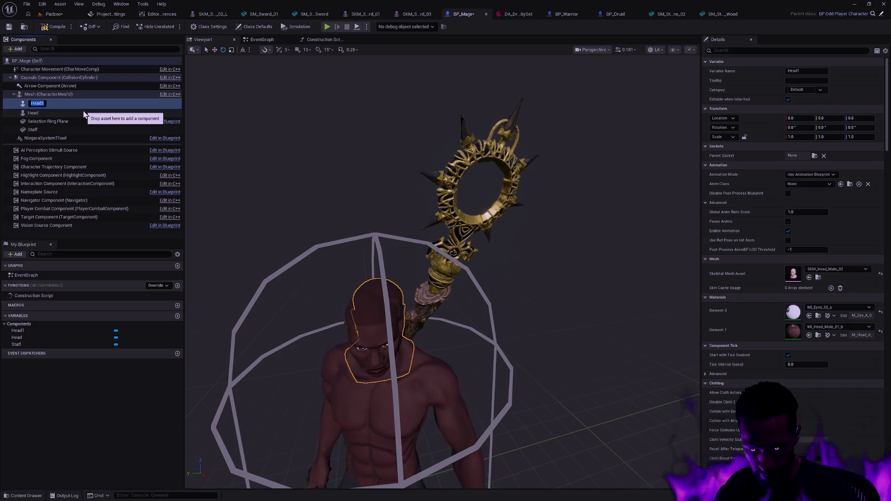
text(Chest)
key(Return)
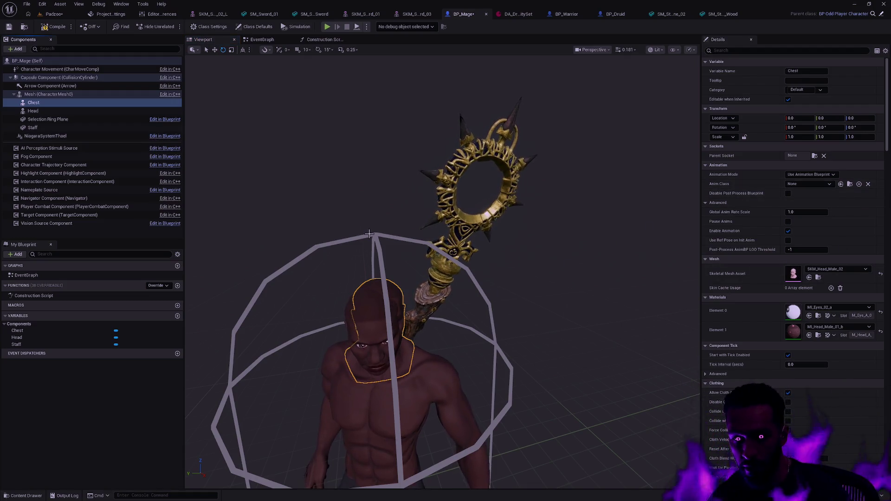
click(259, 39)
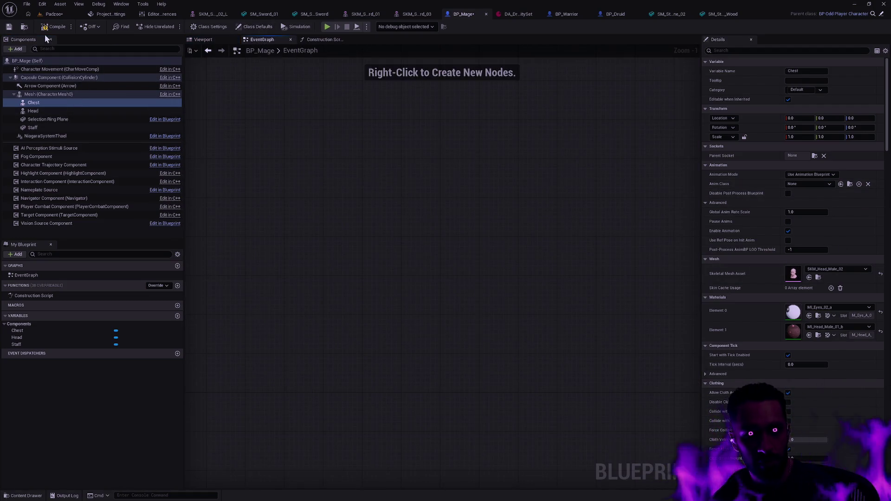
- Wire a Chest node into Set Leader Pose Component's Target in the construction script, then reselect Chest
click(322, 40)
mouse_move(36, 104)
mouse_down()
mouse_move(391, 255)
mouse_move(408, 142)
mouse_up()
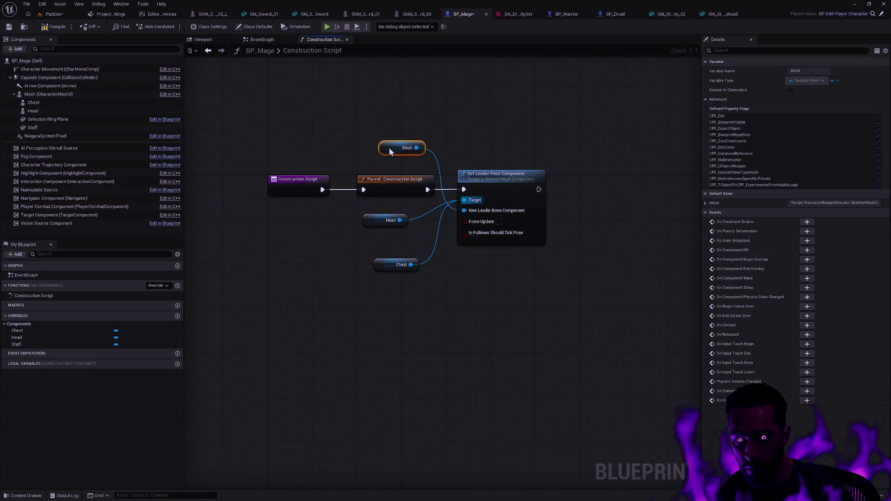
drag(399, 221, 463, 200)
drag(397, 264, 385, 236)
click(53, 28)
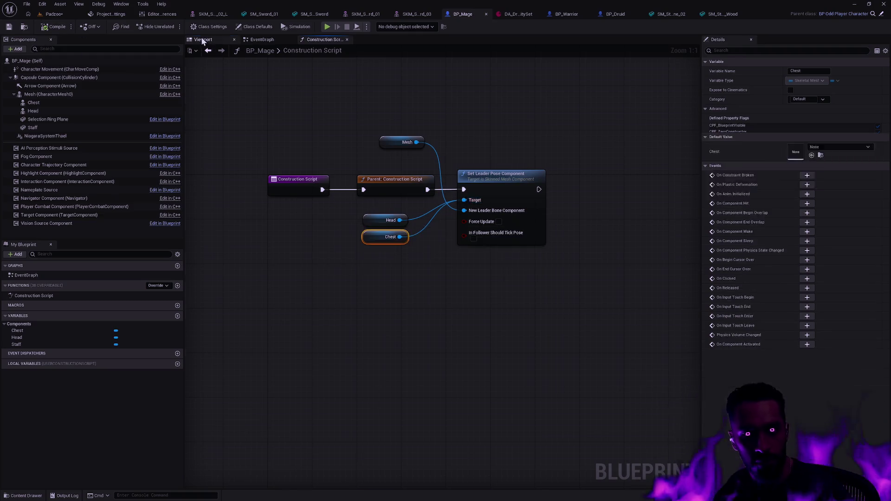
click(202, 39)
click(67, 109)
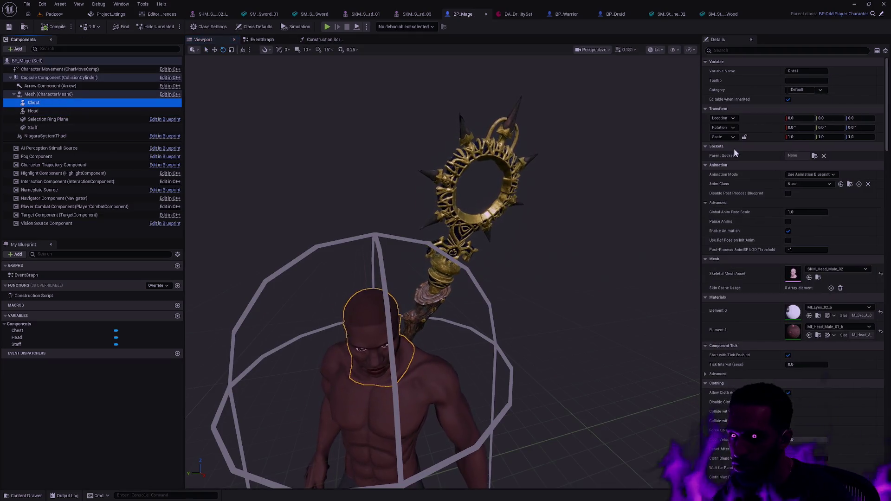
- Search the Chest component's skeletal mesh picker for 'chest', clear it, and return to the level editor
click(840, 269)
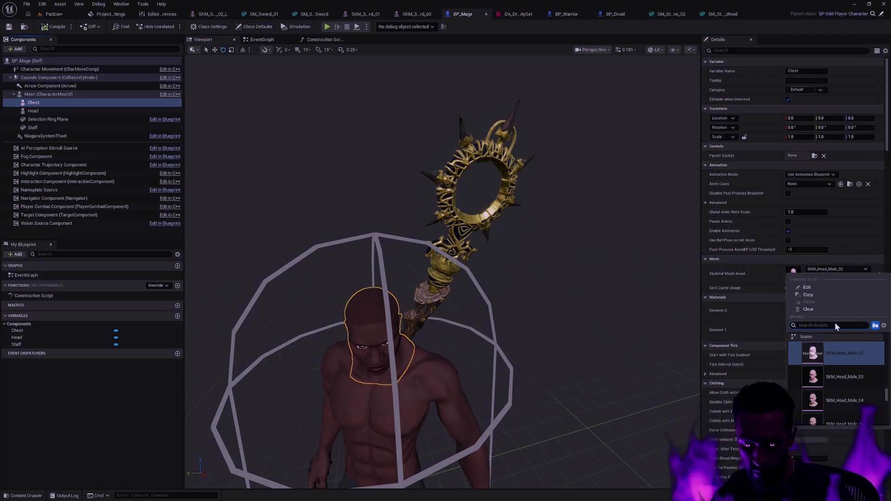
text(chest)
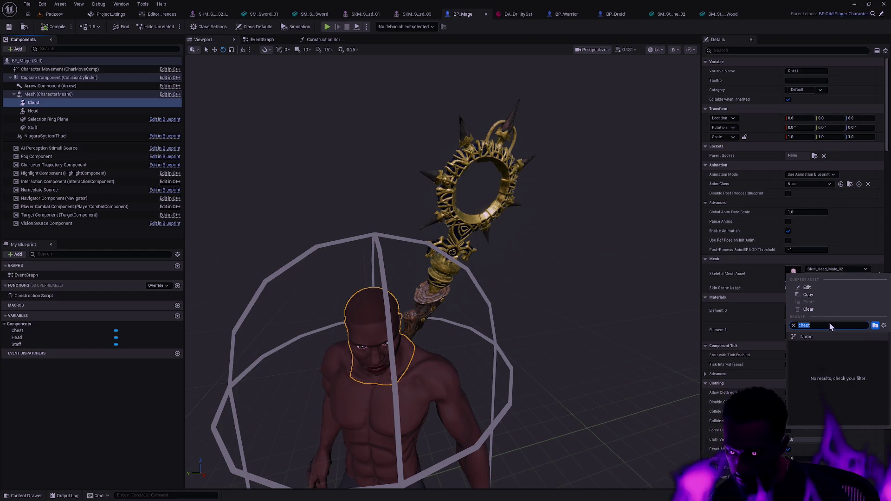
key(BackSpace)
key(BackSpace)
key(BackSpace)
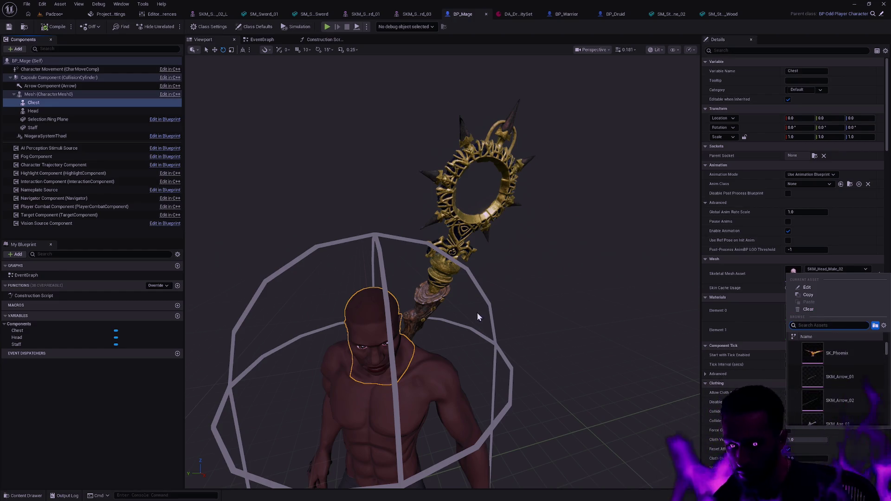
drag(885, 352, 886, 356)
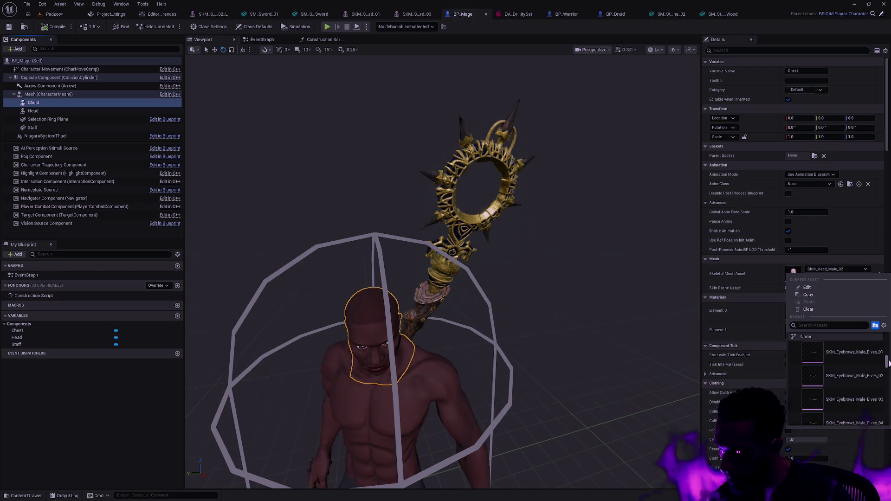
scroll(849, 377, down, 5)
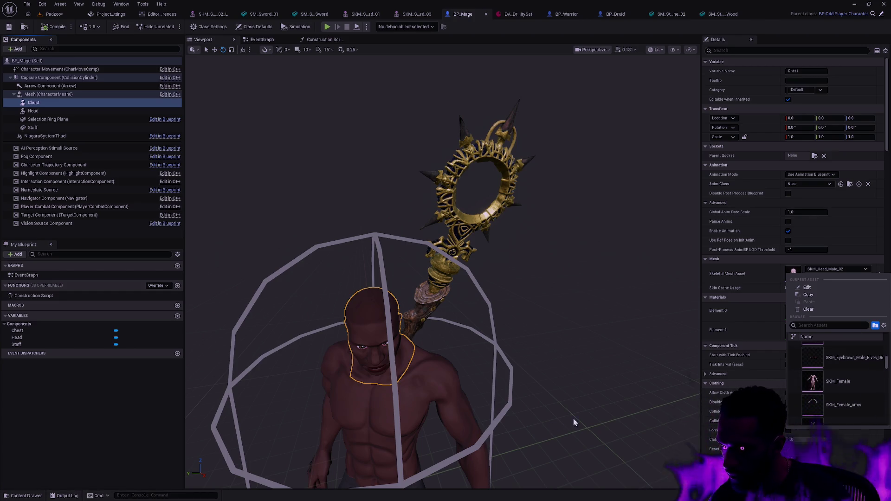
click(52, 14)
- Browse the male Cloth, Leather, Mail and Plate armour folders, then return to the blueprint tabs
key(ctrl+space)
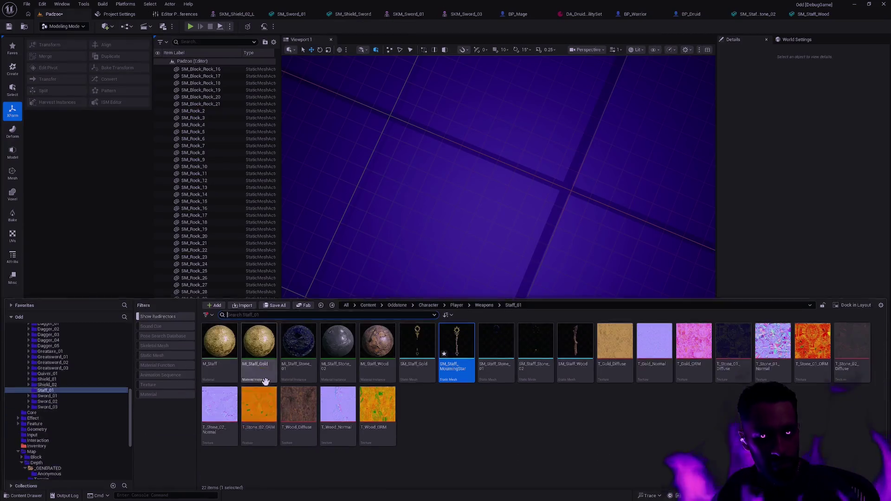
scroll(75, 396, up, 5)
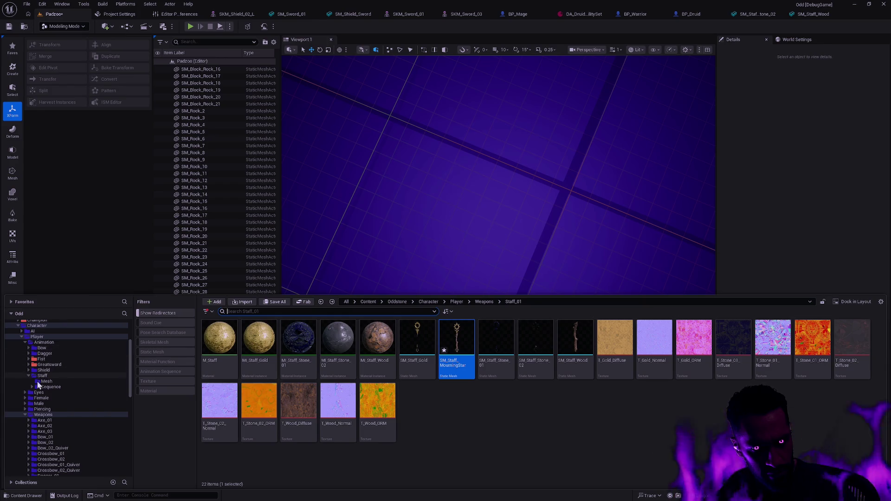
click(26, 404)
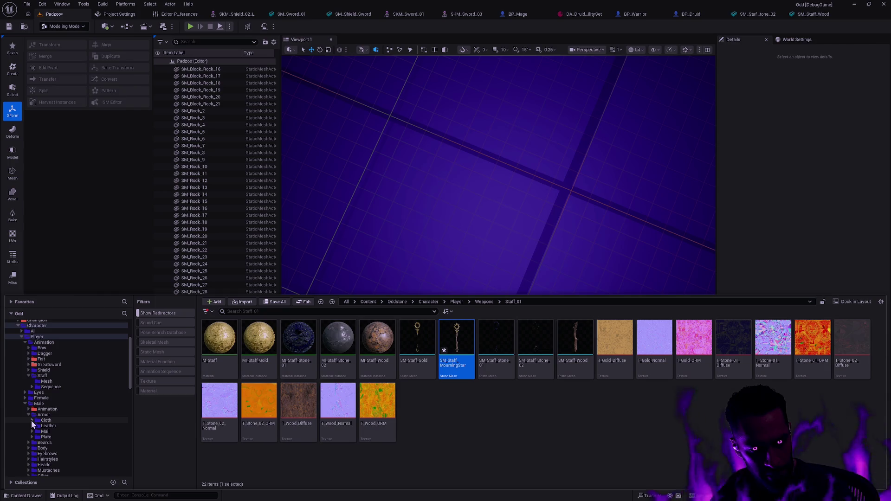
click(42, 420)
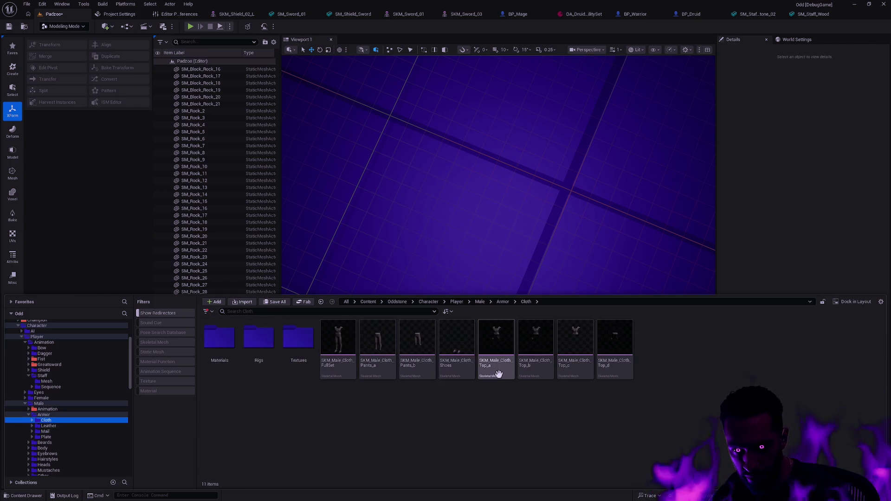
ctrl+scroll(544, 399, up, 1)
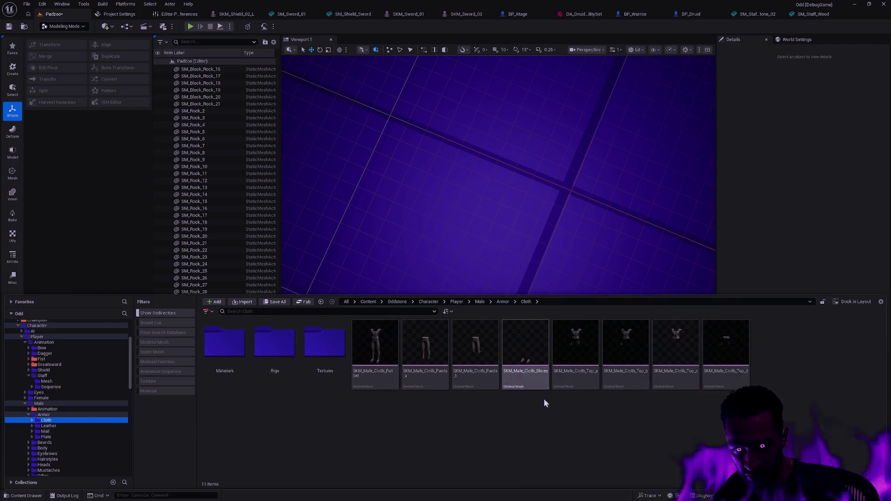
click(65, 426)
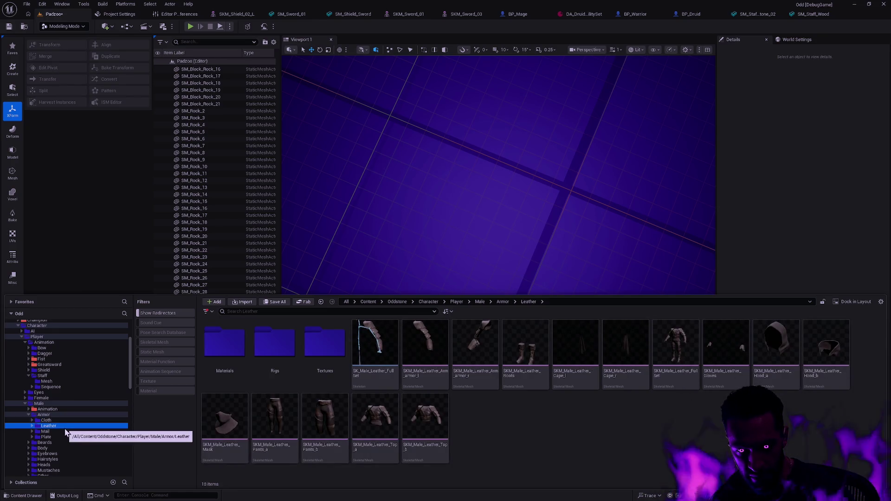
click(65, 432)
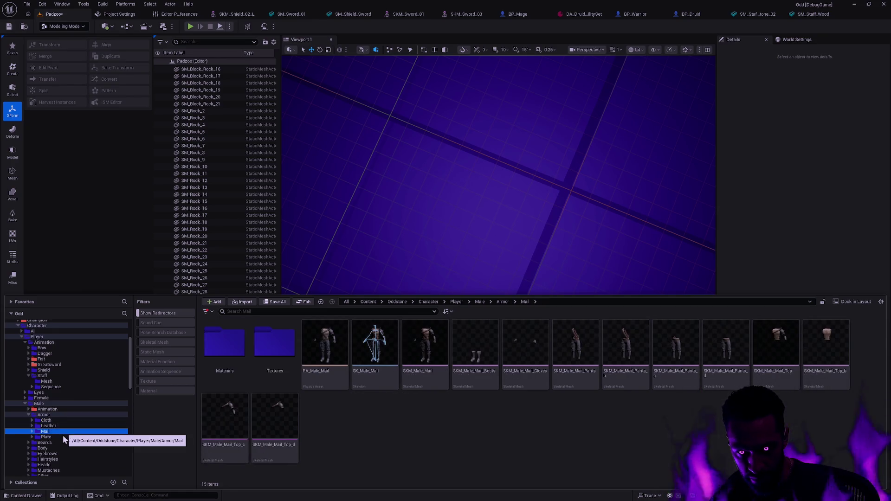
click(62, 437)
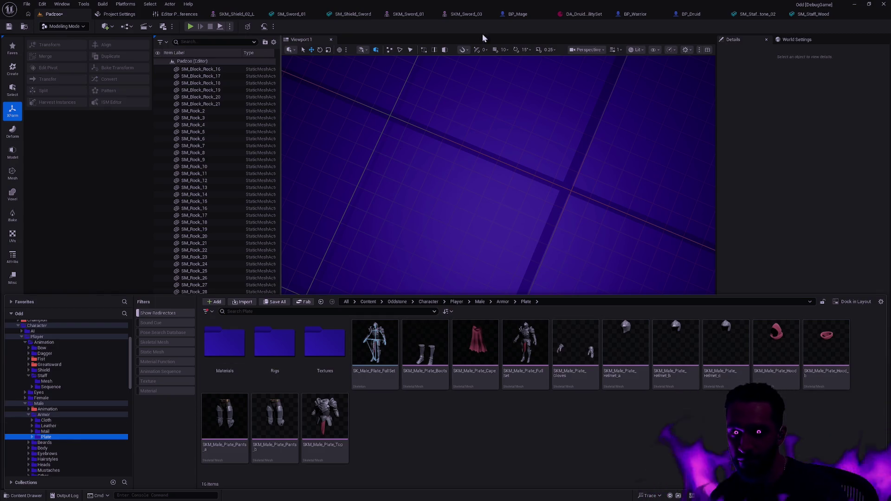
click(521, 15)
- View the whole Druid character from the front in BP_Druid
click(615, 15)
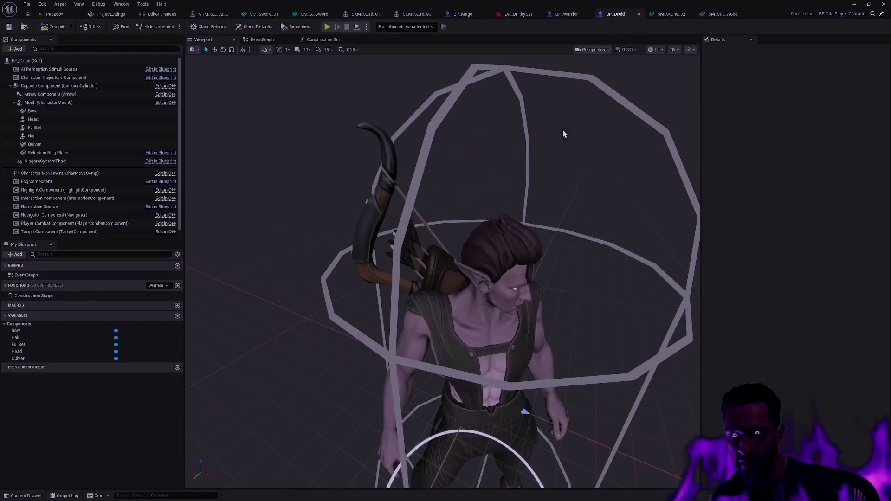
drag(487, 313, 432, 265)
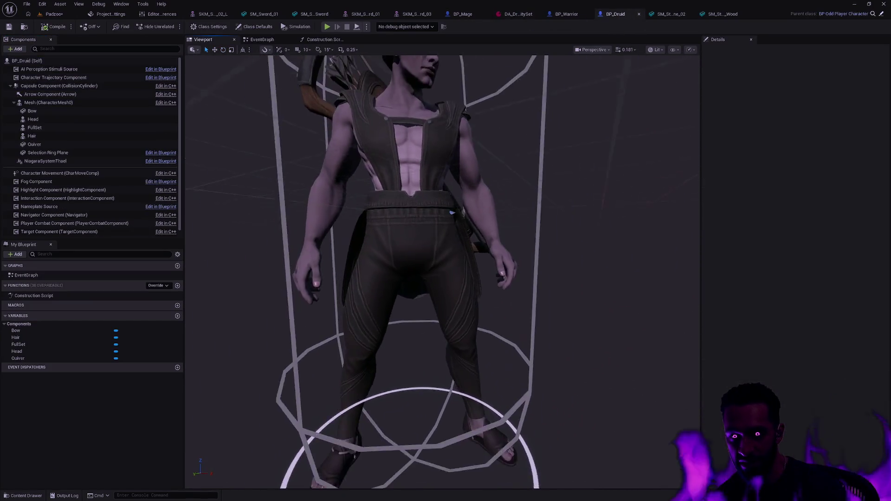
drag(596, 226, 595, 226)
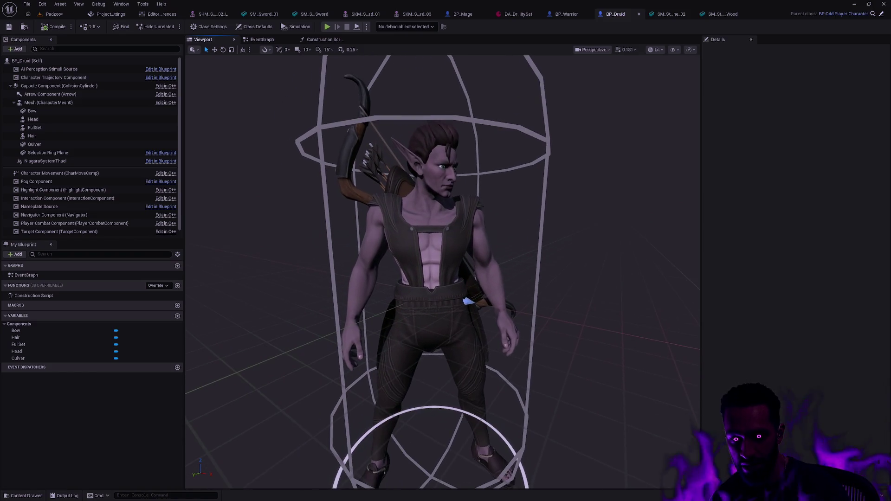
scroll(595, 225, down, 3)
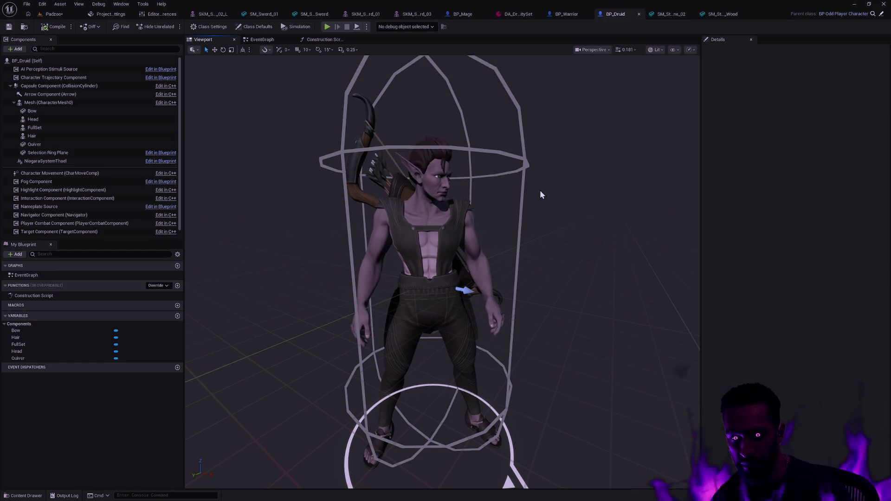
- Inspect the Druid's FullSet outfit mesh (SKM_Male_Cloth_FullSet), then return to BP_Mage
click(460, 229)
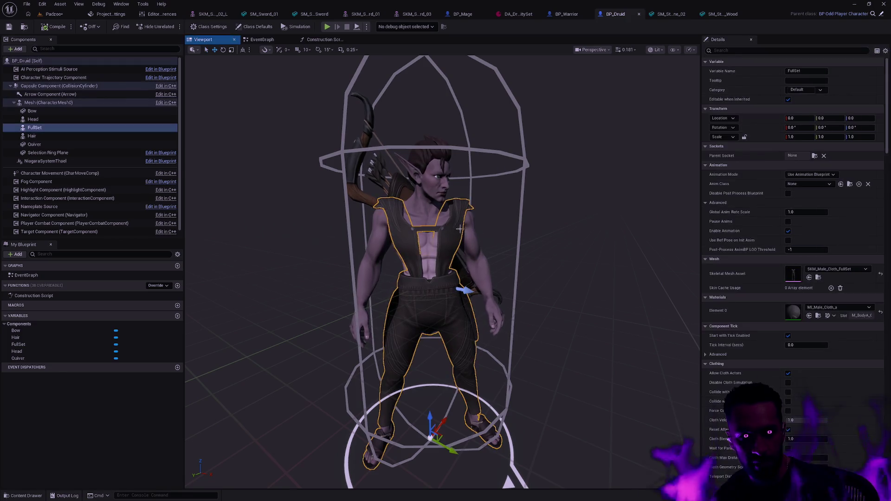
right_click(41, 128)
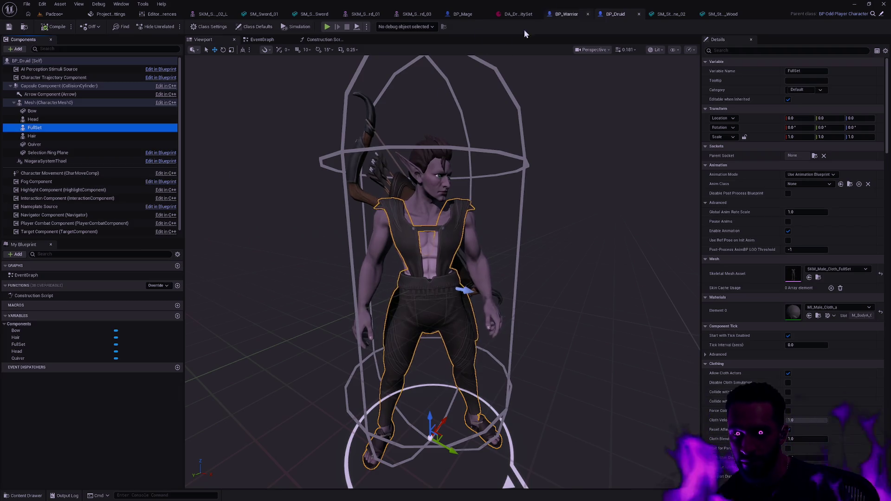
click(467, 16)
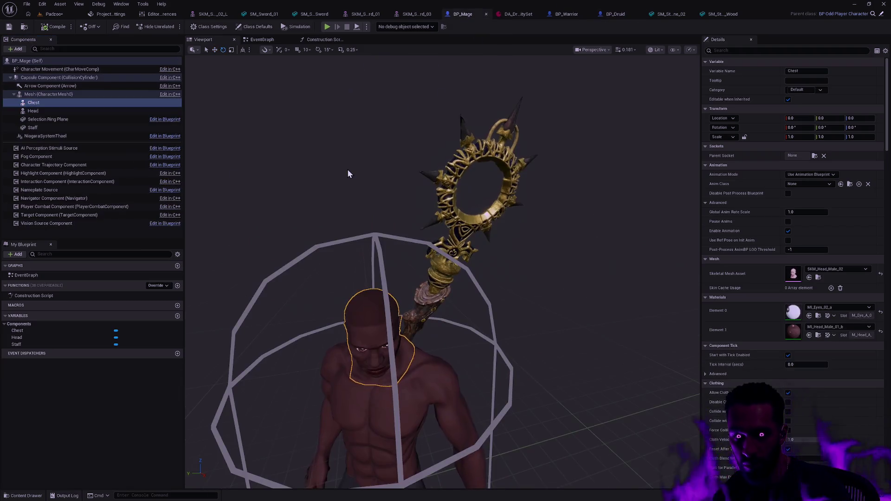
- Compare the Warrior, Druid and Mage blueprints in turn
click(564, 15)
click(619, 15)
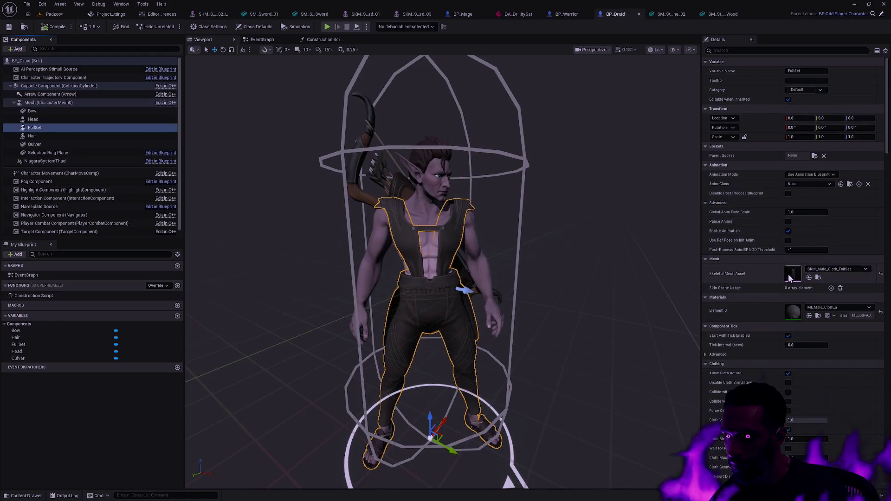
click(462, 14)
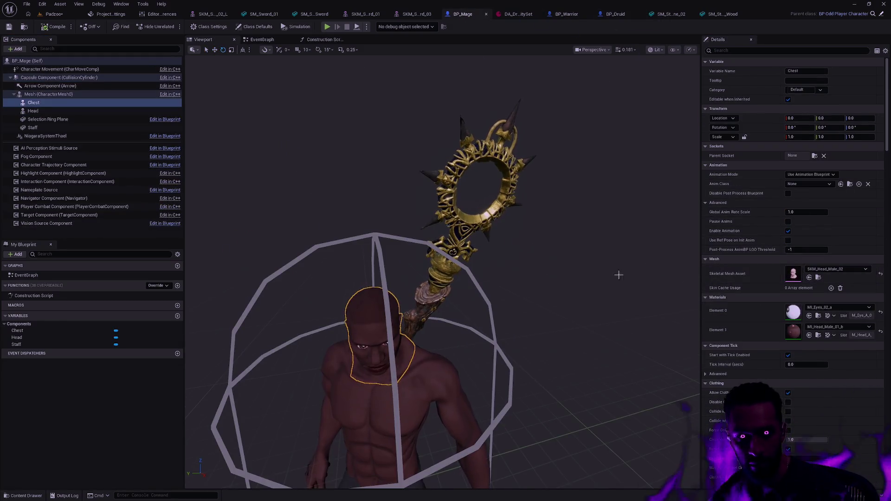
- View the Mage from the front and full length, then go back to BP_Druid
mouse_move(685, 282)
mouse_down()
mouse_move(529, 278)
mouse_move(418, 227)
mouse_up()
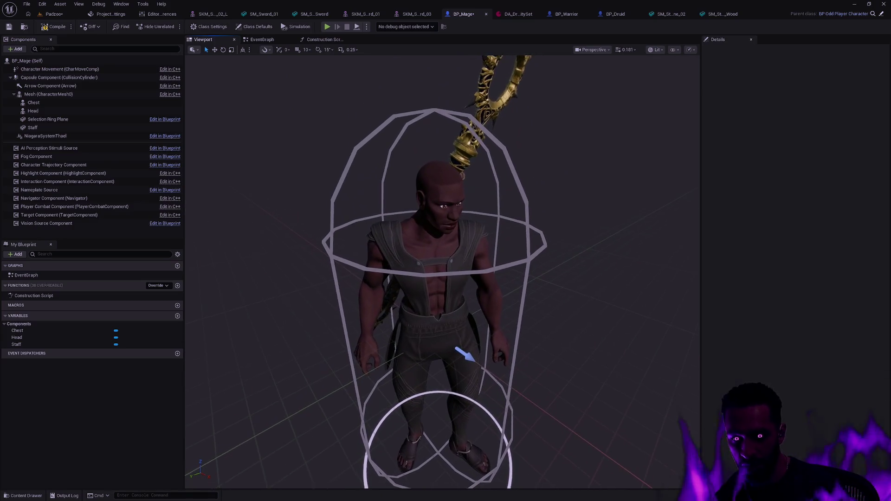
drag(586, 290, 587, 290)
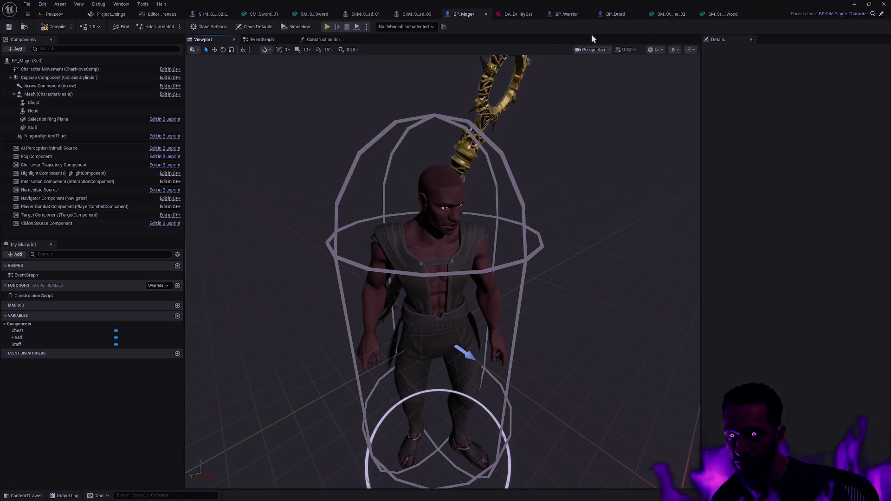
click(621, 14)
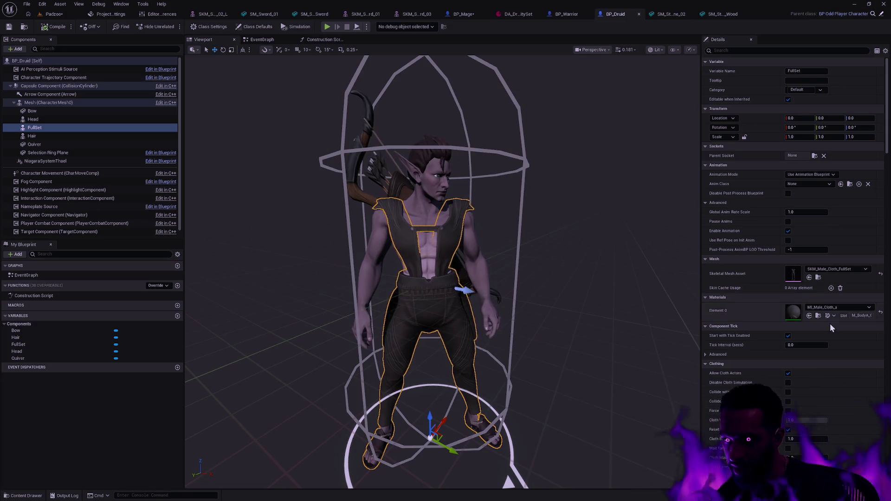
- Assign SKM_Male_Leather_FullSet to the Druid's FullSet, dressing him in leather armour
click(841, 270)
text(her)
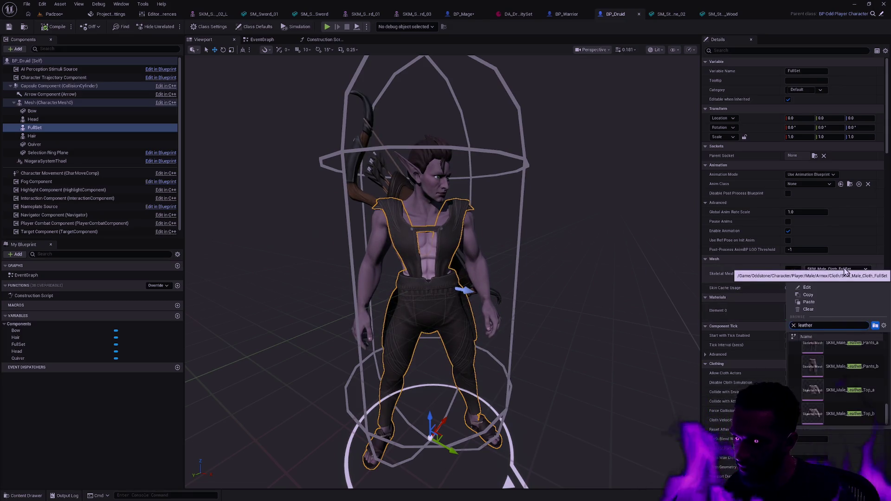
scroll(857, 379, down, 2)
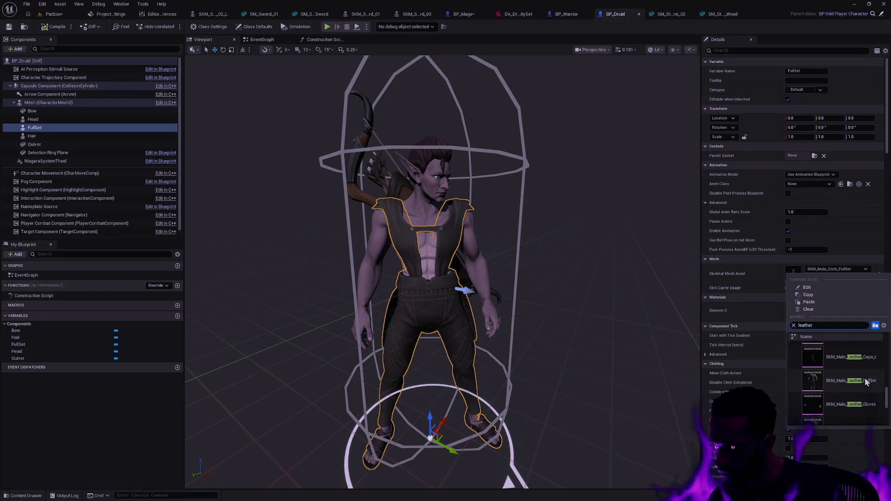
key(Escape)
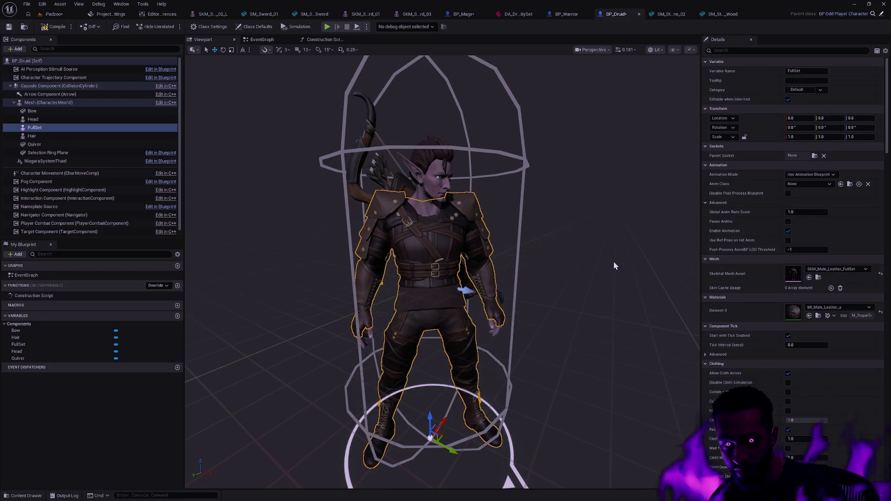
click(551, 225)
drag(559, 261, 513, 215)
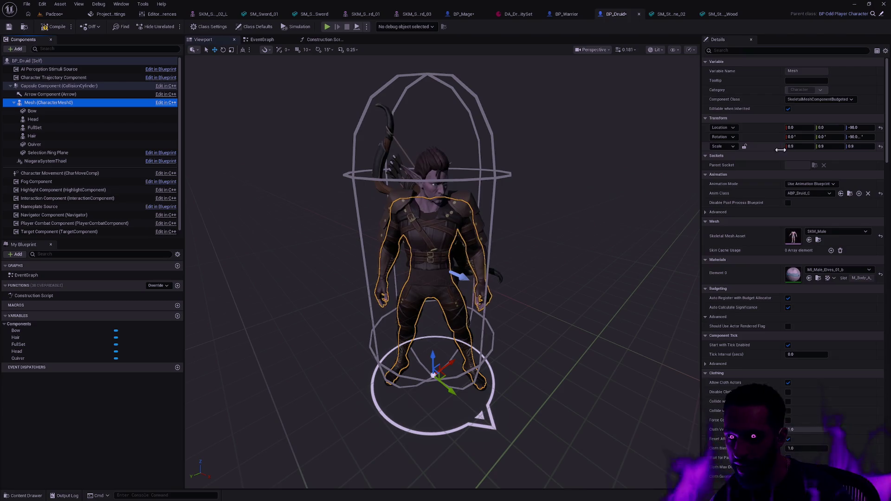
- Reset the Druid's character mesh scale to 1.0 to compare full size
click(804, 146)
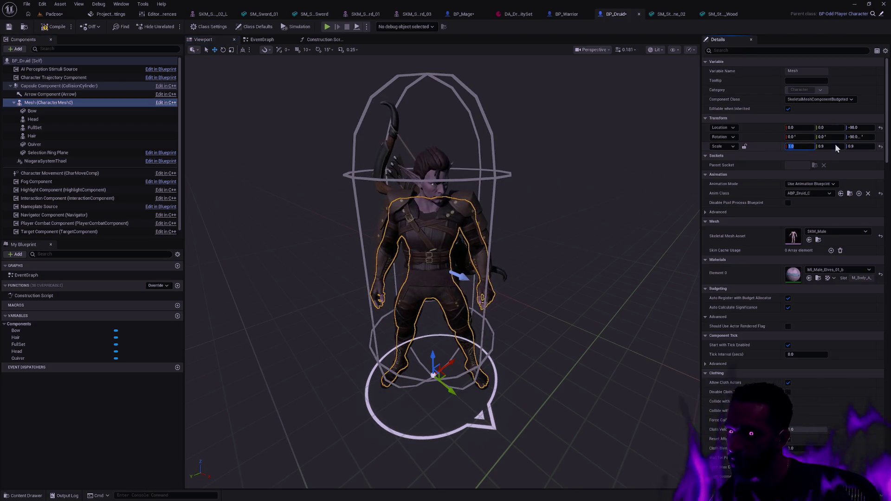
click(879, 146)
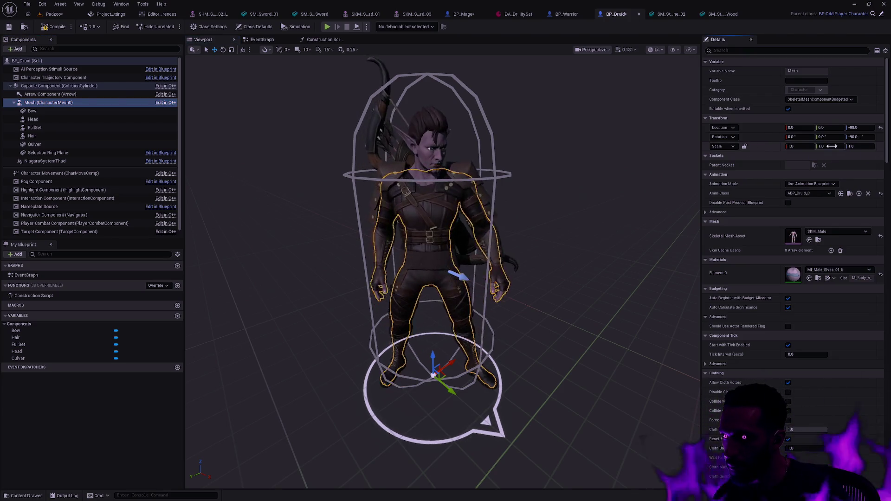
click(831, 146)
click(581, 172)
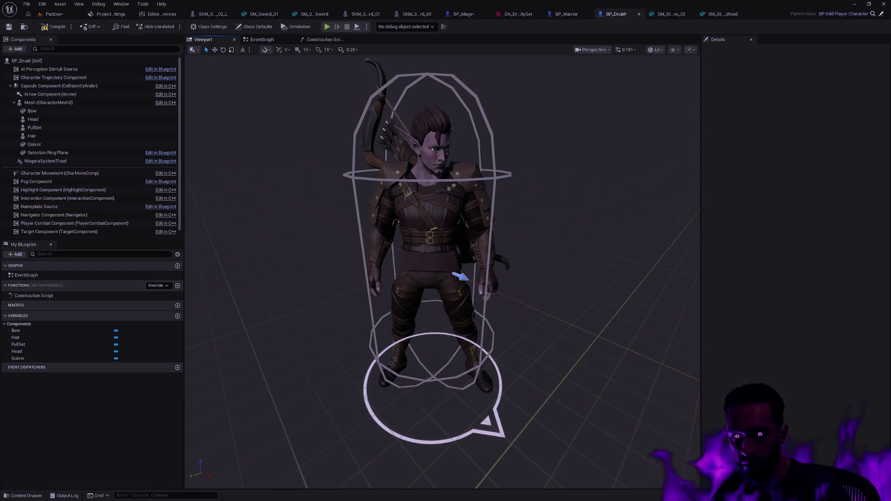
scroll(578, 192, down, 2)
mouse_move(578, 190)
mouse_down()
mouse_move(605, 196)
mouse_move(605, 183)
mouse_up()
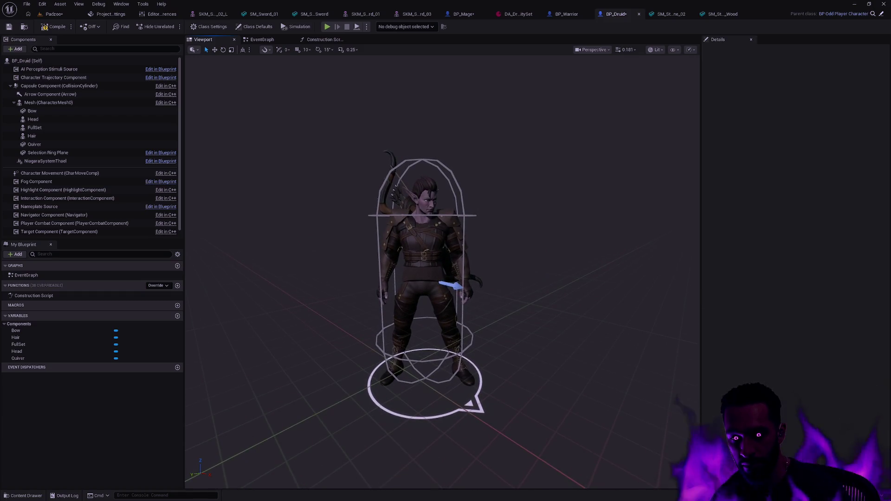
scroll(426, 176, up, 2)
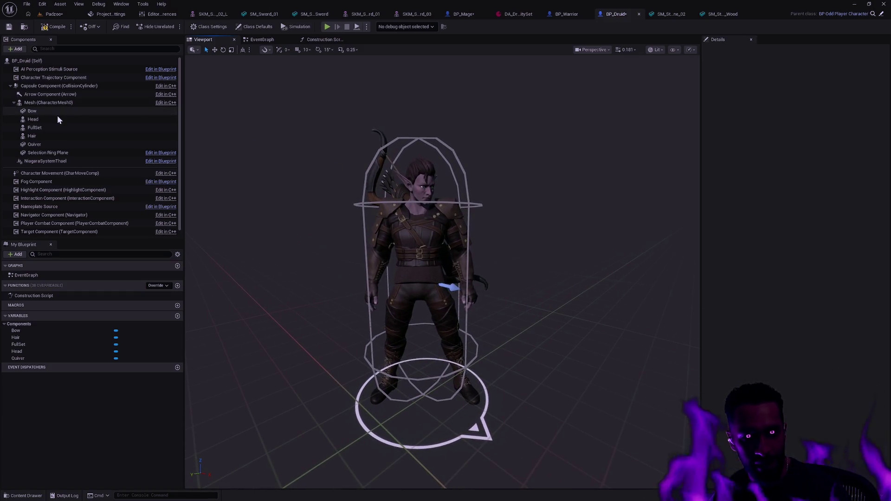
- Set the Druid's body mesh scale back to 0.9 and keep it
click(56, 102)
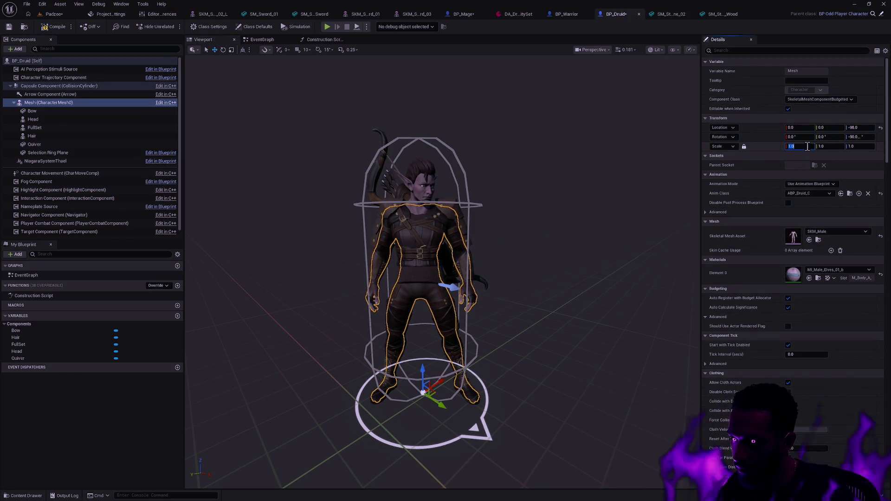
text(0.9)
key(Return)
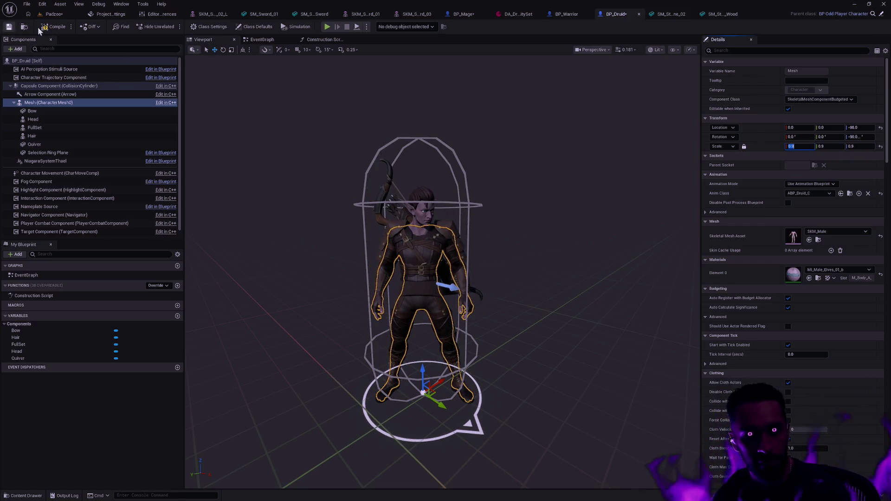
click(514, 188)
- Compare the Mage's head against the Warrior's SKM_Head_Male_02 head for reference
click(463, 14)
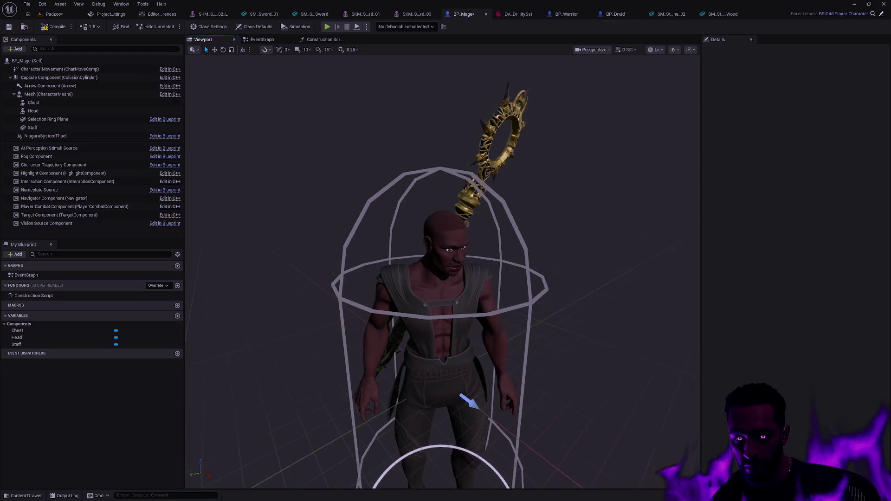
scroll(561, 255, up, 3)
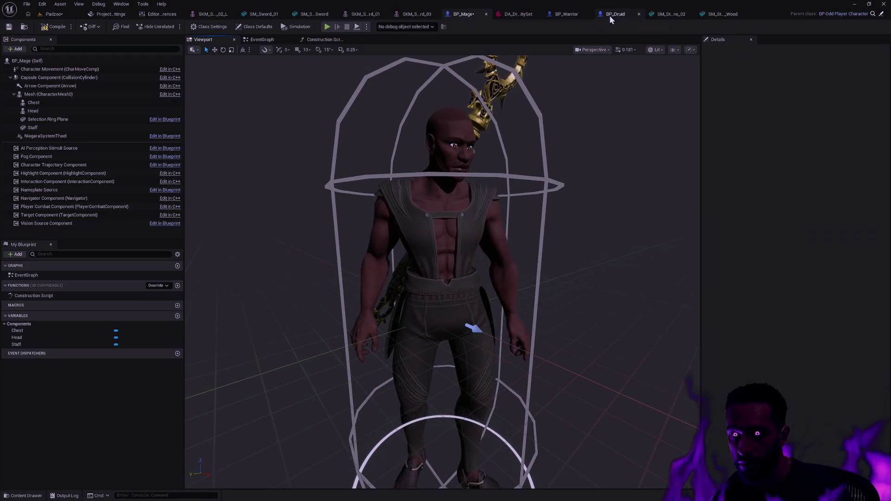
click(568, 15)
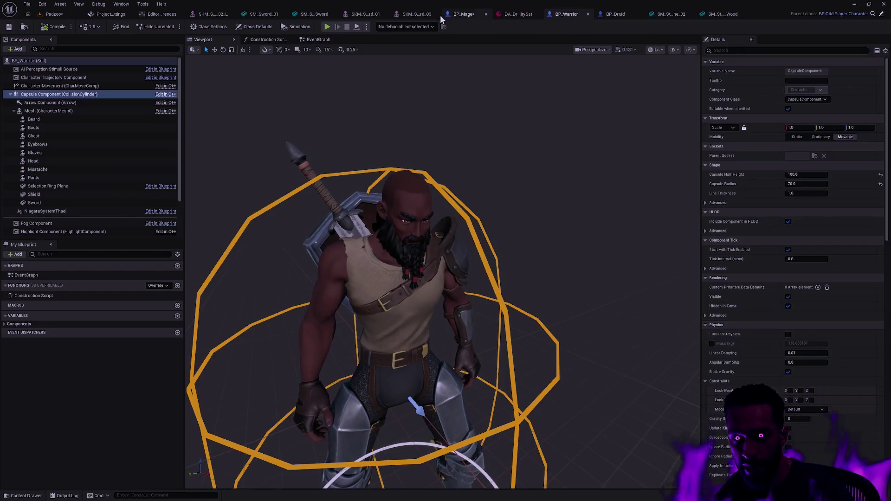
click(463, 14)
click(448, 135)
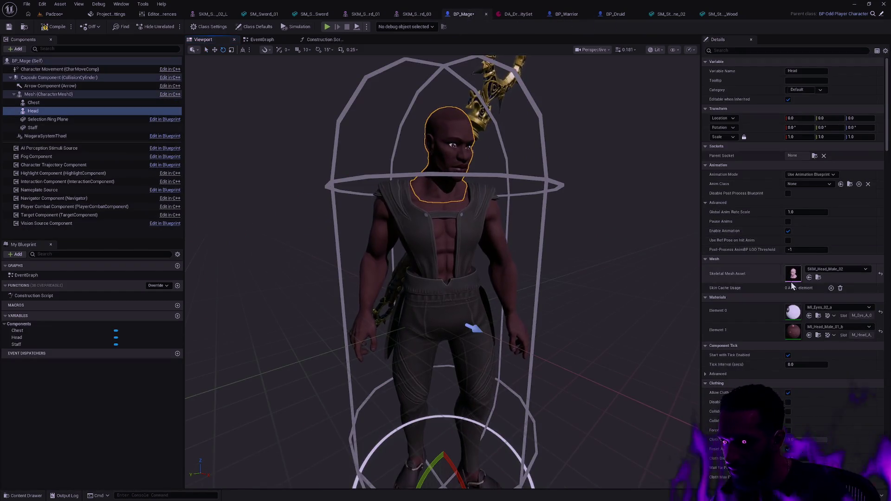
click(561, 14)
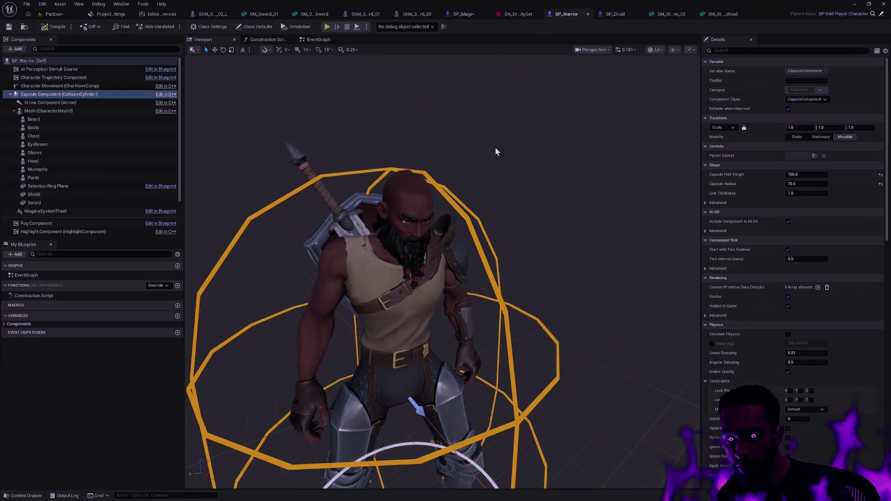
click(407, 198)
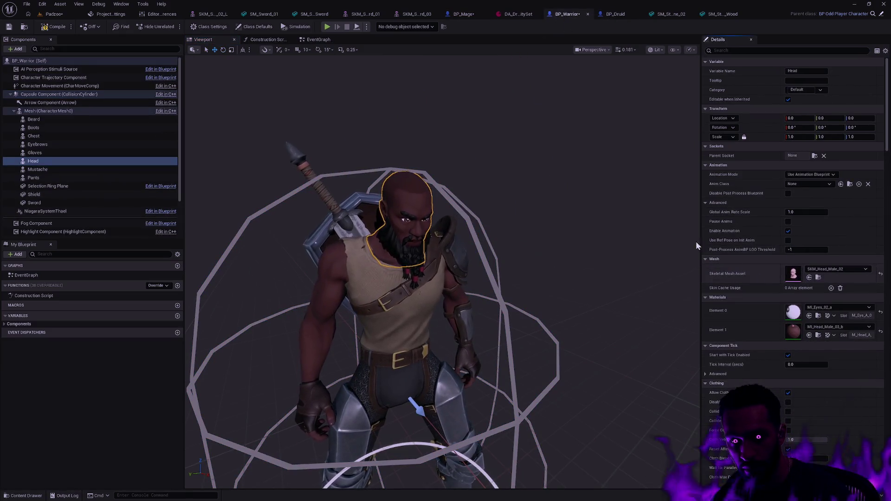
click(44, 22)
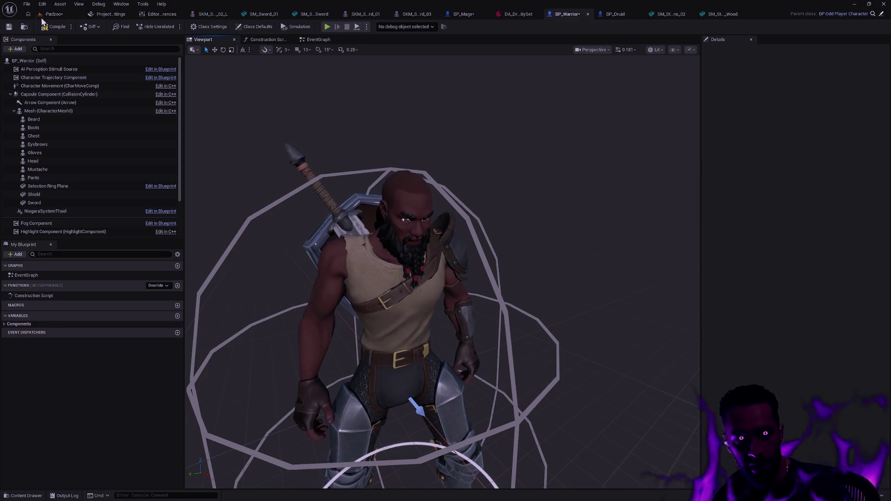
click(461, 15)
- Give the Mage's Head component the SKM_Head_Male_04 mesh
click(832, 269)
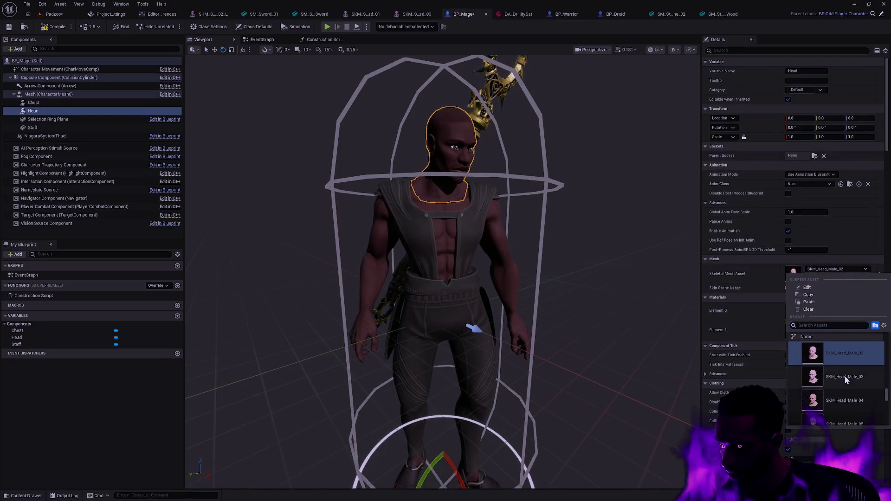
scroll(851, 378, up, 1)
click(847, 409)
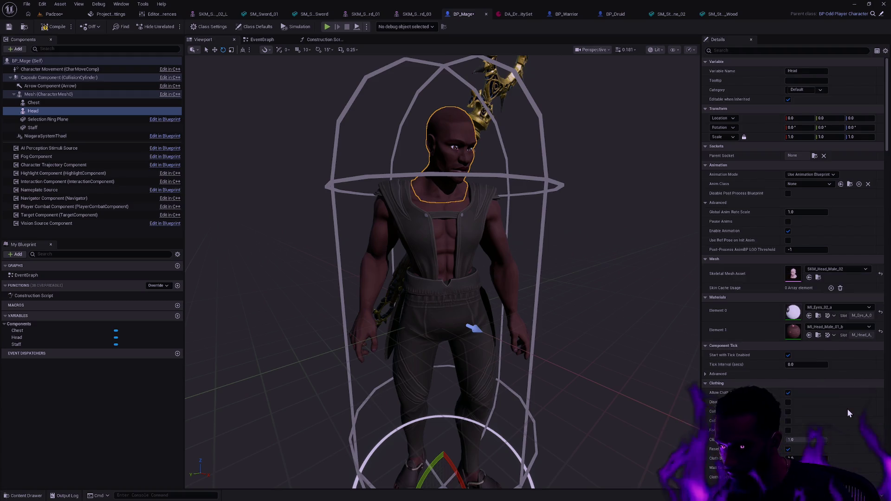
click(606, 166)
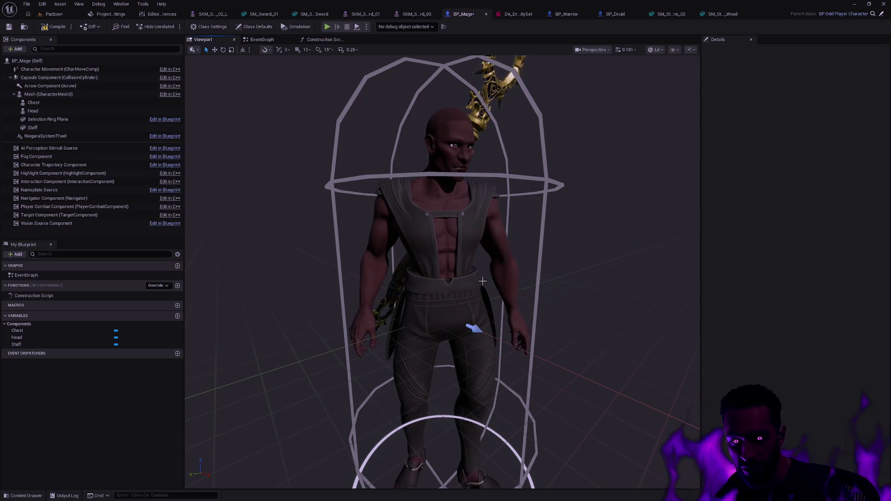
drag(359, 169, 359, 129)
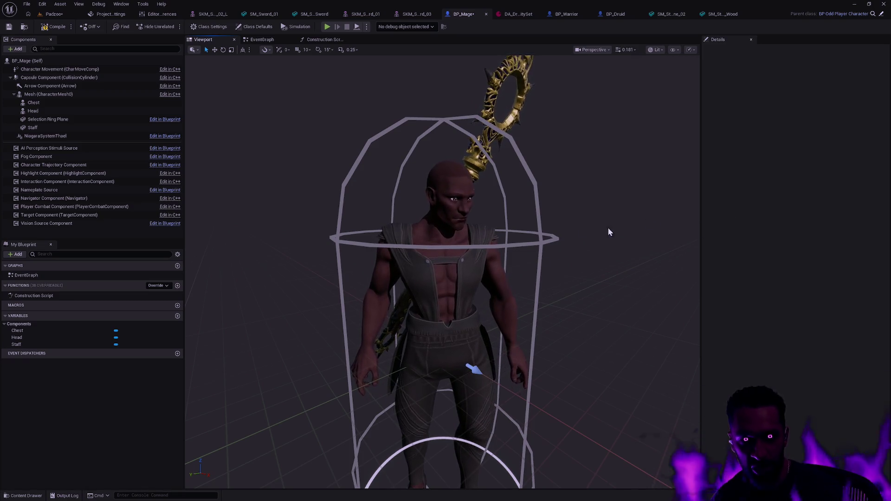
scroll(590, 232, down, 3)
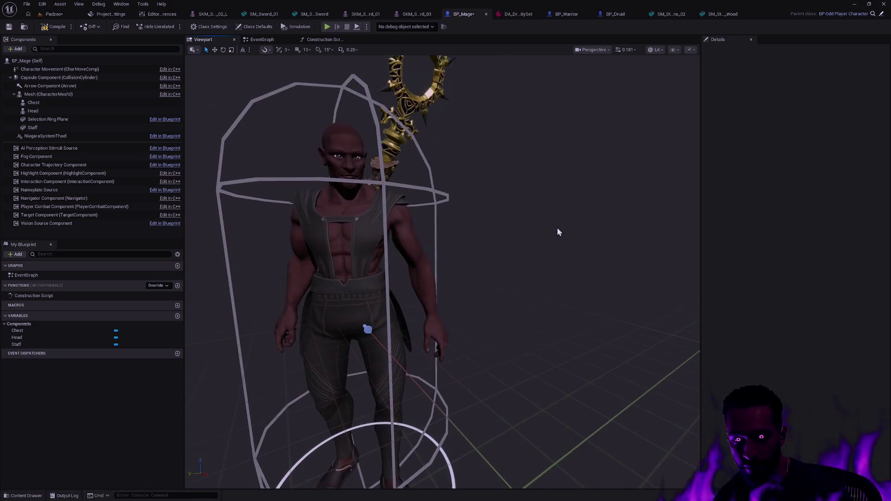
scroll(545, 234, down, 2)
scroll(465, 241, up, 1)
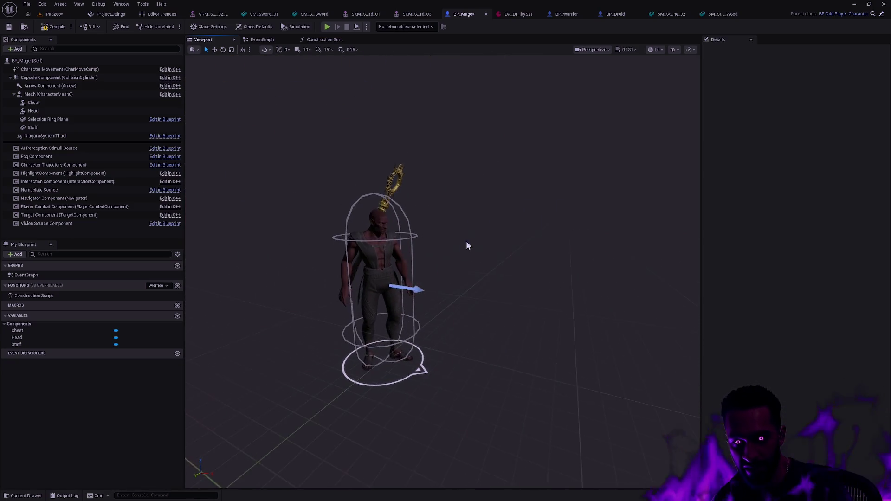
scroll(453, 244, up, 4)
scroll(454, 245, down, 2)
mouse_move(454, 244)
mouse_down()
mouse_move(438, 209)
mouse_move(472, 238)
mouse_up()
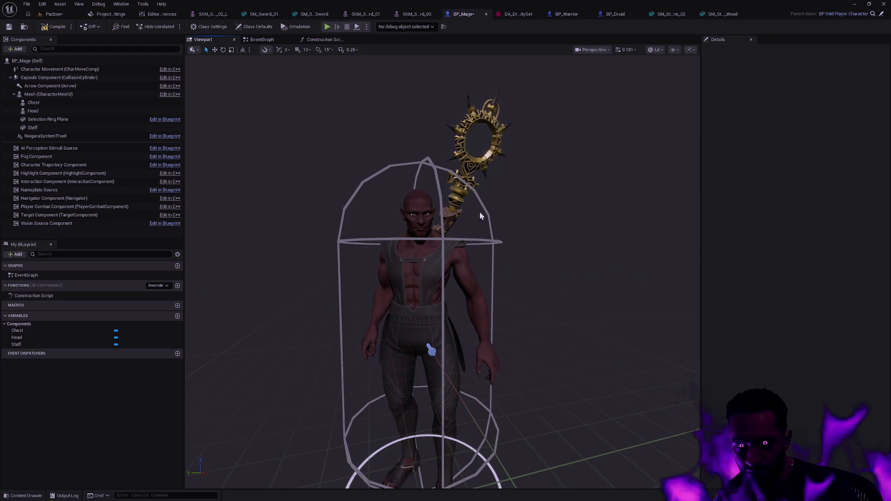
drag(539, 289, 557, 282)
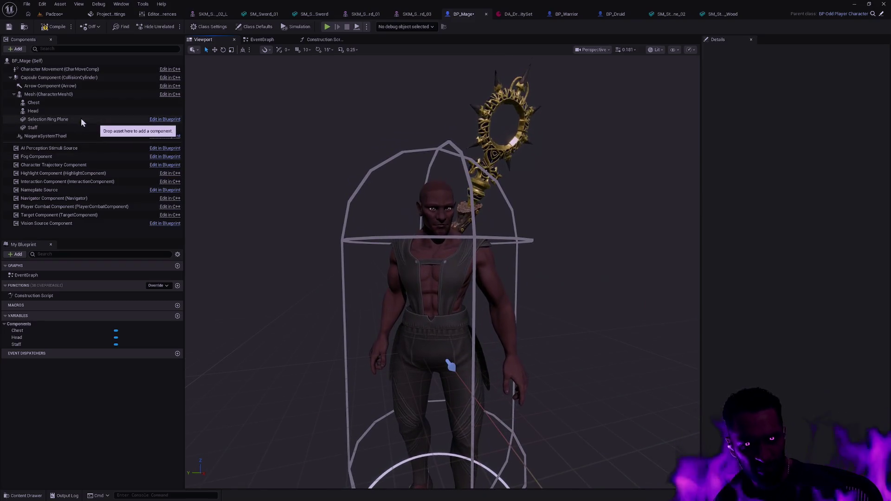
- Duplicate the Mage's Head component as a new piece named Cowl
click(70, 111)
key(ctrl+d)
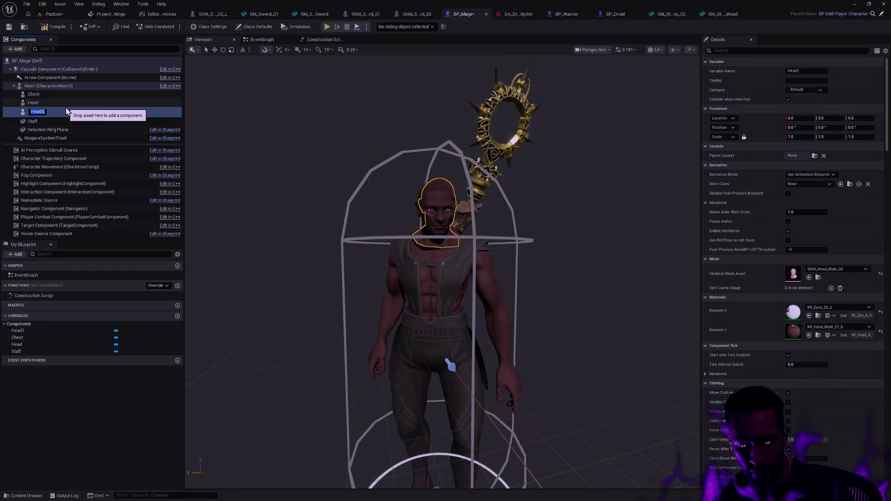
text(He)
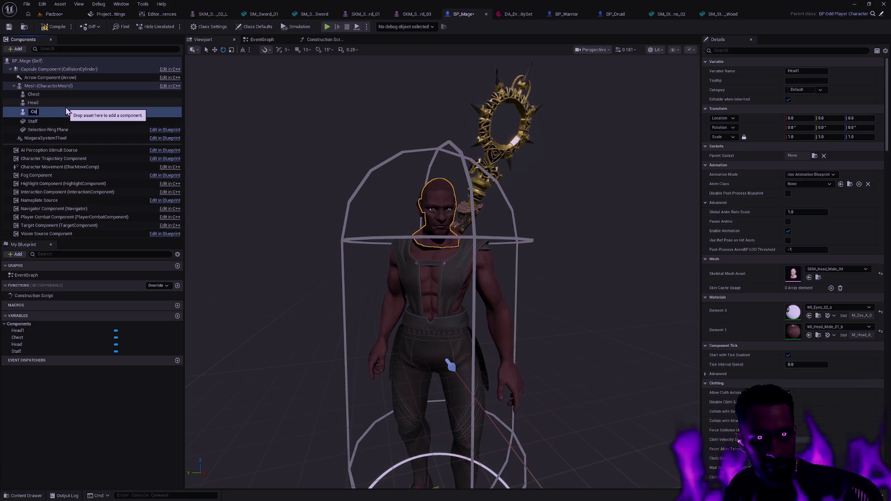
text(wl)
key(Return)
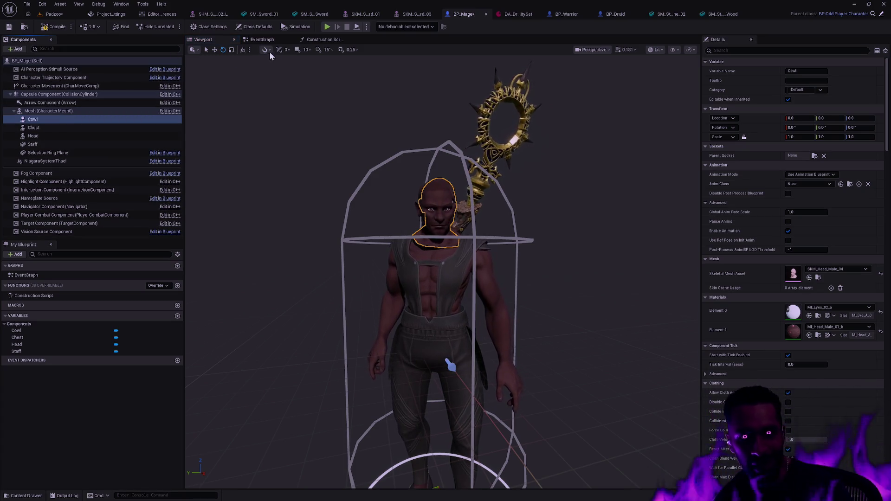
click(265, 40)
- Check the Cowl node in the construction script, then select Cowl in the character view
click(322, 39)
mouse_move(33, 119)
mouse_down()
mouse_move(407, 260)
mouse_move(466, 200)
mouse_up()
click(203, 40)
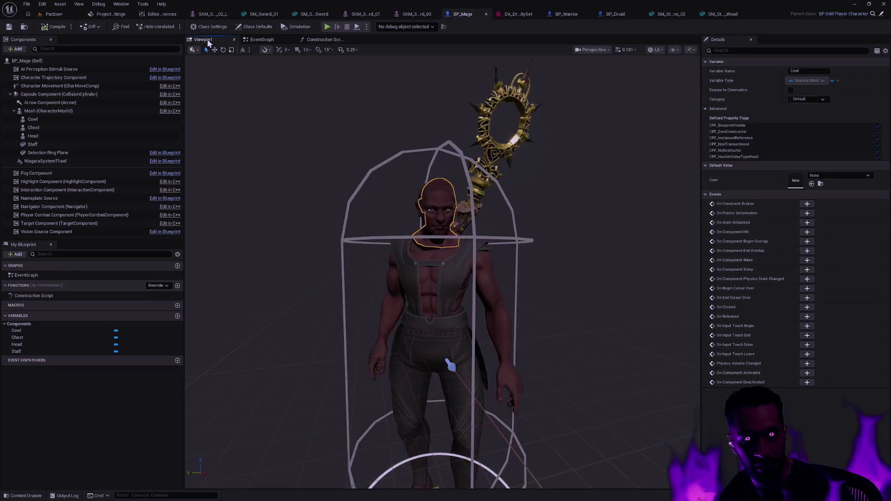
click(33, 119)
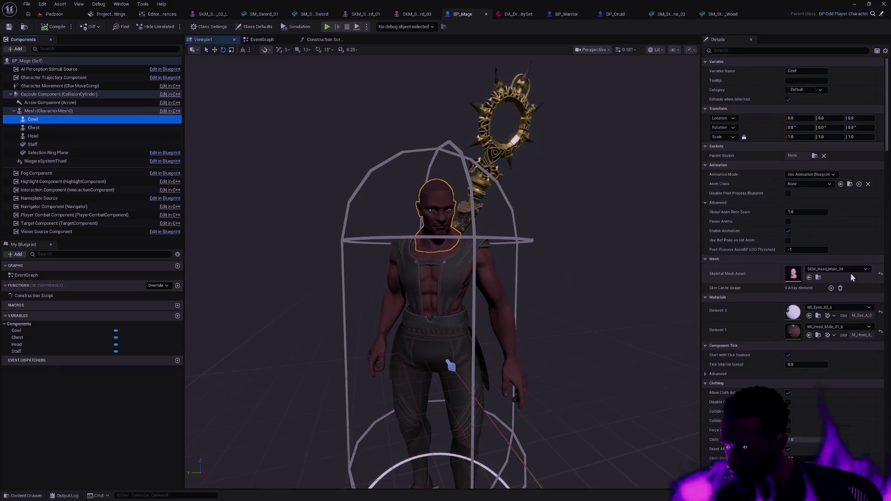
- Search the Cowl's mesh list for helmets, then browse the male Plate armour assets in the level editor
click(835, 269)
text(helmet)
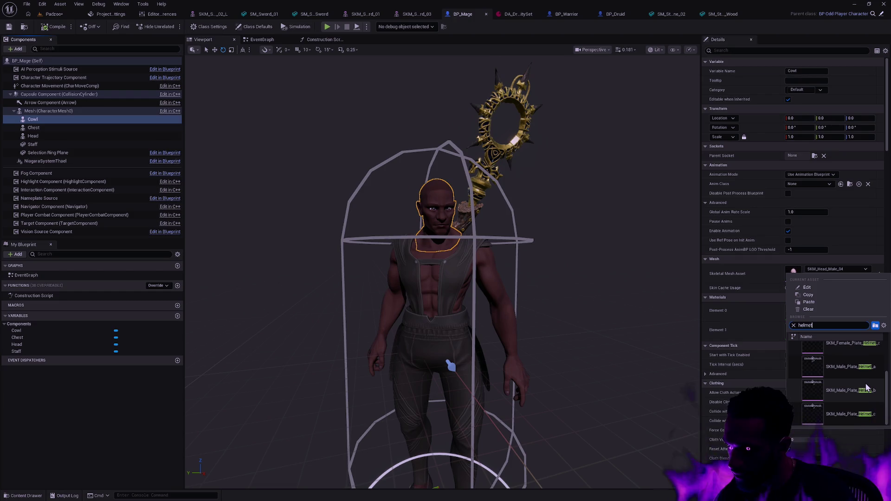
key(BackSpace)
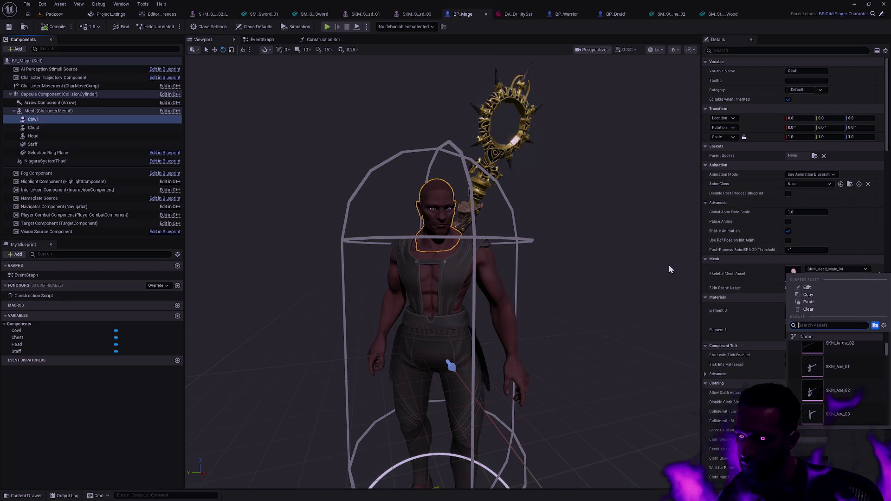
click(53, 14)
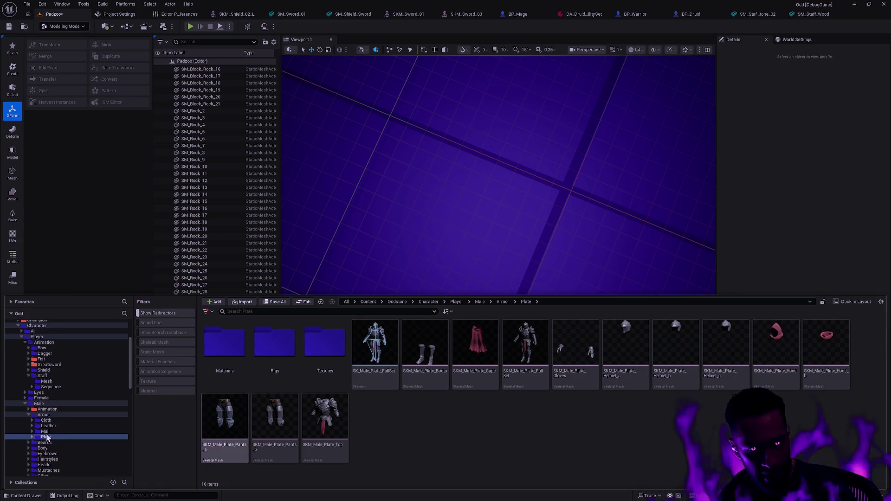
- Browse the male Mail and Leather armour hoods, check BP_Druid, then return to BP_Mage
click(60, 431)
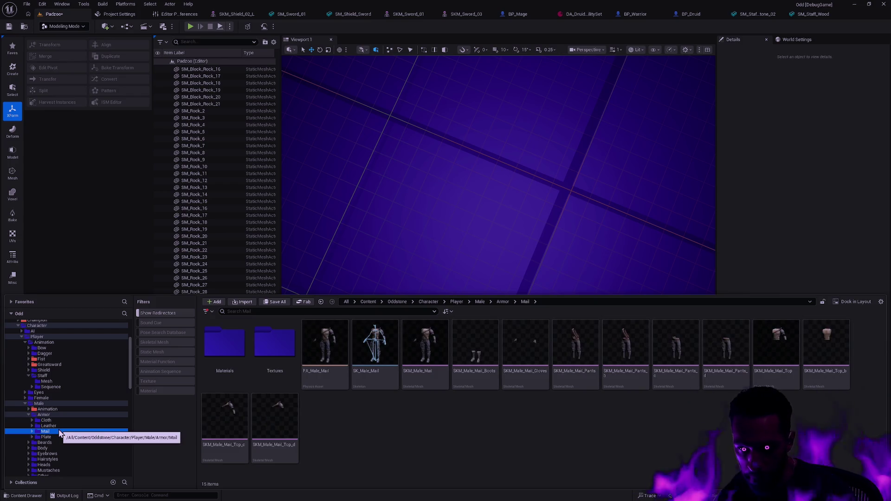
click(63, 426)
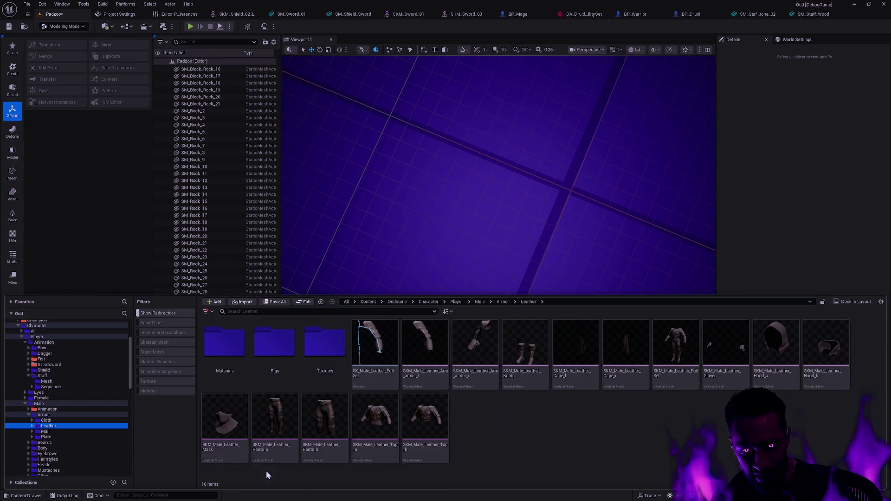
mouse_move(224, 427)
click(696, 14)
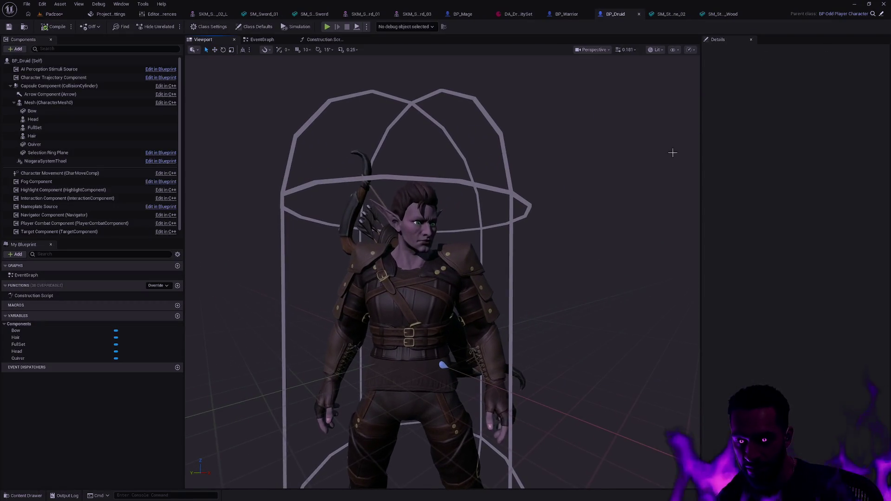
click(675, 15)
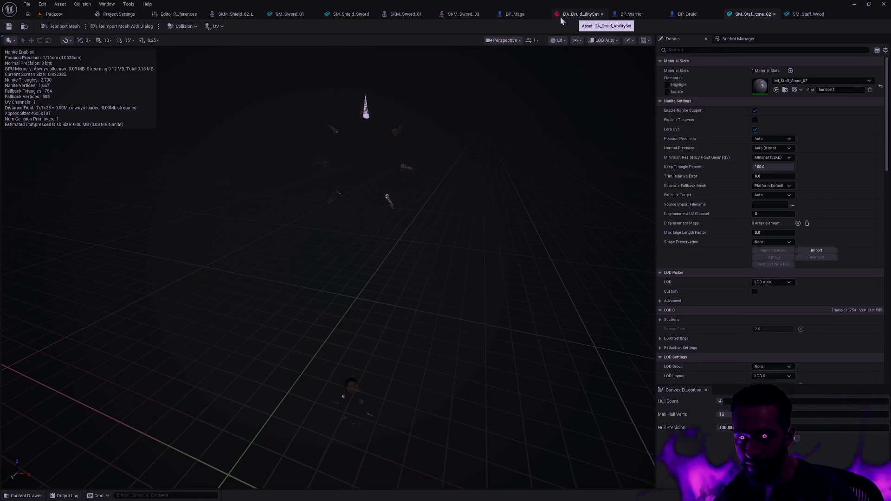
click(465, 14)
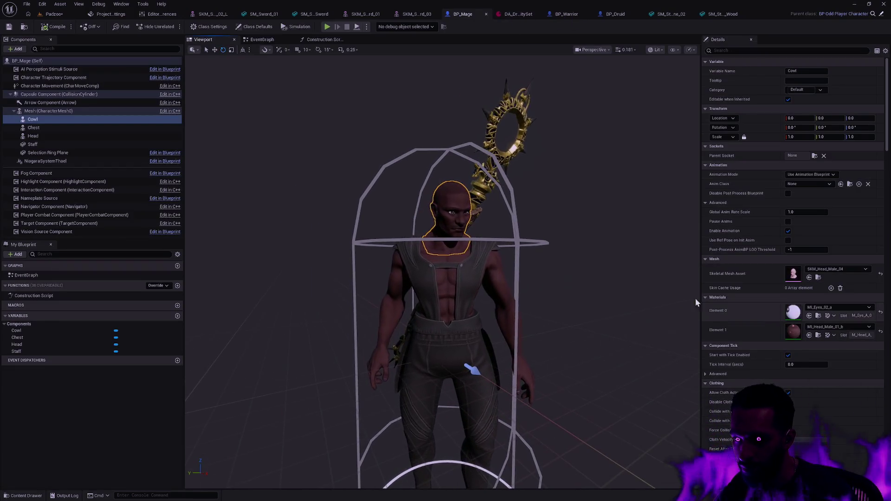
- Assign SKM_Male_Leather_Mask to the Cowl and inspect the masked mage's face
key(ctrl+space)
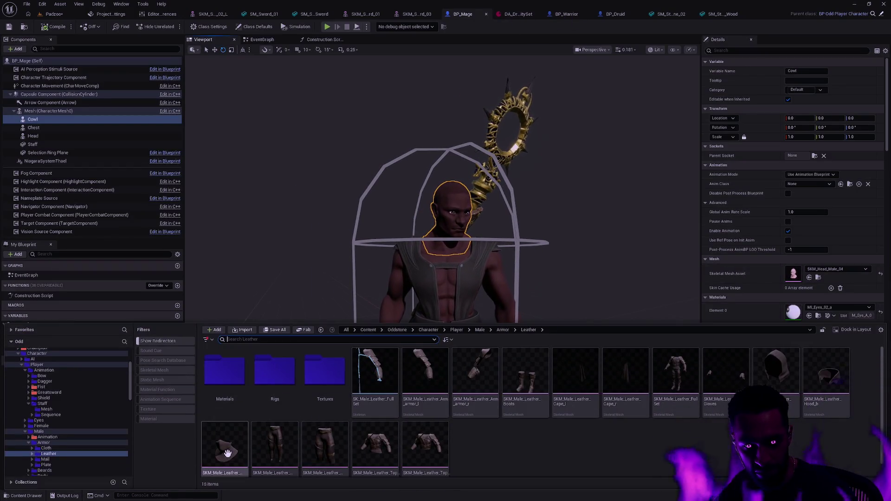
click(811, 277)
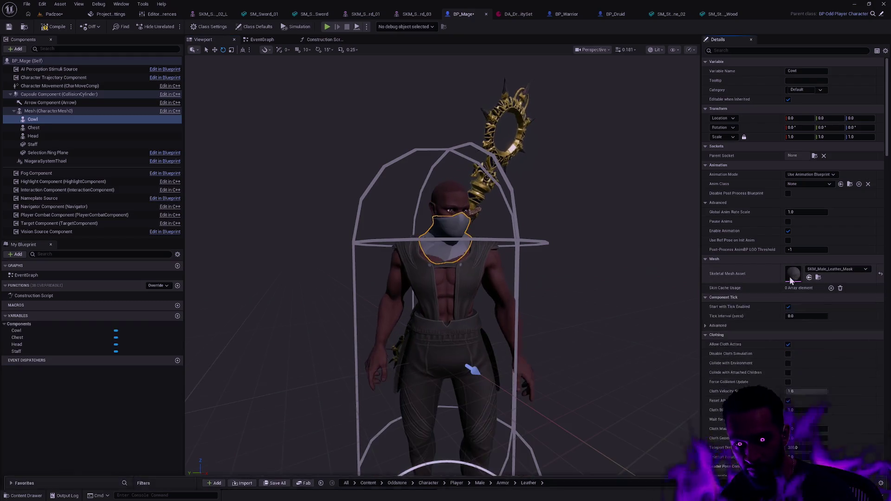
click(581, 253)
click(473, 370)
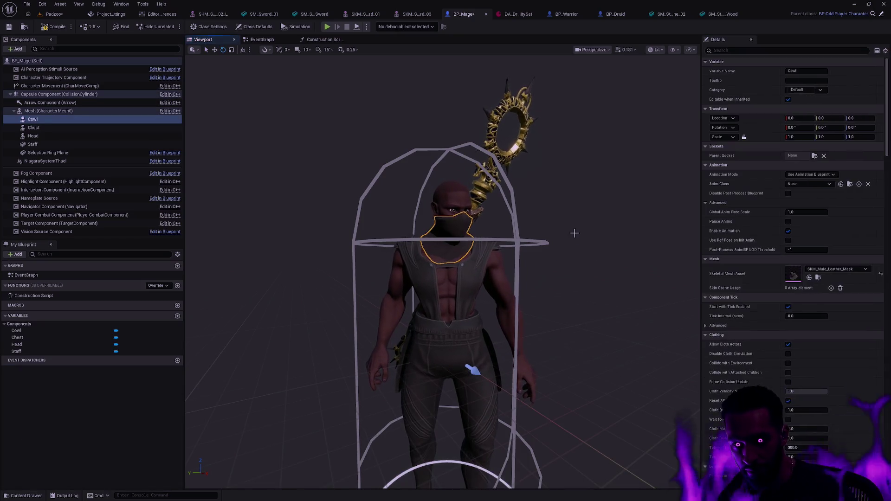
key(Escape)
scroll(473, 370, up, 3)
scroll(473, 370, up, 3)
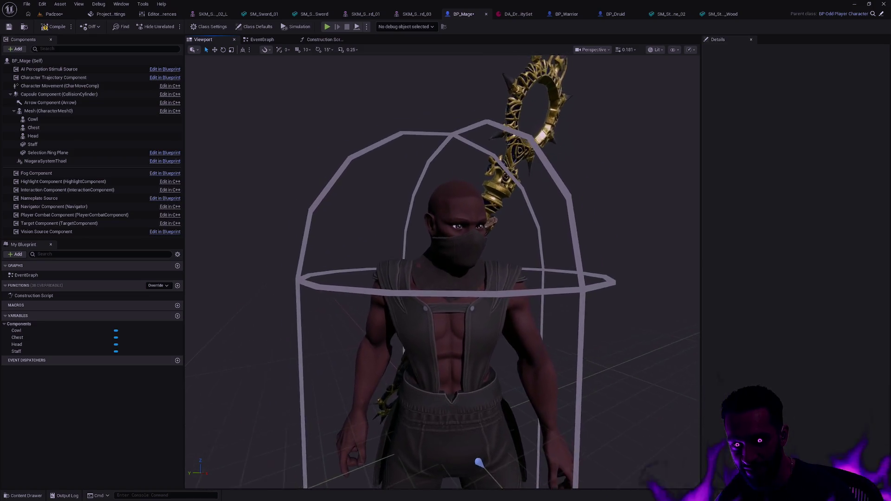
scroll(445, 279, up, 3)
drag(491, 236, 491, 209)
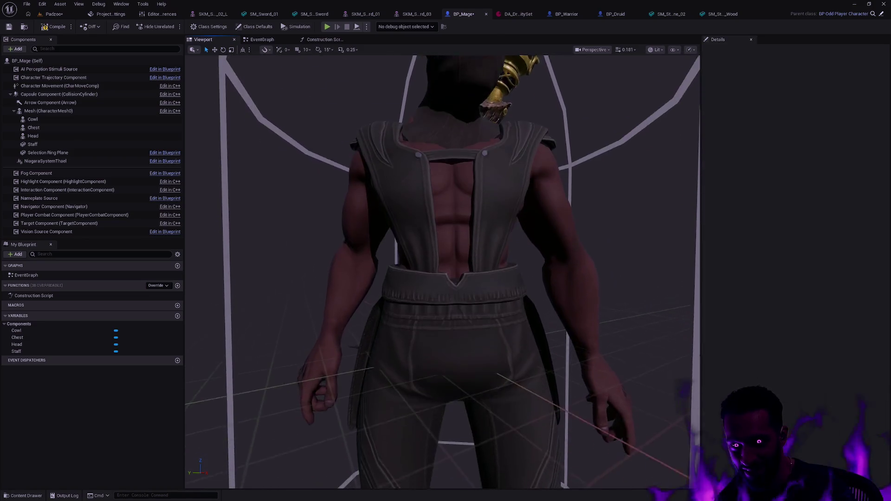
scroll(491, 208, down, 2)
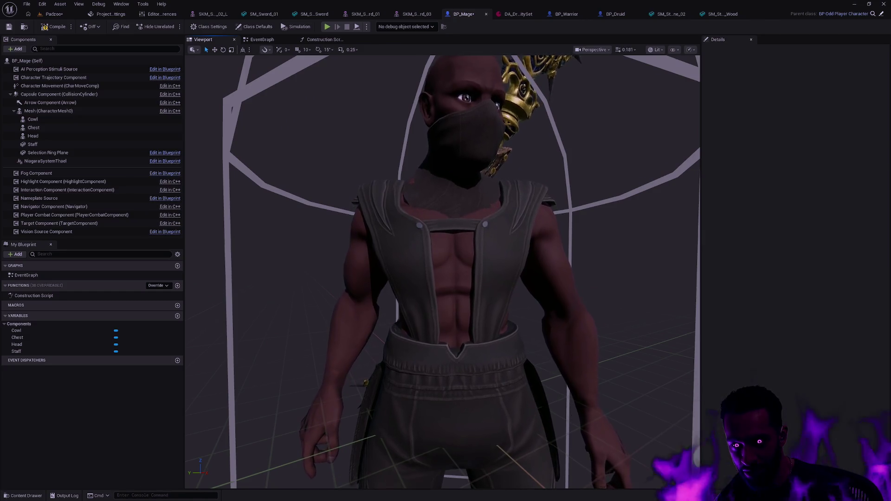
scroll(491, 208, down, 3)
scroll(490, 208, down, 3)
scroll(491, 208, down, 3)
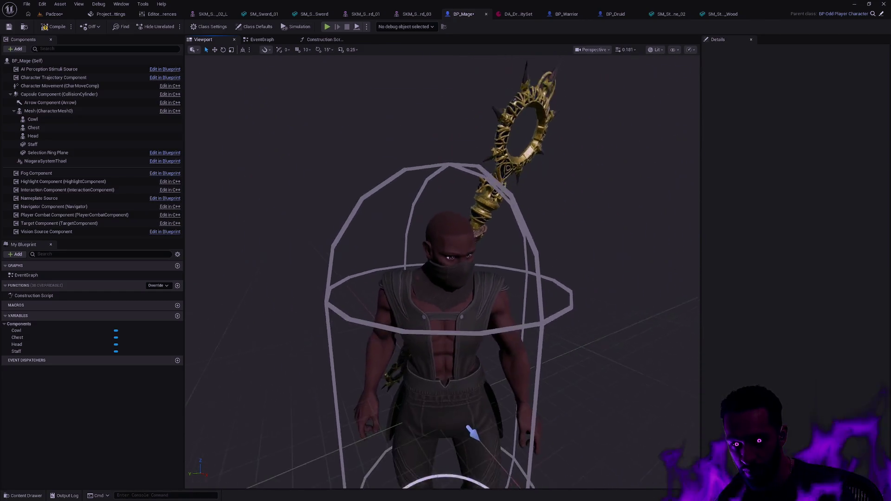
drag(491, 208, 491, 229)
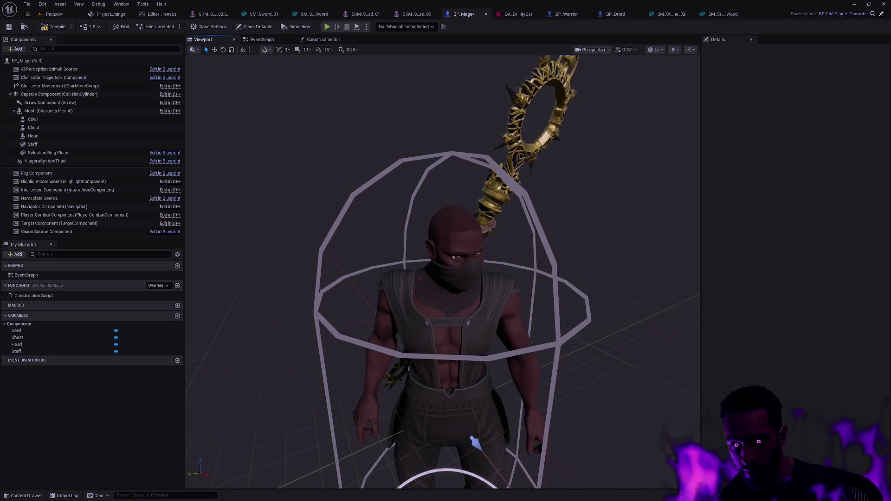
scroll(452, 279, down, 2)
scroll(453, 279, down, 2)
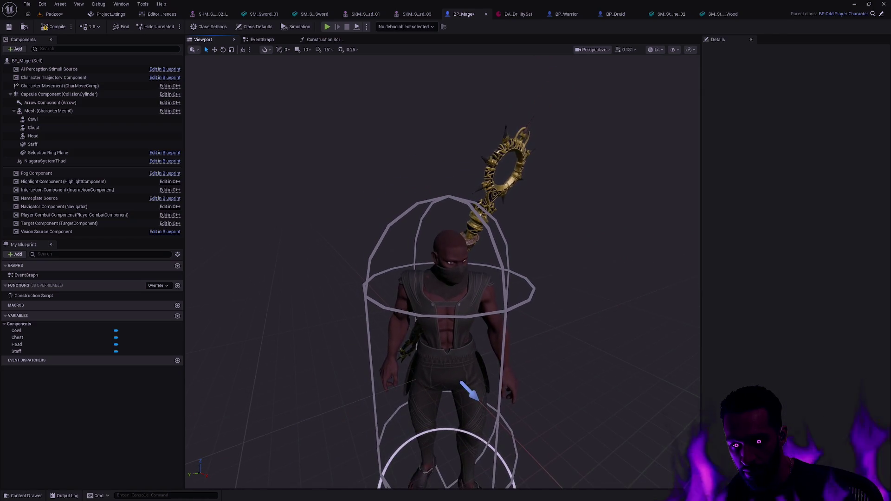
scroll(452, 279, up, 2)
scroll(452, 278, up, 2)
- Replace the mask with the leather hood mesh on the Cowl
click(481, 247)
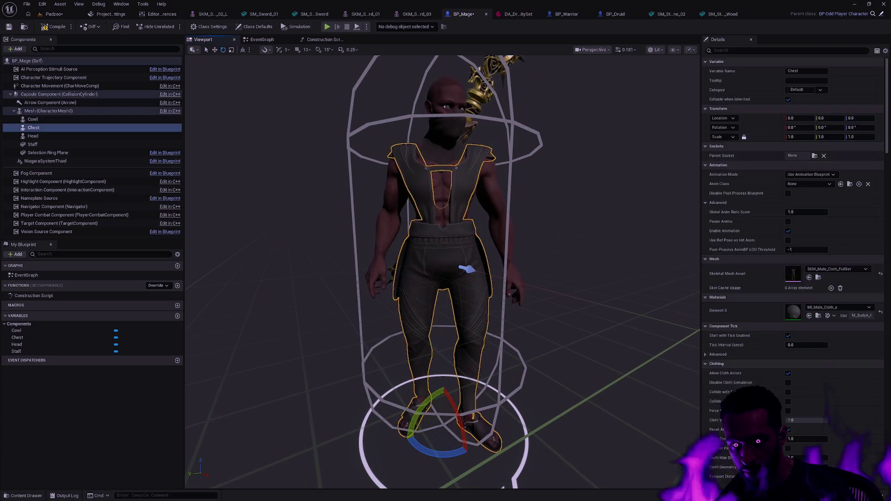
key(Escape)
scroll(452, 278, down, 2)
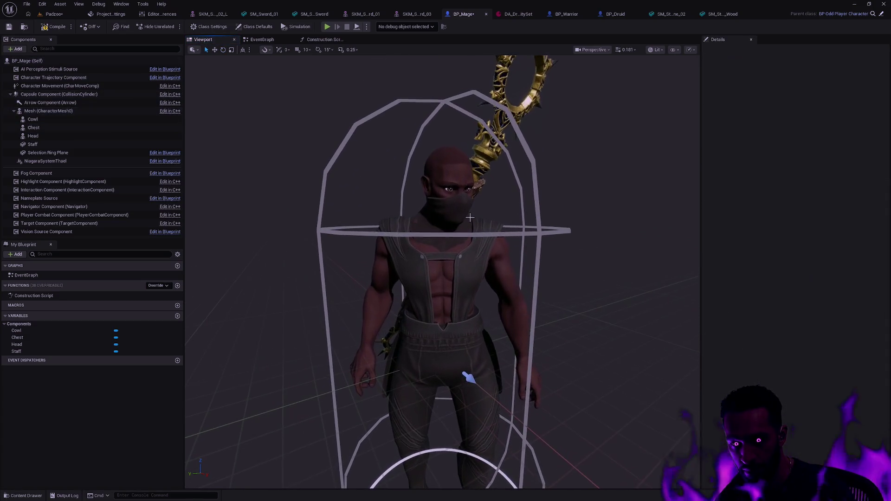
click(469, 218)
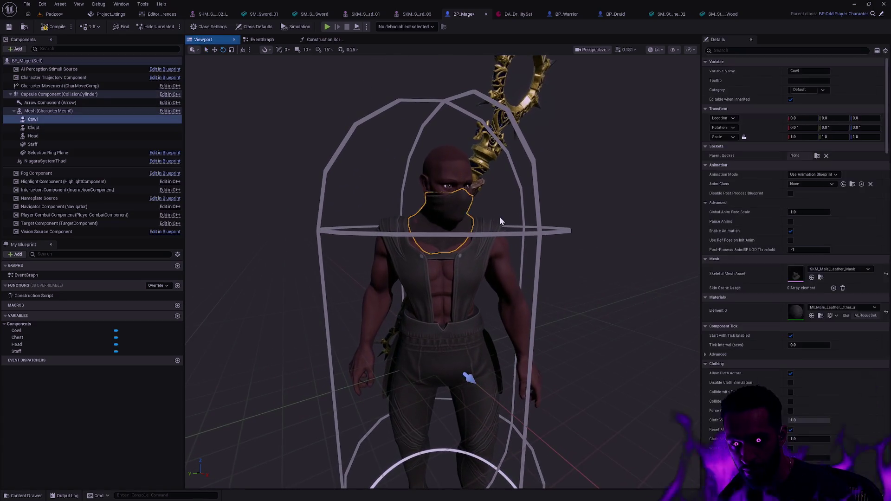
key(ctrl+space)
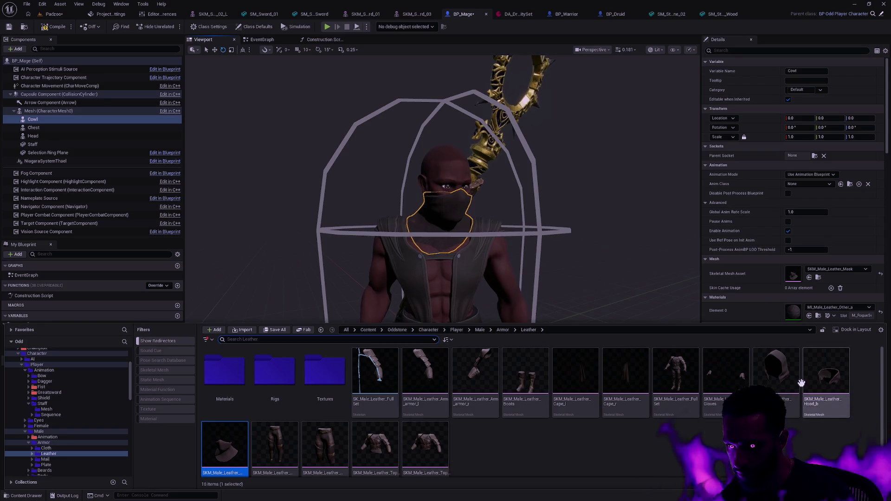
click(775, 373)
click(809, 277)
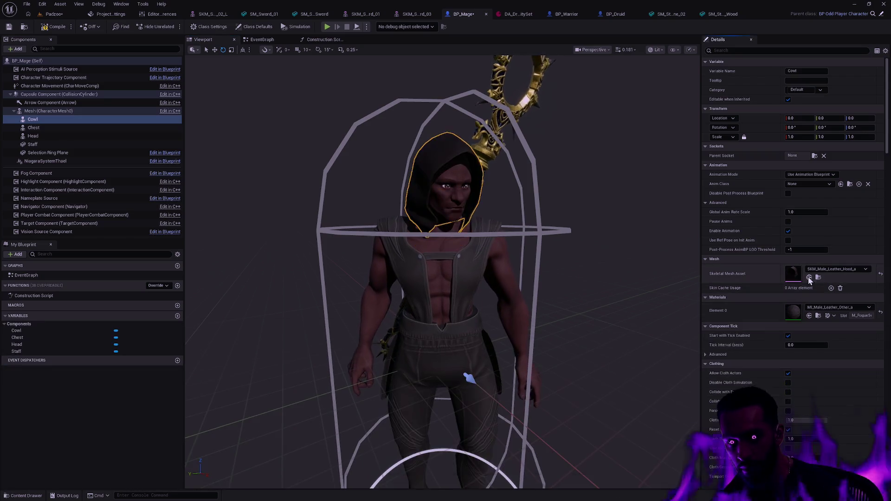
click(591, 279)
drag(591, 279, 557, 265)
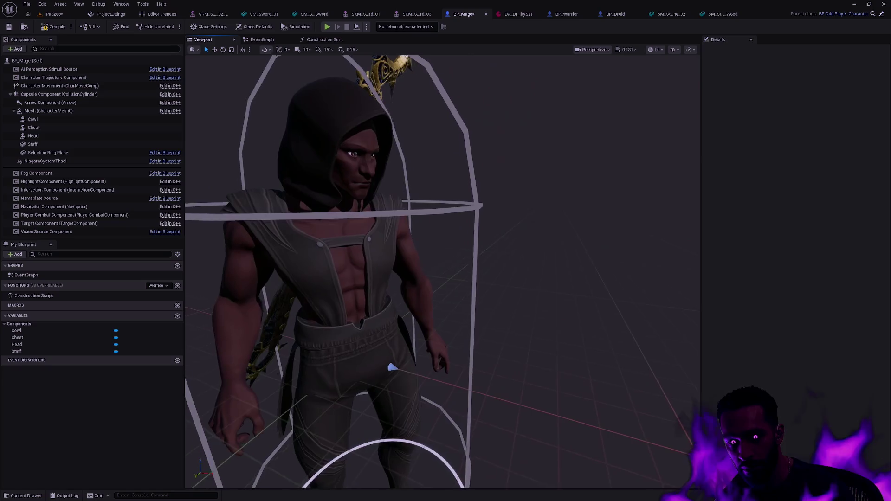
scroll(446, 279, down, 5)
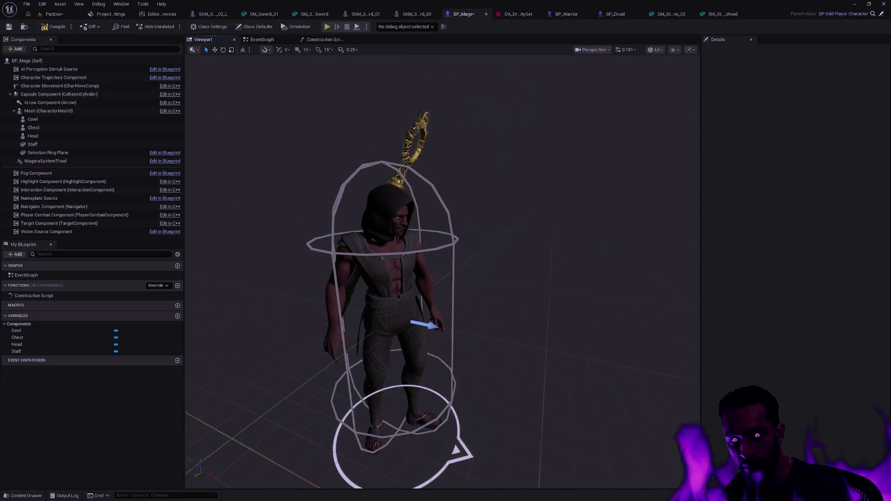
- Swap the Cowl to the red plate hood and inspect the hooded mage with his staff
click(369, 213)
key(ctrl+space)
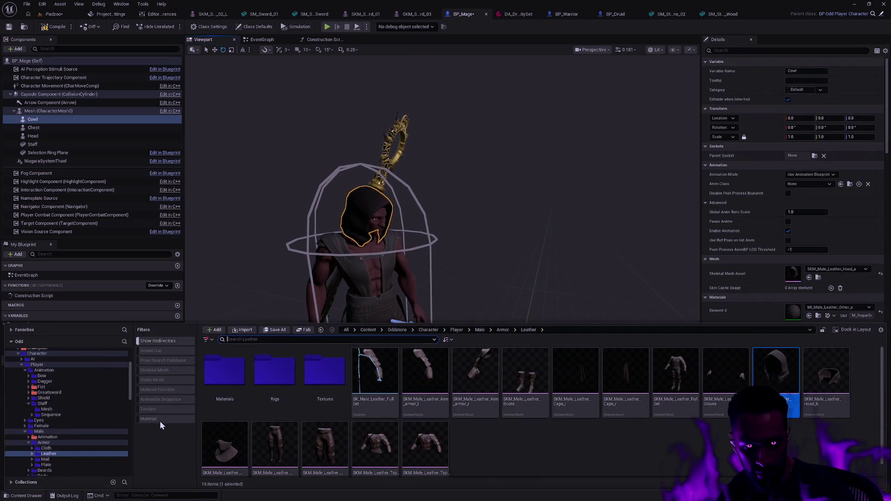
click(56, 448)
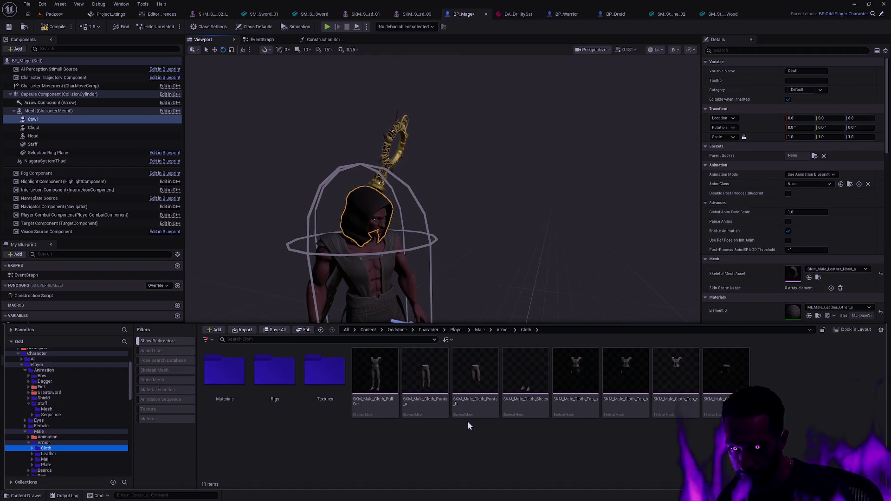
click(60, 463)
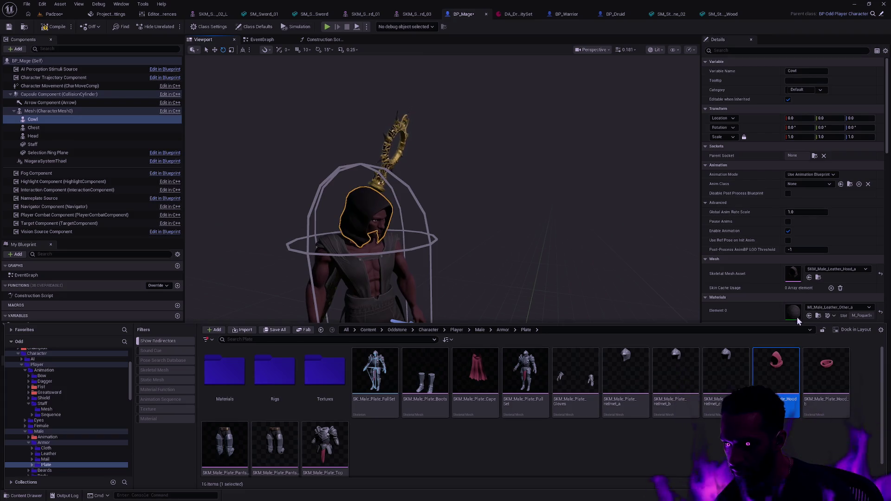
click(809, 277)
click(487, 267)
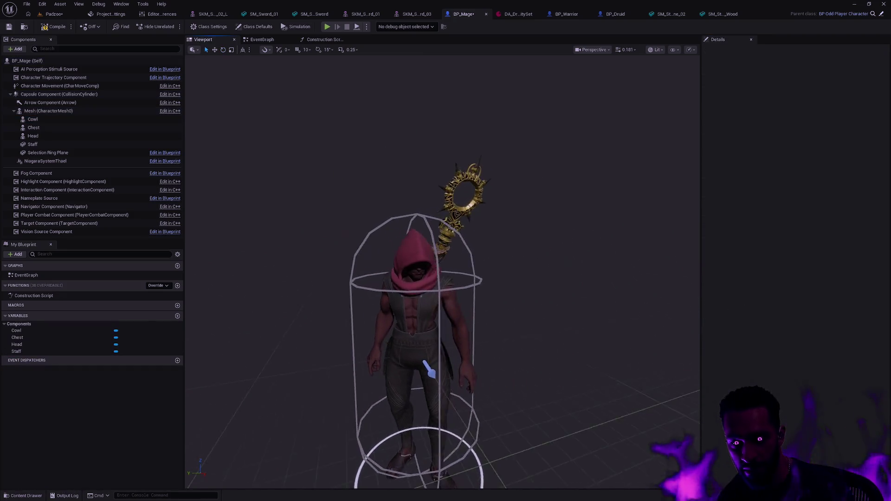
scroll(430, 371, up, 3)
mouse_move(391, 408)
mouse_down()
mouse_move(376, 417)
mouse_move(467, 360)
mouse_move(348, 364)
mouse_move(408, 427)
mouse_move(417, 362)
mouse_move(454, 348)
mouse_move(453, 449)
mouse_up()
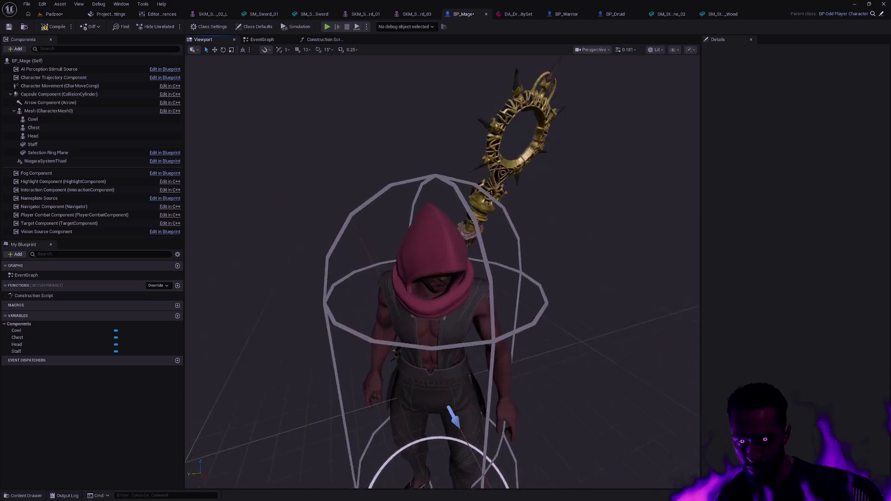
scroll(442, 272, up, 2)
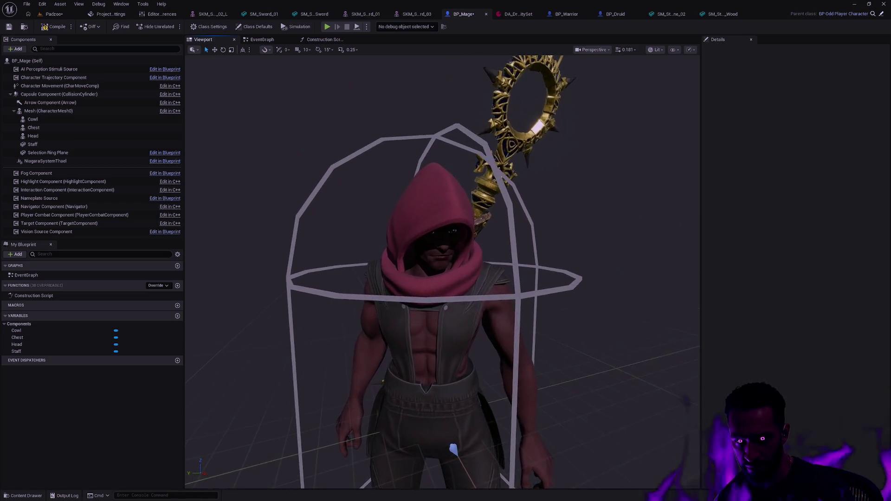
scroll(442, 271, down, 1)
scroll(442, 272, down, 1)
scroll(442, 272, down, 1)
scroll(442, 272, down, 1)
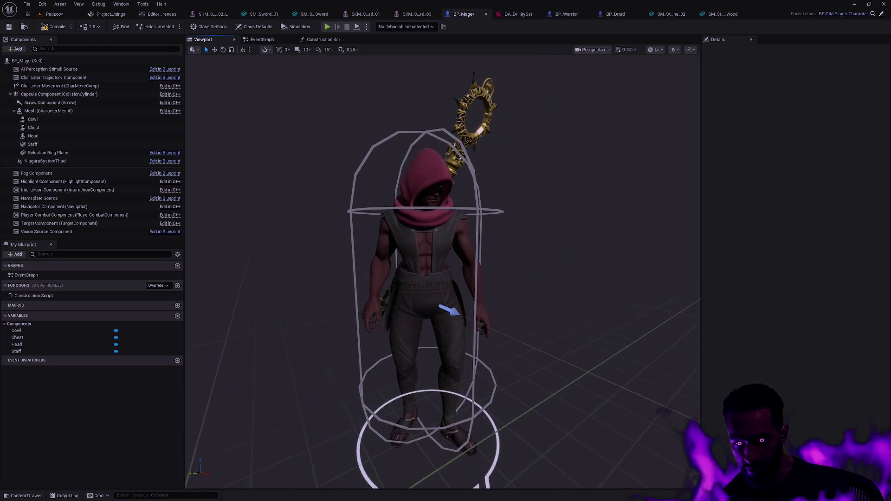
drag(525, 334, 526, 309)
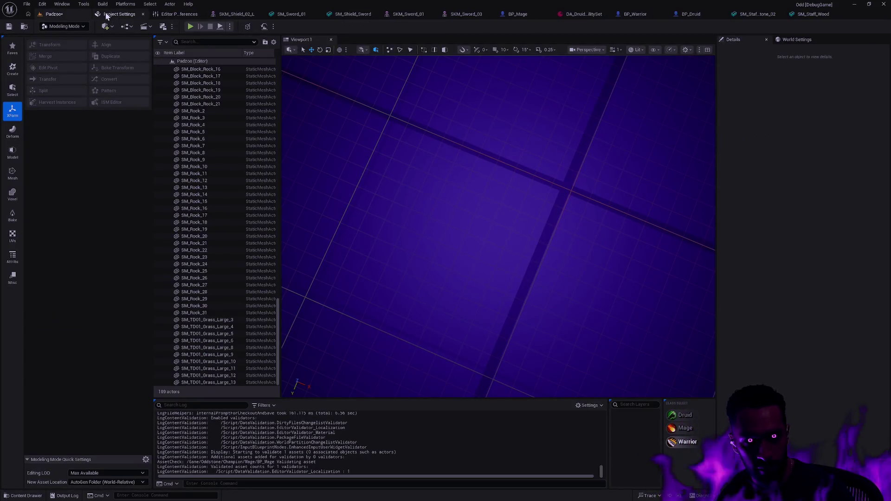
- Back in the level editor, browse Leather and Cloth armour, pick the leather Arm_armor_r asset, and return to BP_Mage
click(106, 16)
click(60, 14)
key(ctrl+space)
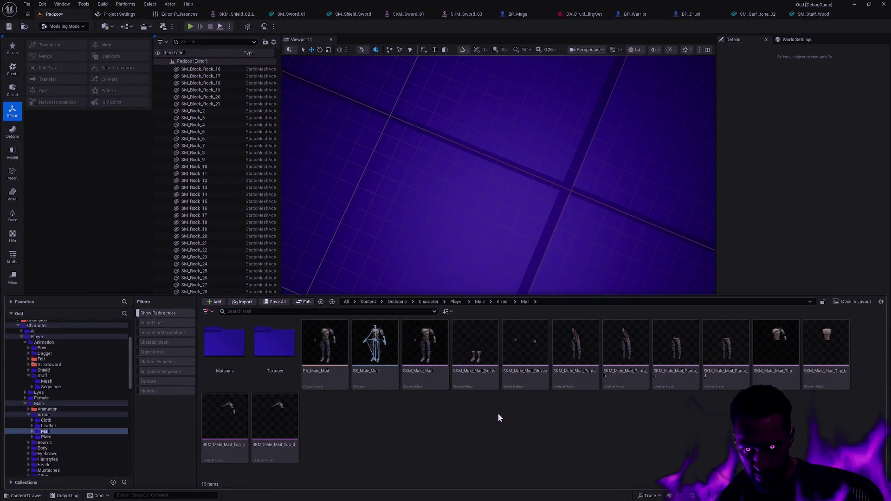
click(51, 425)
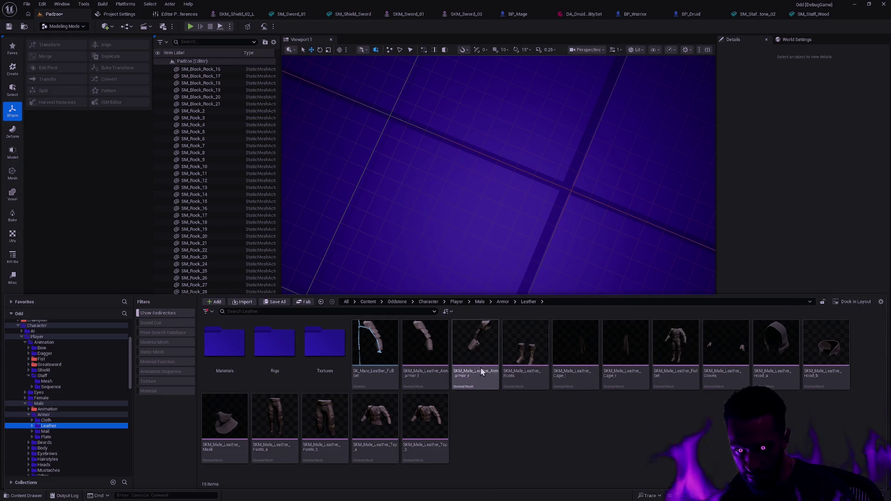
click(60, 421)
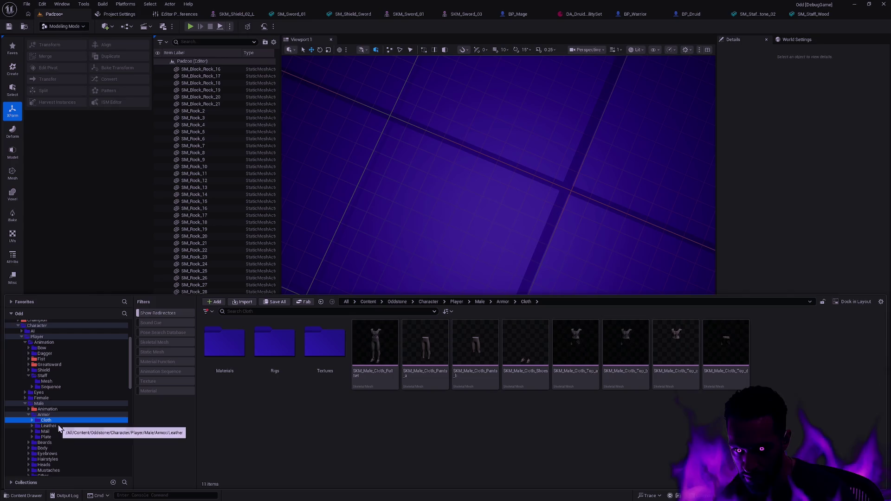
click(59, 426)
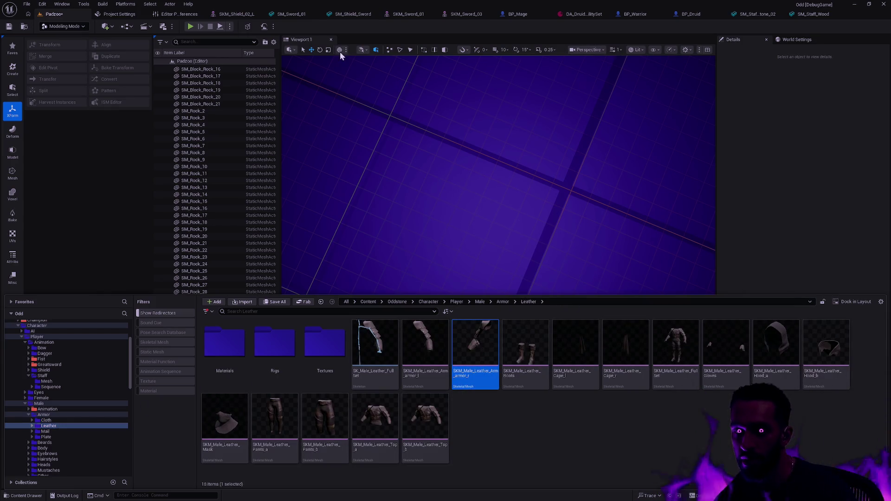
click(520, 16)
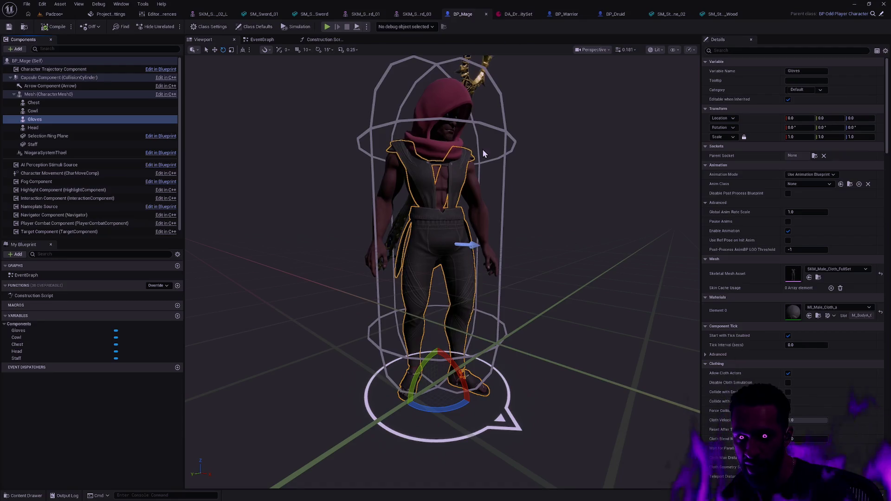
click(810, 276)
key(Escape)
scroll(442, 272, up, 3)
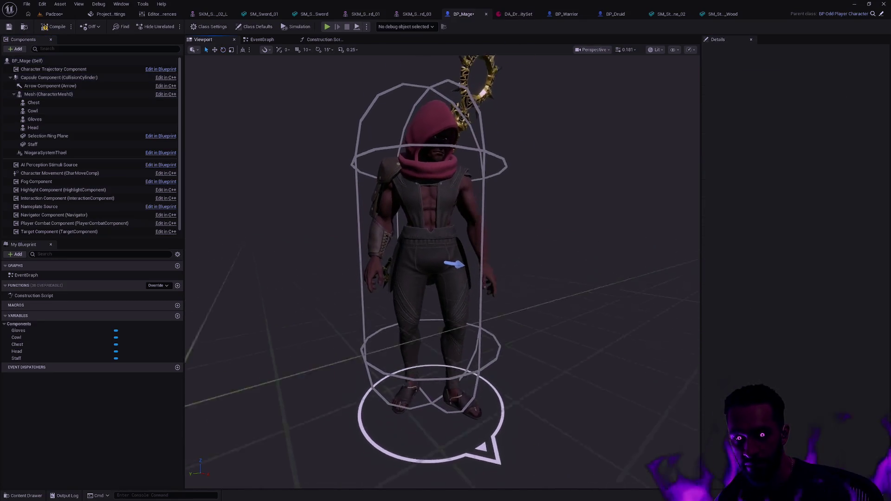
drag(451, 307, 429, 387)
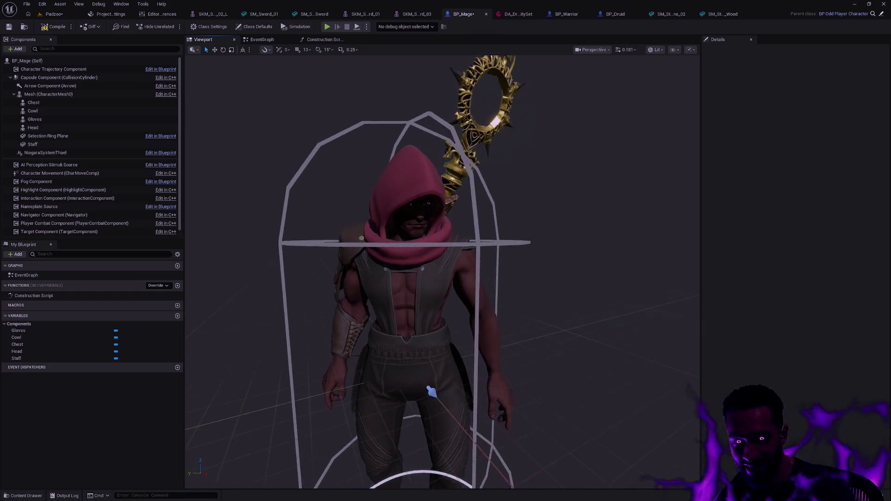
scroll(429, 388, up, 2)
mouse_move(495, 370)
mouse_down()
mouse_move(444, 251)
mouse_move(408, 309)
mouse_move(455, 306)
mouse_move(457, 479)
mouse_move(531, 243)
mouse_up()
click(404, 258)
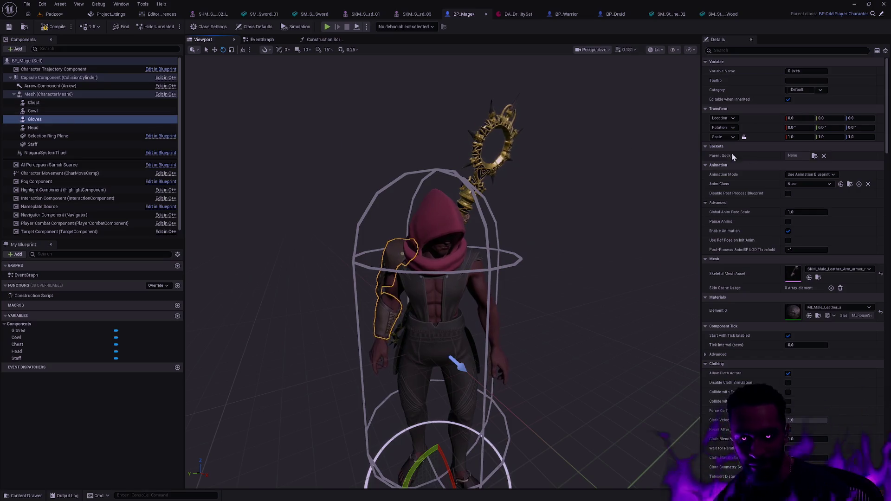
click(757, 47)
text(visi)
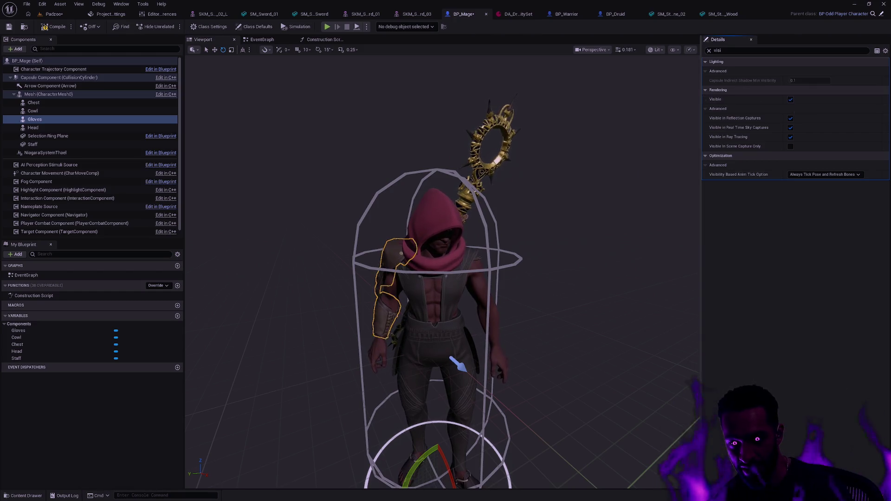
click(635, 182)
drag(633, 181, 634, 229)
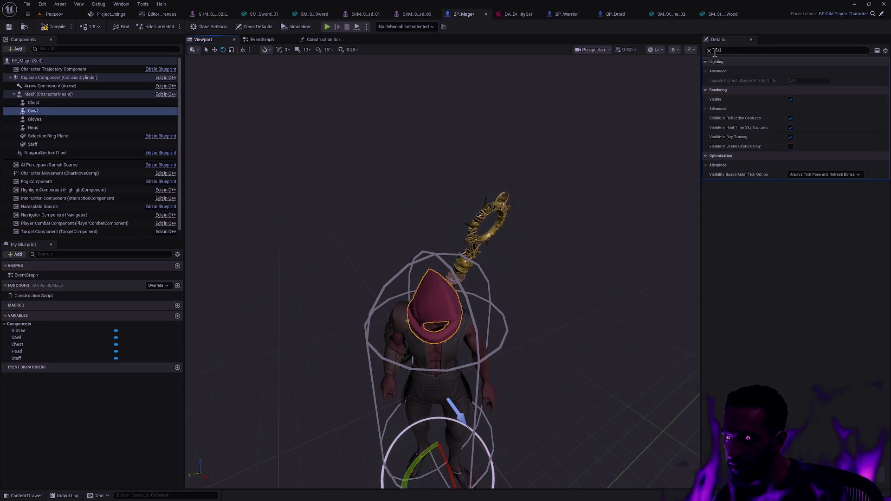
- Give the Cowl's Element 0 the blue MI_Plate_Cape_c material
click(709, 52)
click(835, 308)
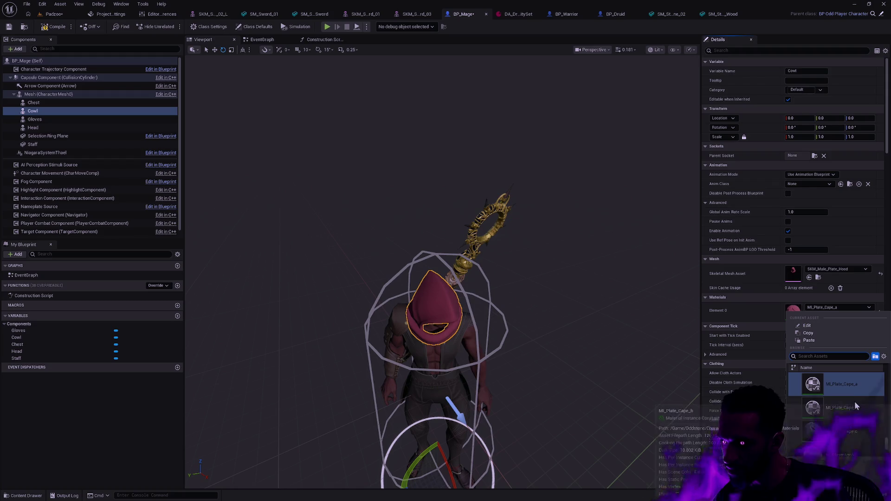
scroll(864, 417, up, 2)
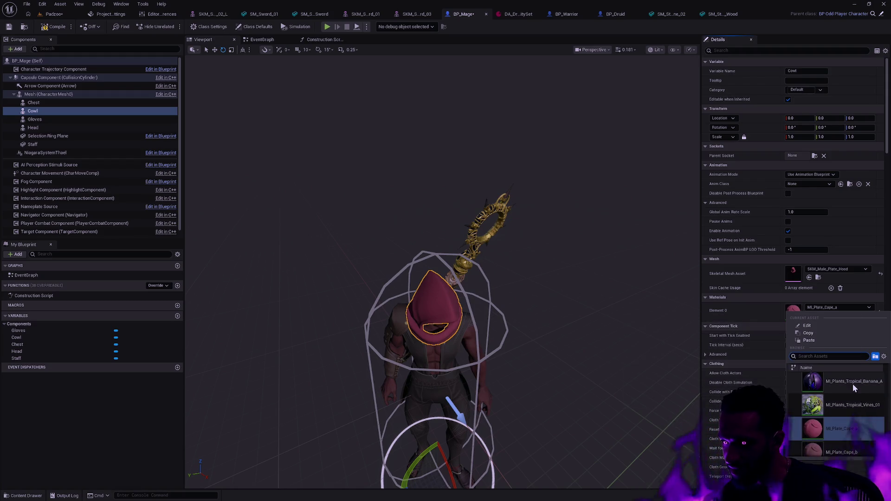
scroll(863, 431, down, 2)
click(849, 412)
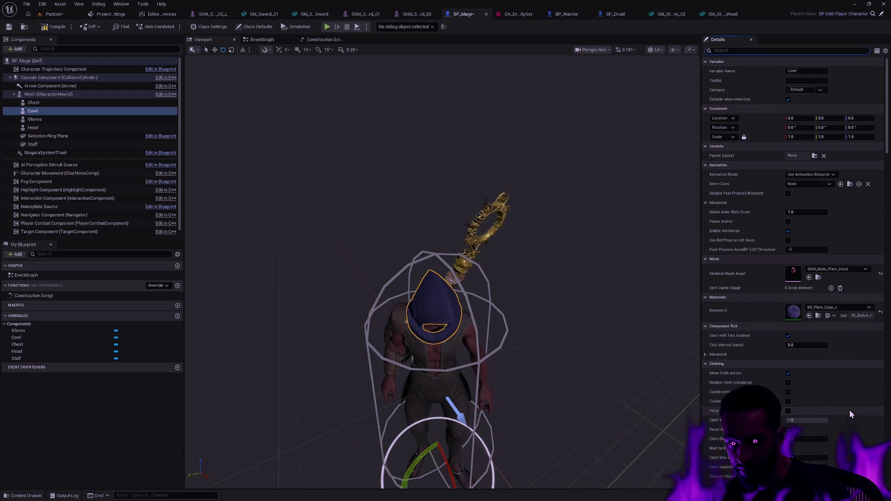
- Give the Chest's Element 0 a blue MI_Male_Cloth material and deselect it
click(449, 350)
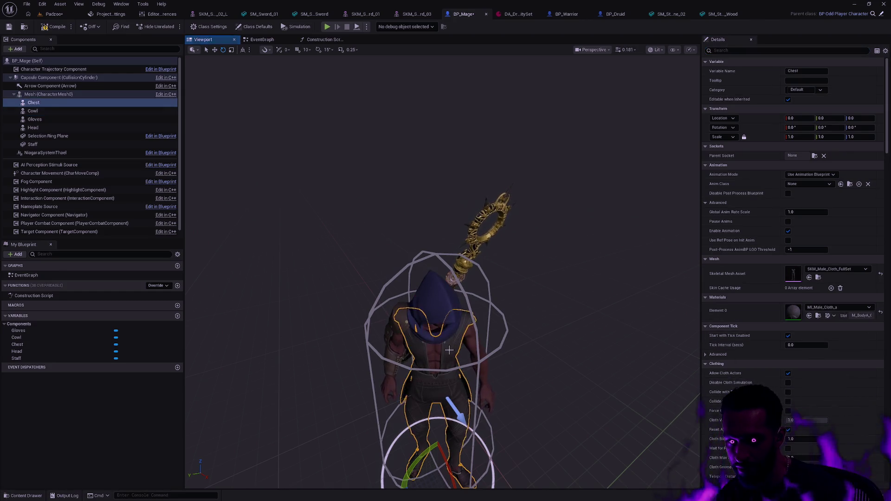
click(841, 308)
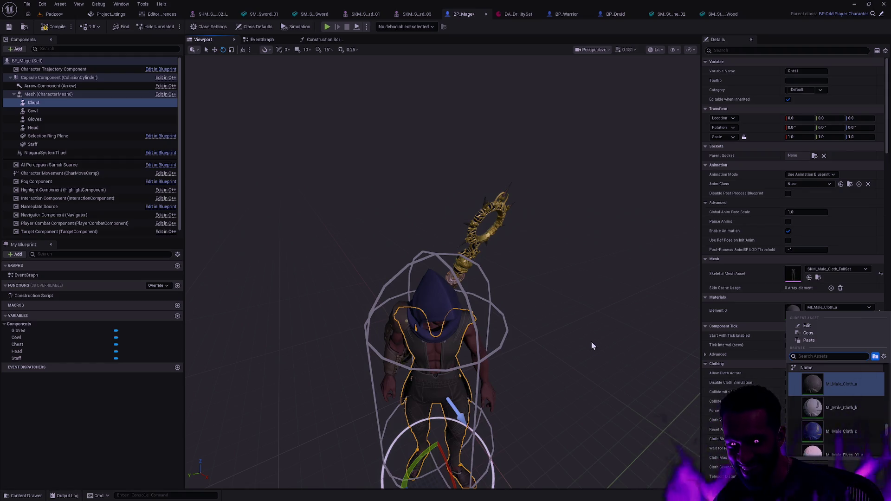
click(828, 431)
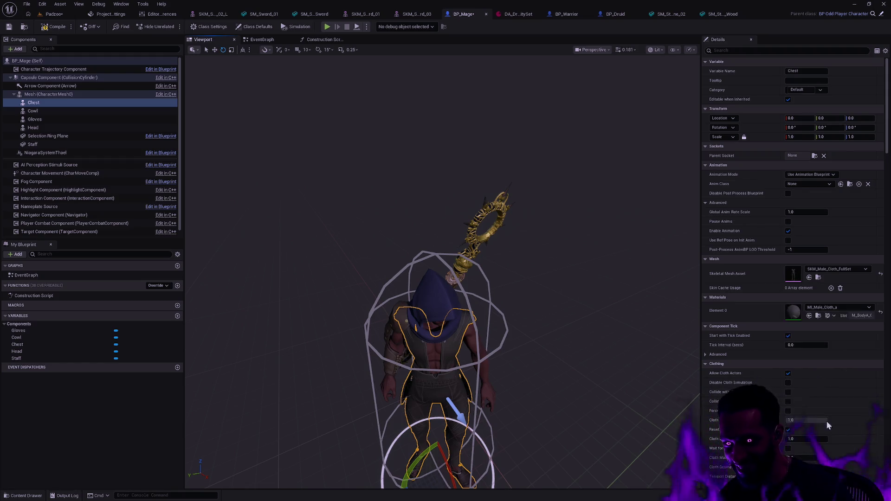
click(570, 324)
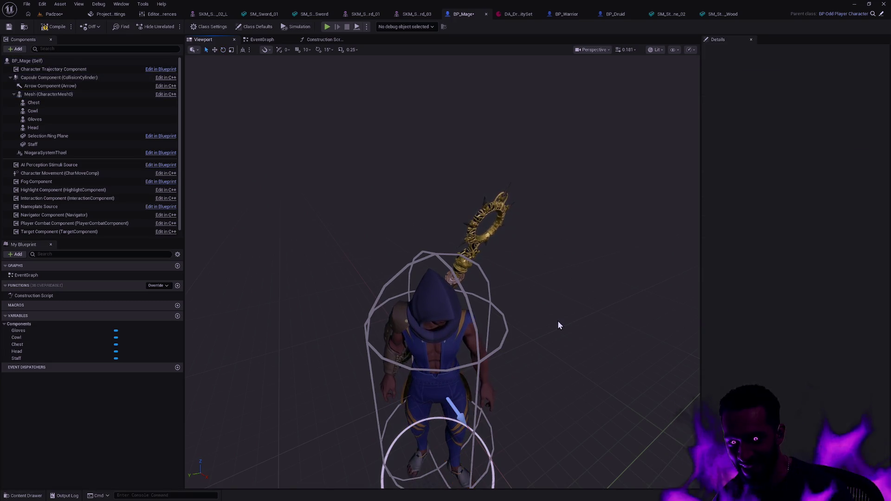
scroll(557, 320, up, 1)
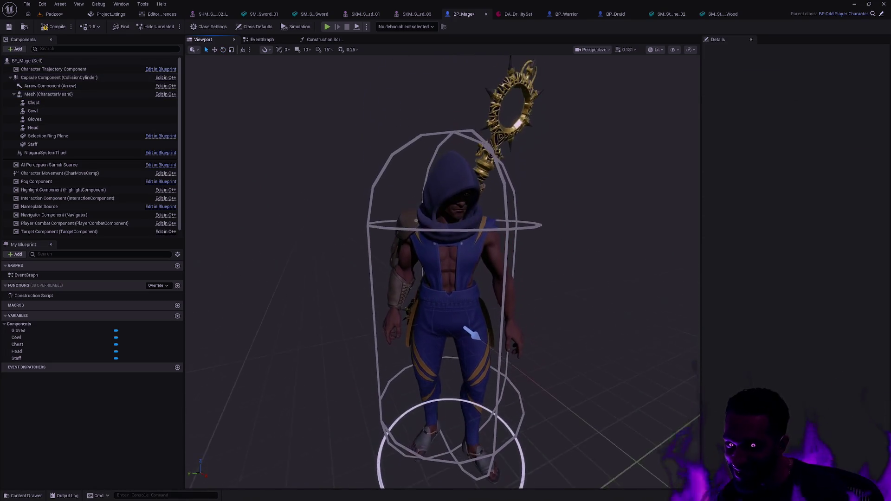
- Pick SKM_Male_Mail_Top_c from Armor > Mail and assign it as the Gloves skeletal mesh
click(404, 231)
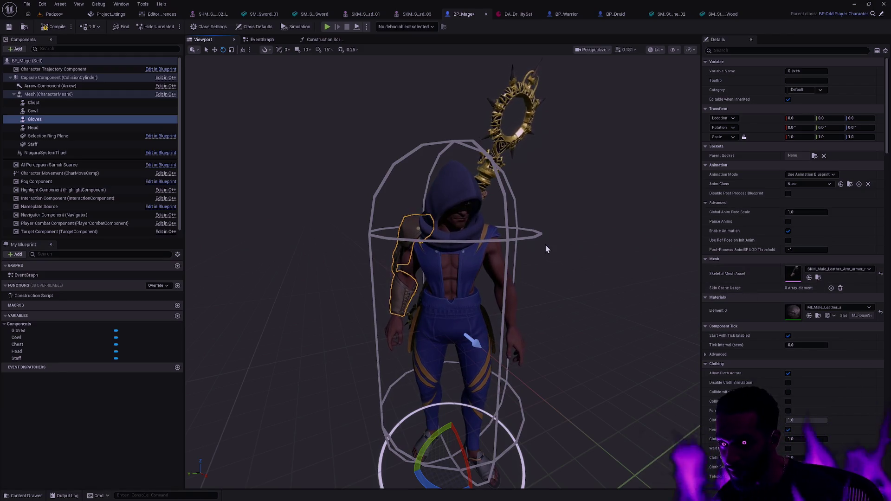
click(818, 277)
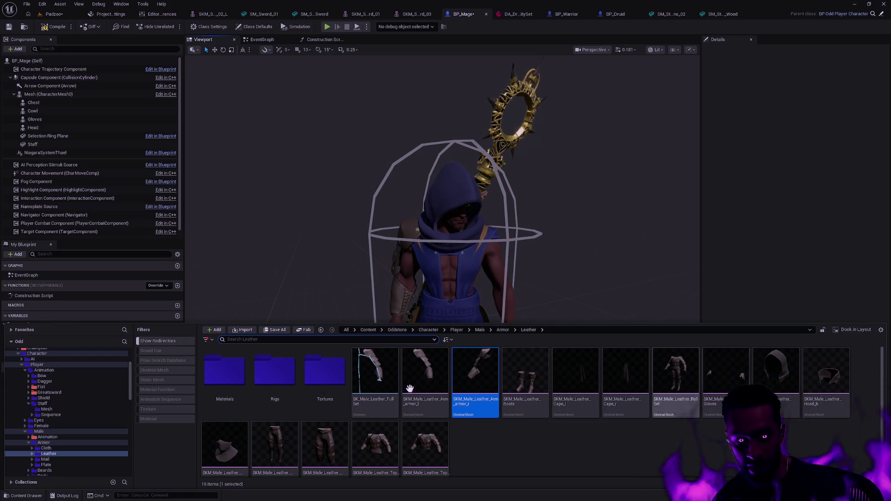
click(54, 459)
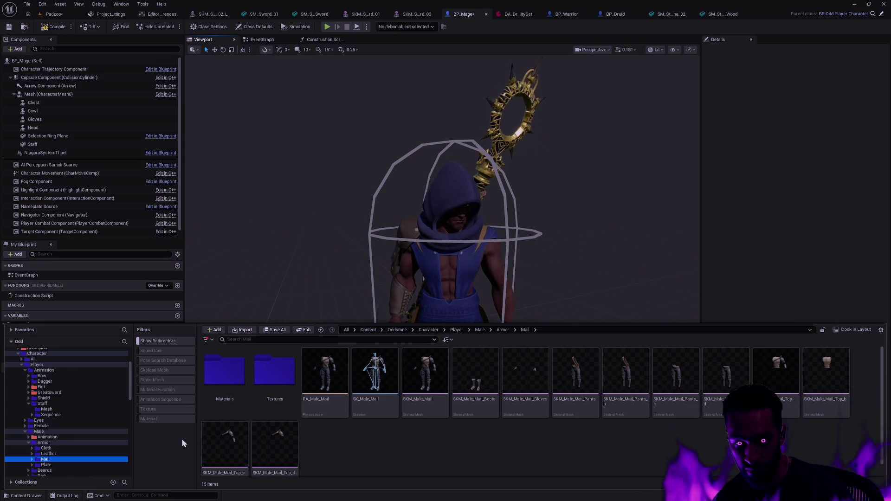
scroll(326, 440, down, 1)
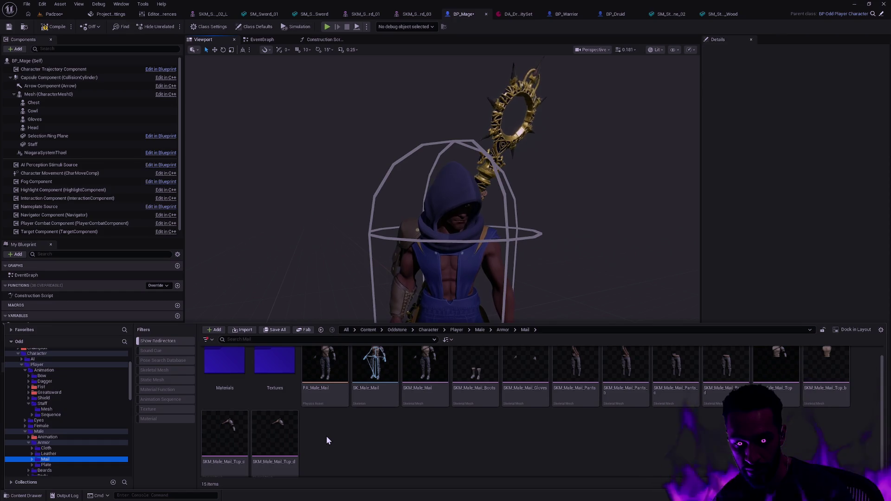
click(208, 440)
click(793, 233)
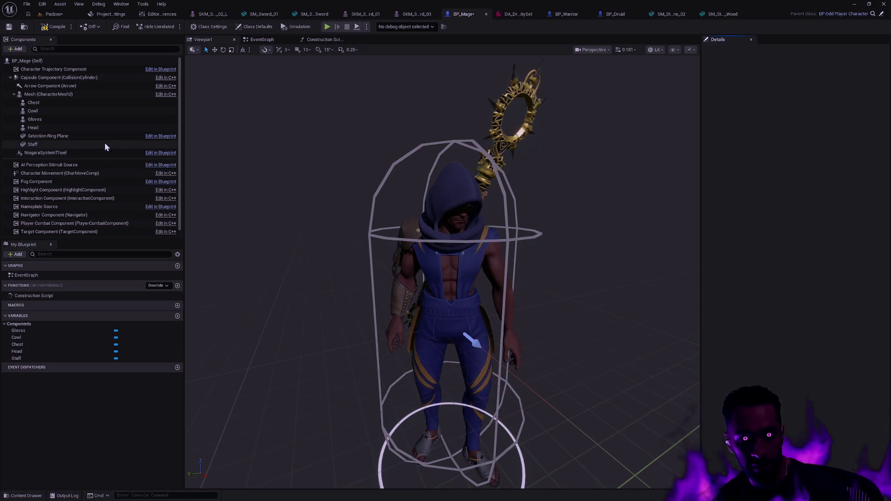
click(76, 120)
key(ctrl+space)
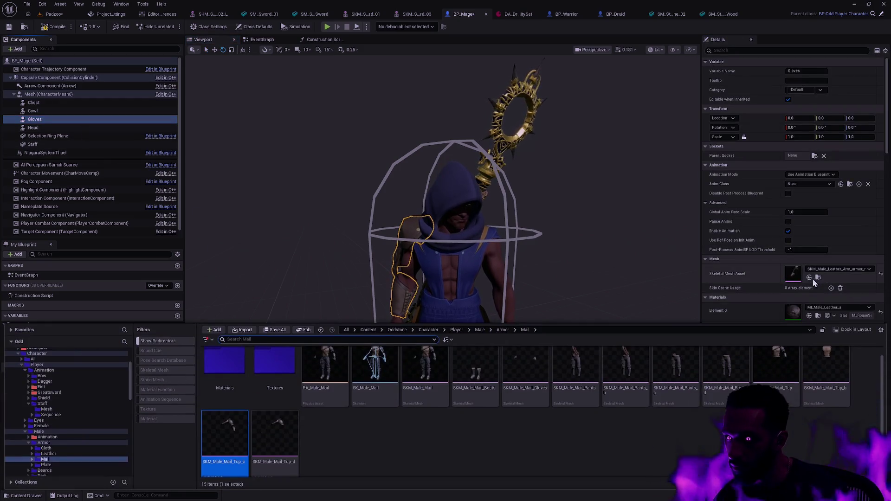
click(809, 277)
click(559, 262)
scroll(560, 278, up, 2)
scroll(560, 279, up, 3)
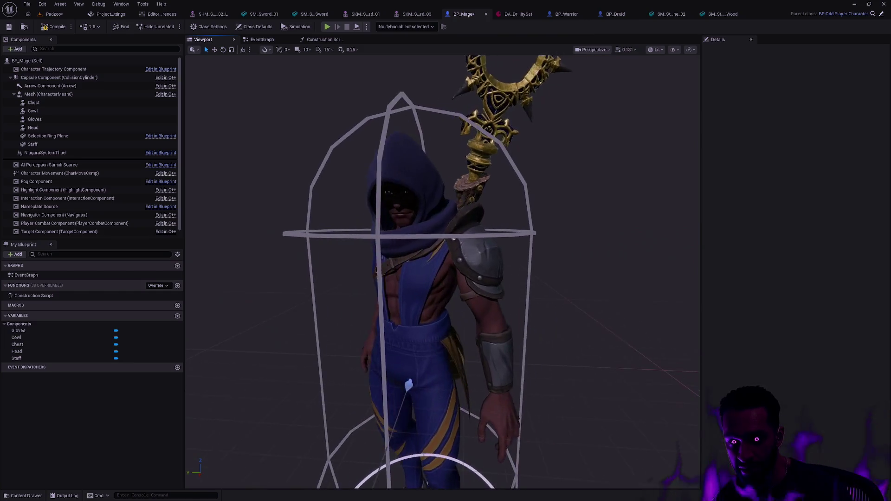
scroll(441, 272, down, 3)
scroll(441, 272, down, 3)
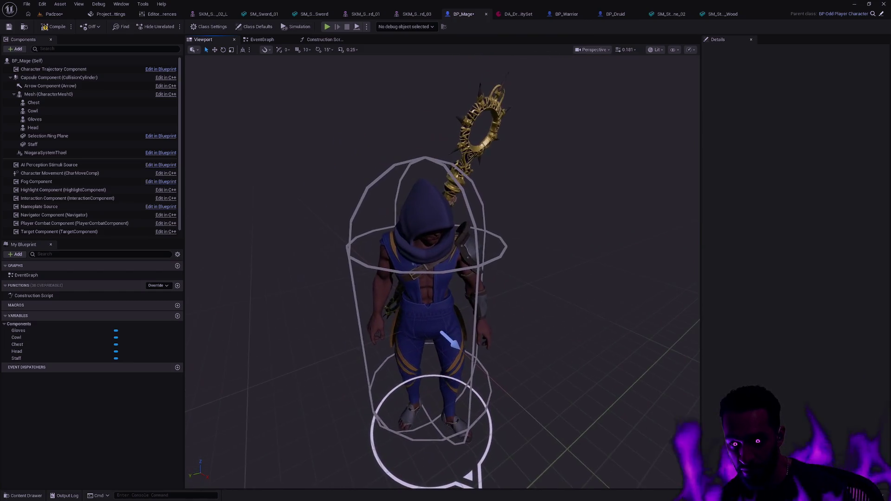
scroll(460, 289, up, 2)
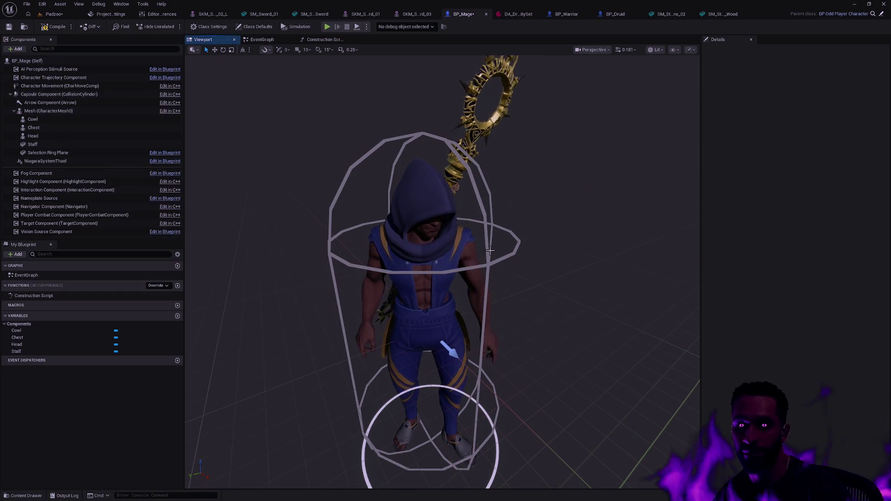
scroll(472, 262, down, 1)
scroll(473, 261, down, 2)
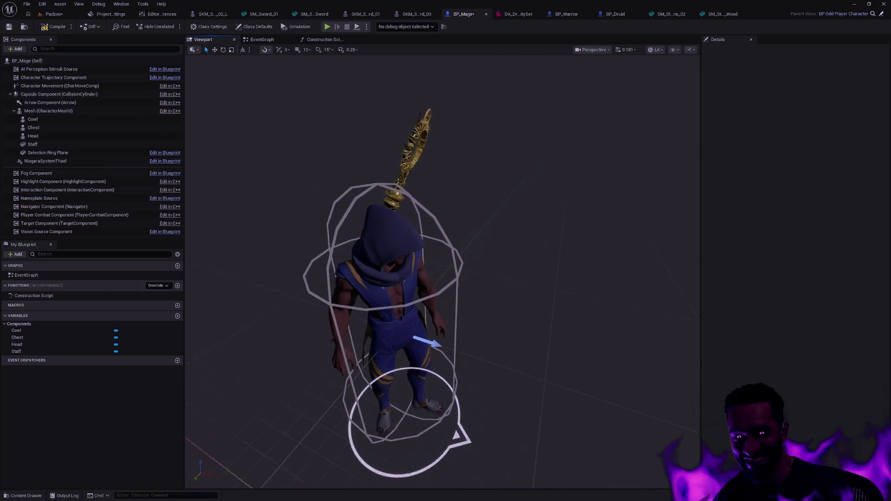
scroll(533, 285, up, 2)
scroll(532, 286, up, 2)
scroll(443, 272, down, 2)
- Try the grey MI_Male_Cloth_b material on the Chest outfit
mouse_move(442, 272)
mouse_down()
mouse_move(390, 272)
mouse_move(432, 273)
mouse_up()
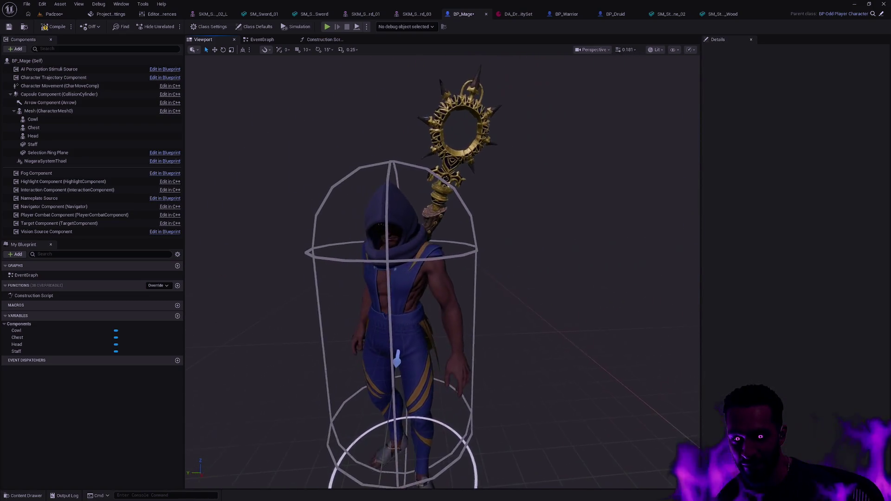
click(395, 278)
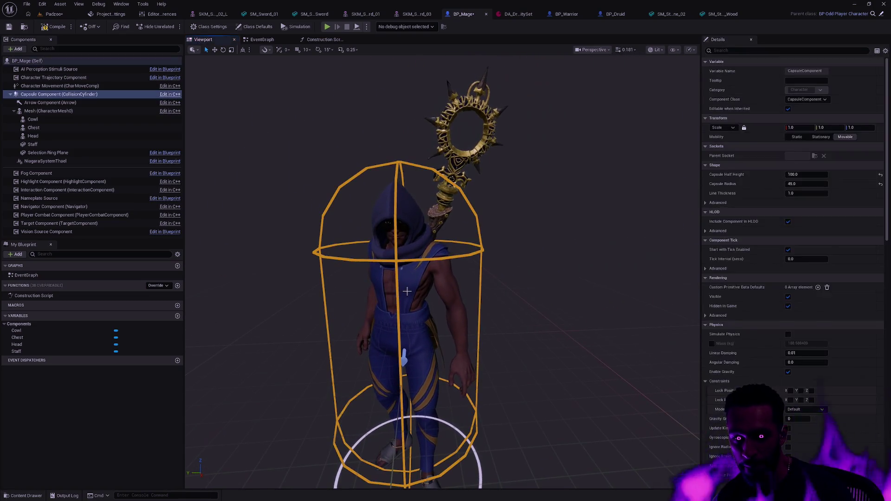
click(410, 292)
click(828, 308)
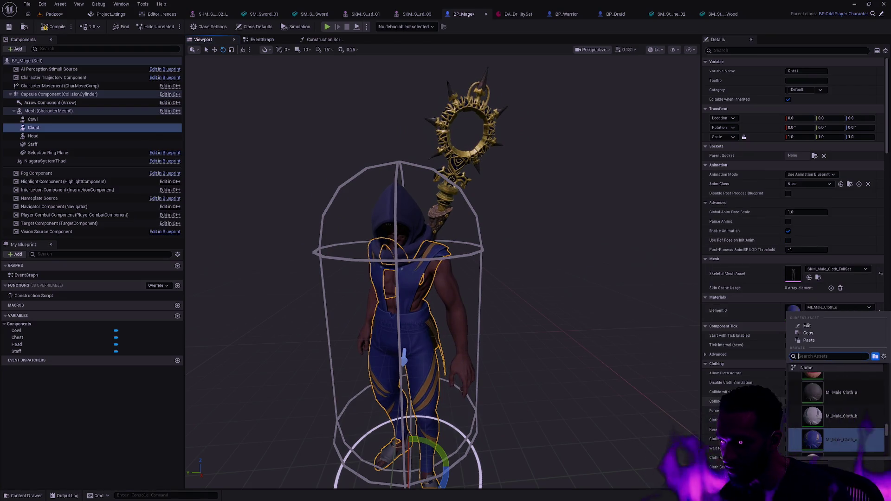
scroll(853, 421, up, 2)
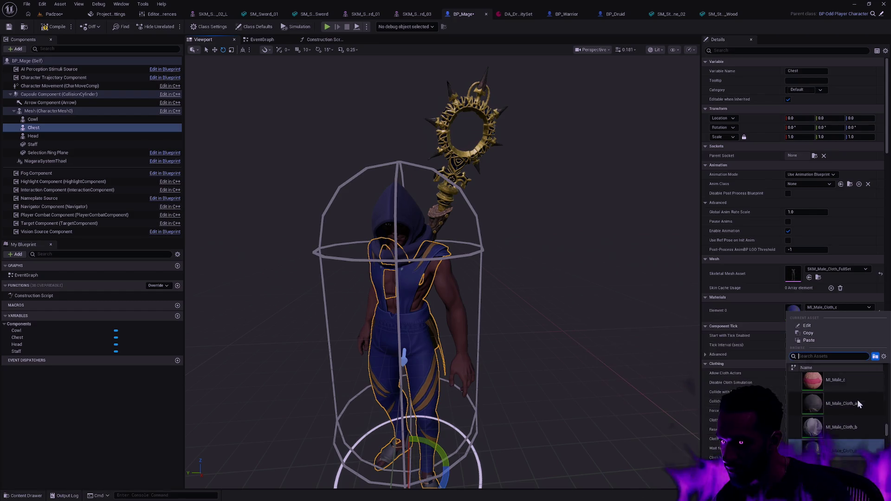
click(857, 422)
click(597, 328)
- Inspect the mage around the feet, then give the Cowl the MI_Plate_Cape_b material
drag(596, 327, 557, 314)
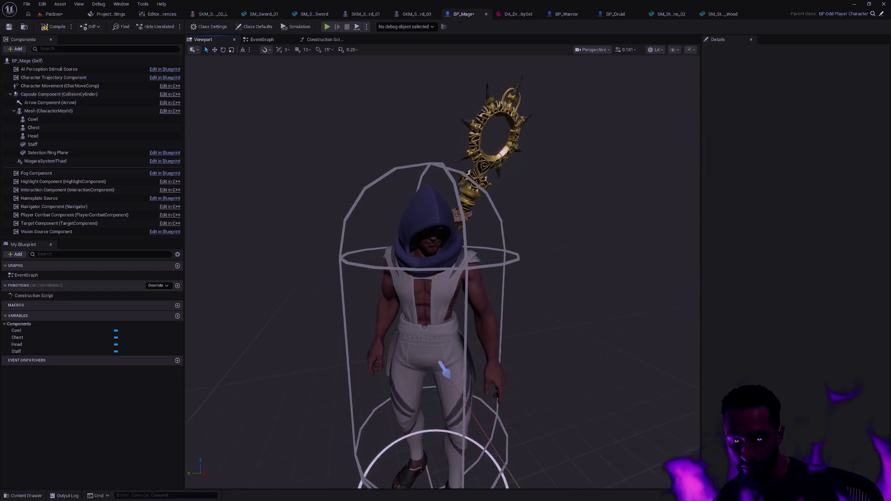
scroll(457, 223, up, 3)
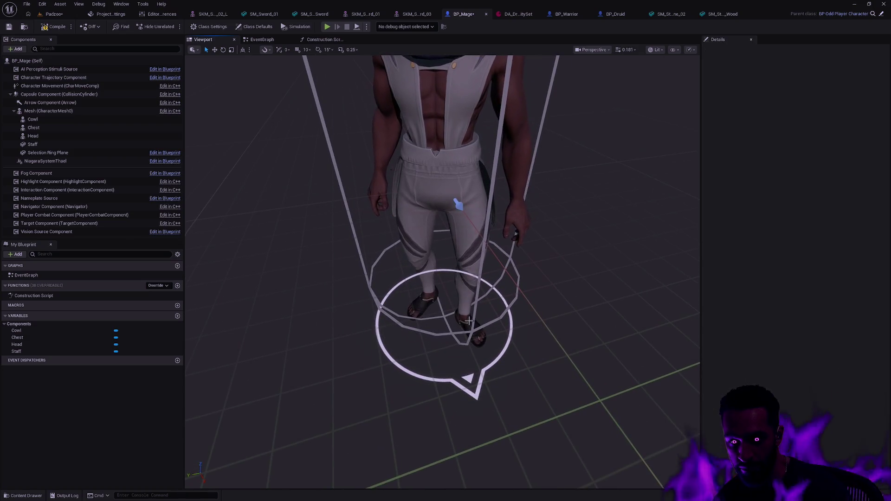
click(562, 319)
scroll(561, 320, up, 2)
drag(561, 320, 561, 327)
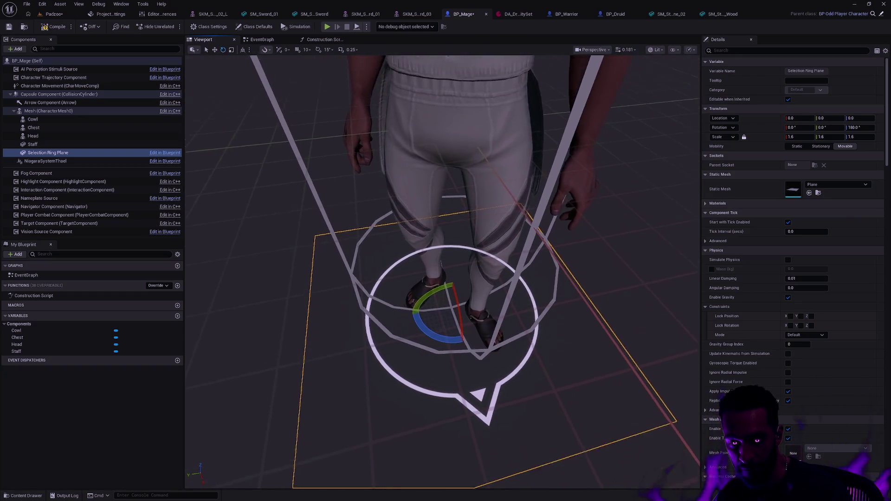
drag(457, 329, 471, 364)
click(457, 329)
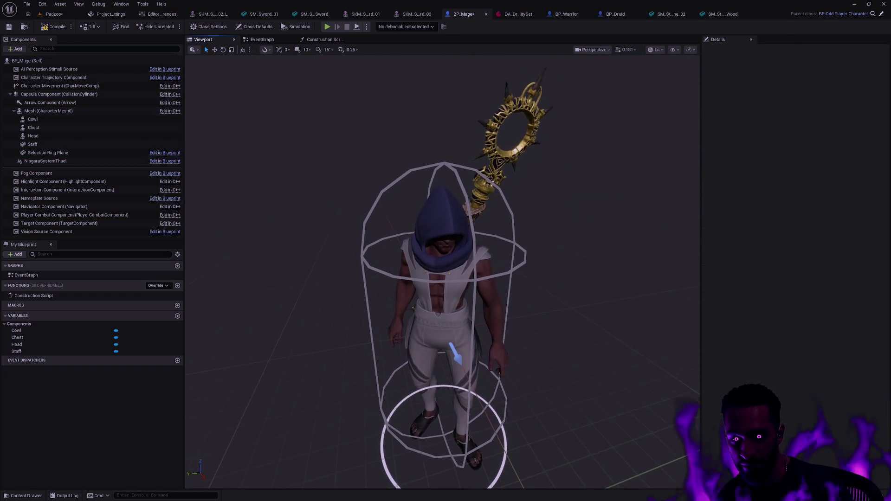
click(33, 119)
click(850, 307)
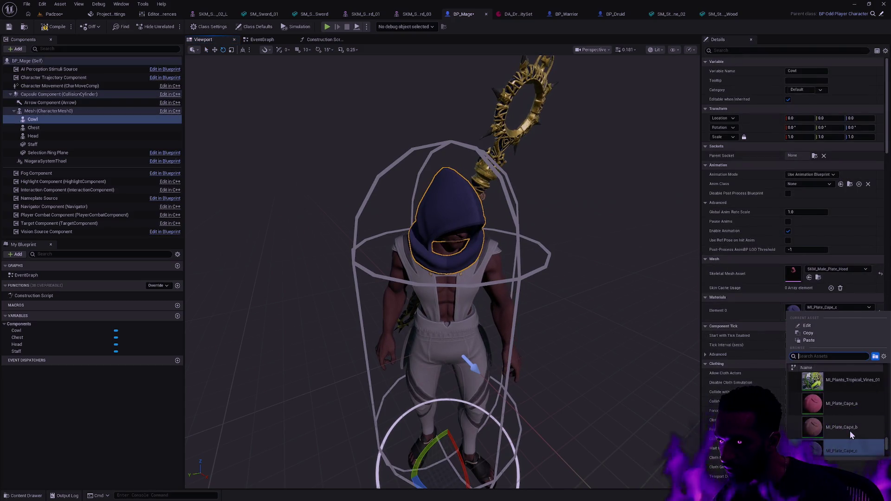
click(849, 430)
click(651, 342)
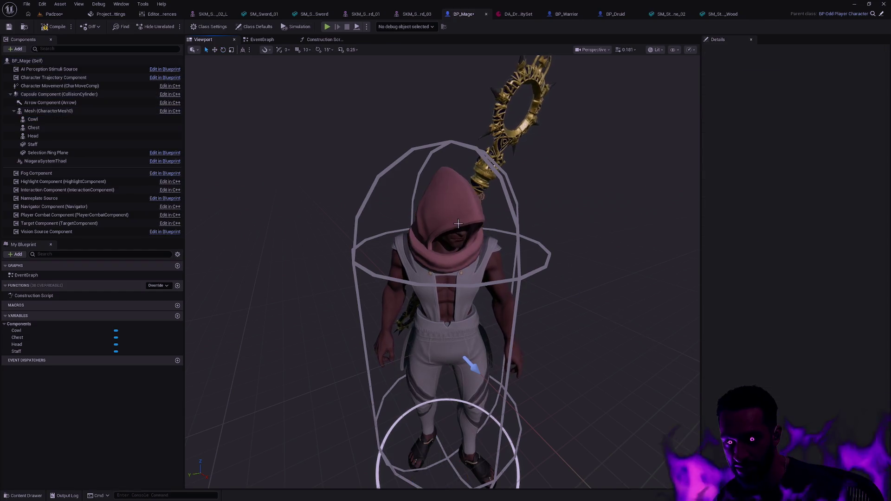
- Review the Cowl's material choices without changing, then give the Chest MI_Male_Cloth_a
click(441, 214)
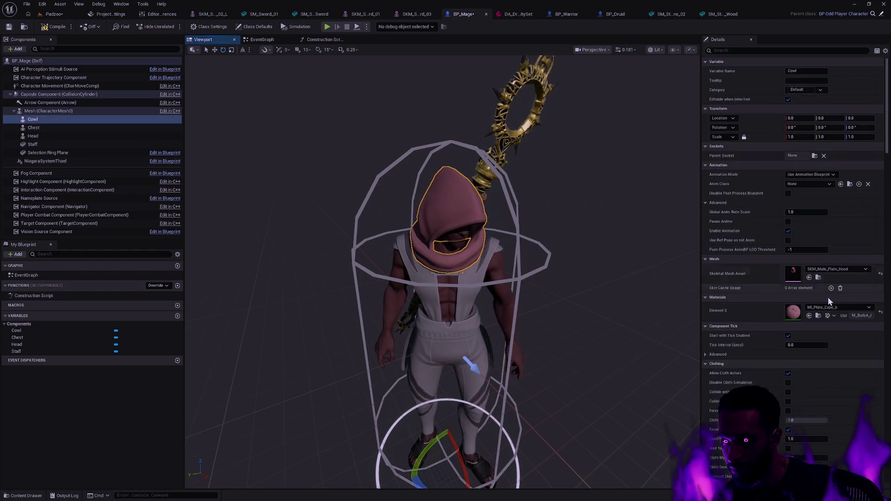
click(841, 308)
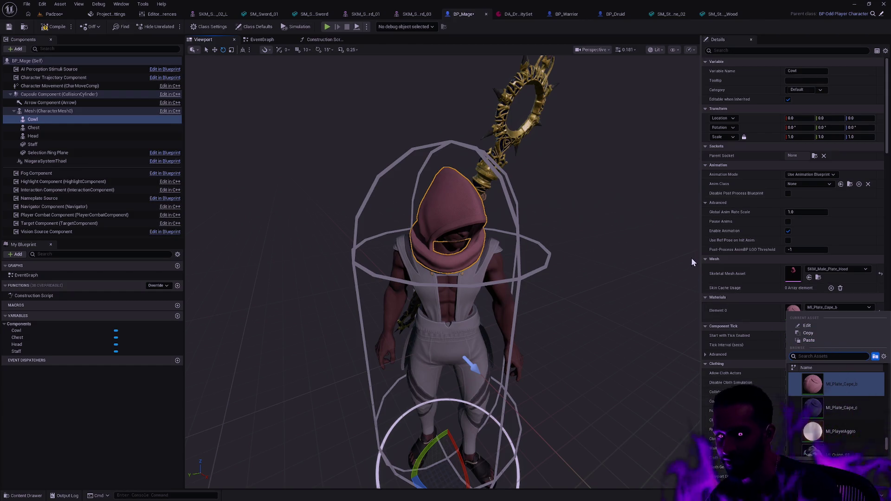
click(641, 294)
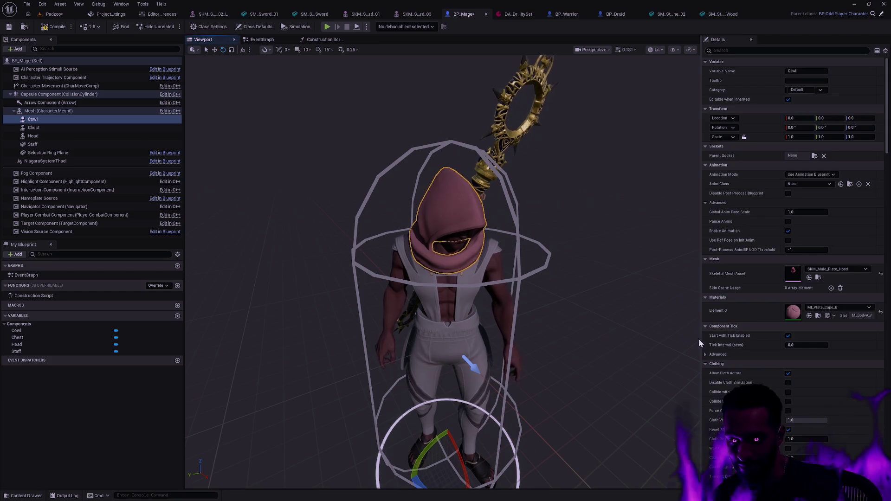
click(836, 307)
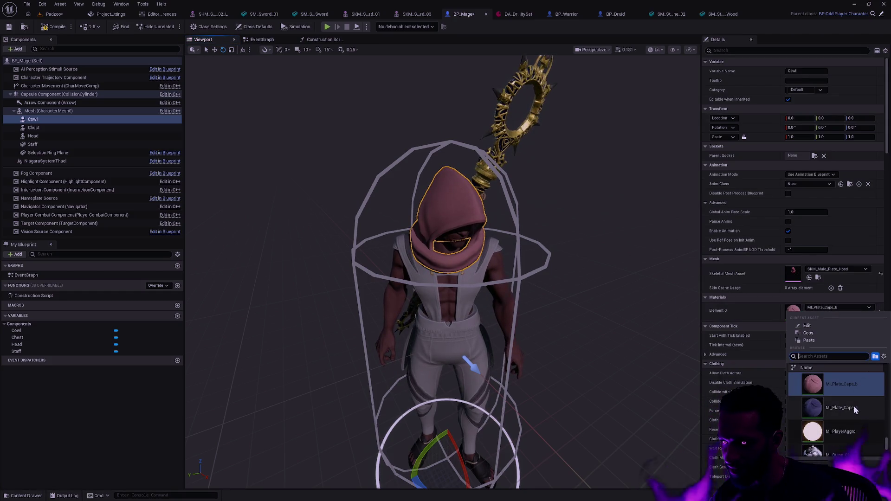
scroll(858, 408, up, 2)
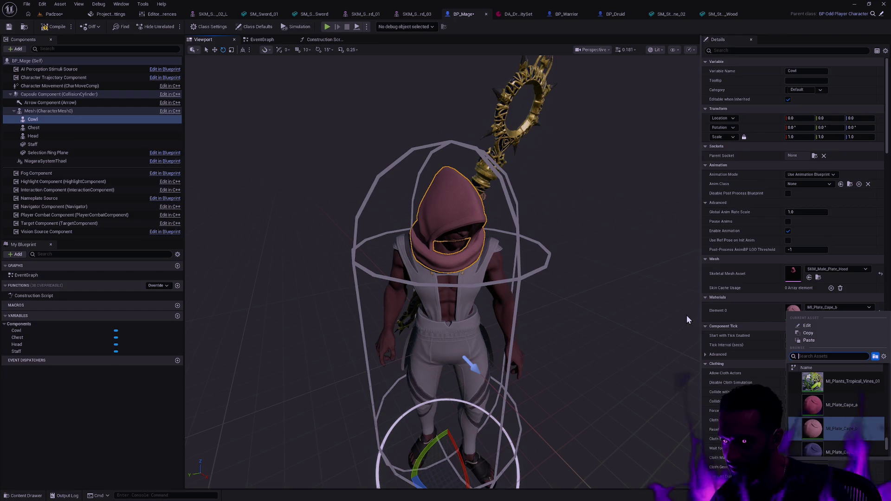
click(508, 264)
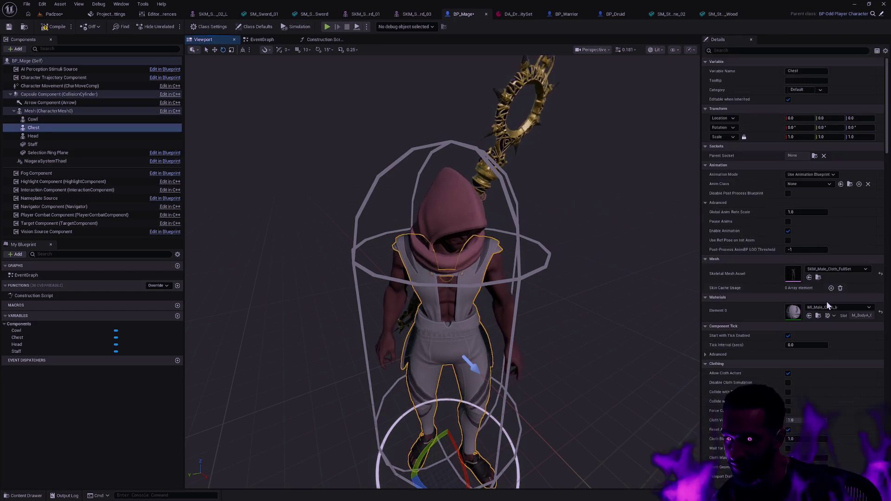
click(831, 307)
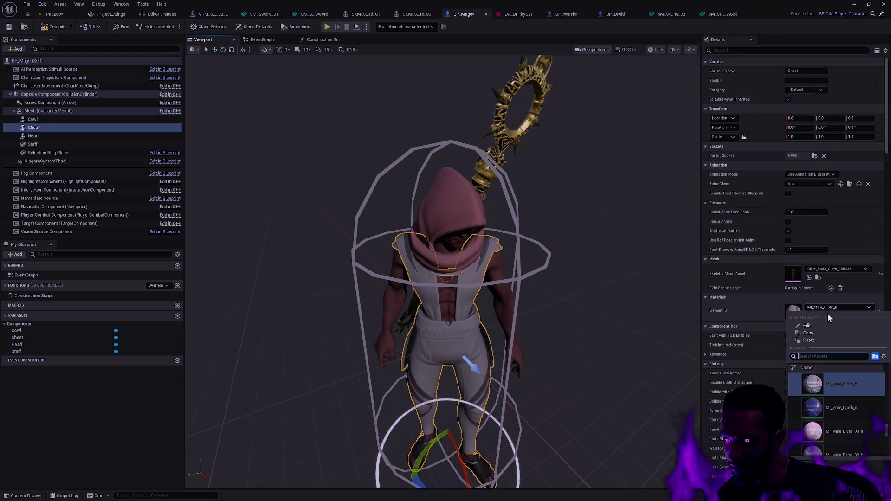
scroll(858, 400, up, 2)
click(849, 407)
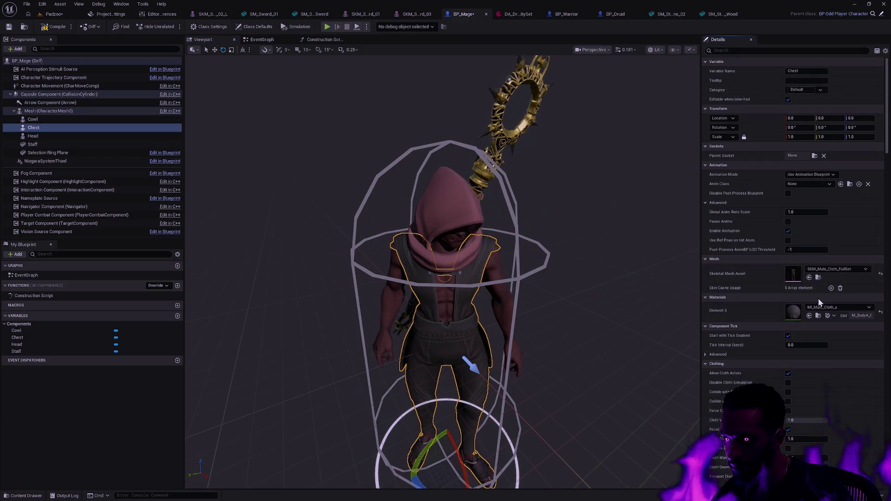
- Settle on MI_Male_Cloth_c for the Chest and blue MI_Plate_Cape_c for the Cowl
click(835, 307)
click(841, 431)
click(446, 199)
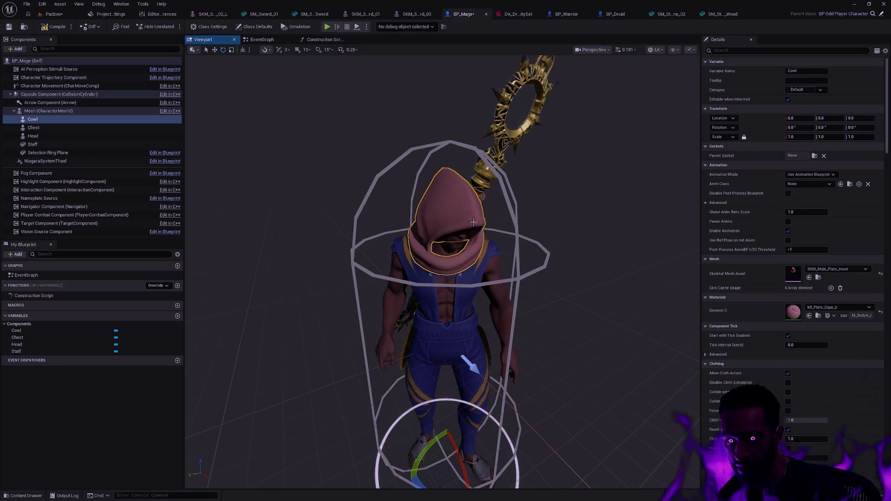
click(851, 309)
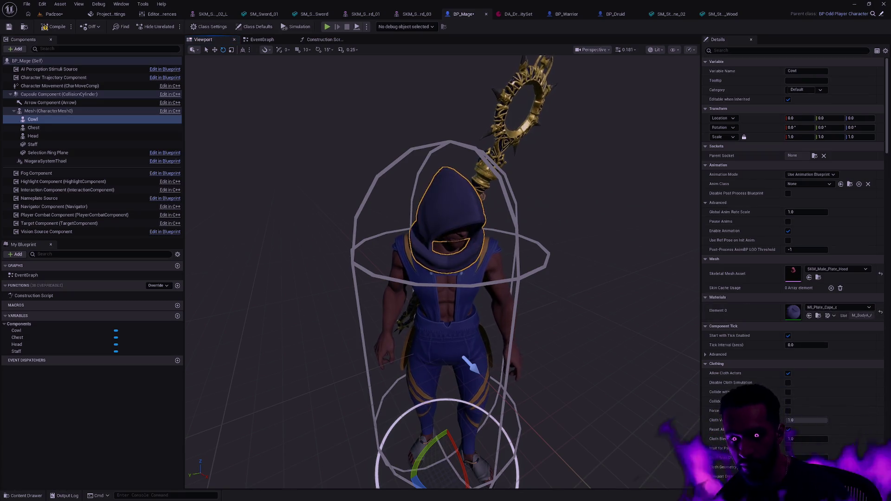
click(383, 160)
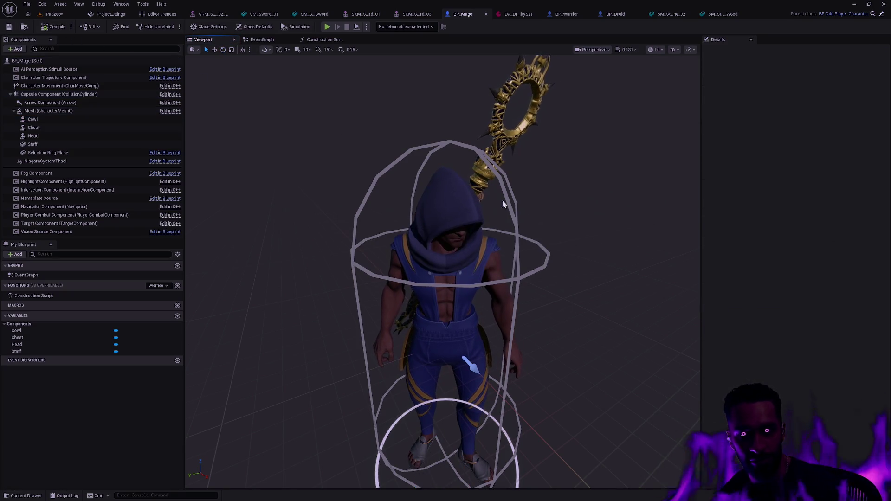
- Save the Padzoo level, leave Modeling Mode, and start a full-screen play session
click(56, 14)
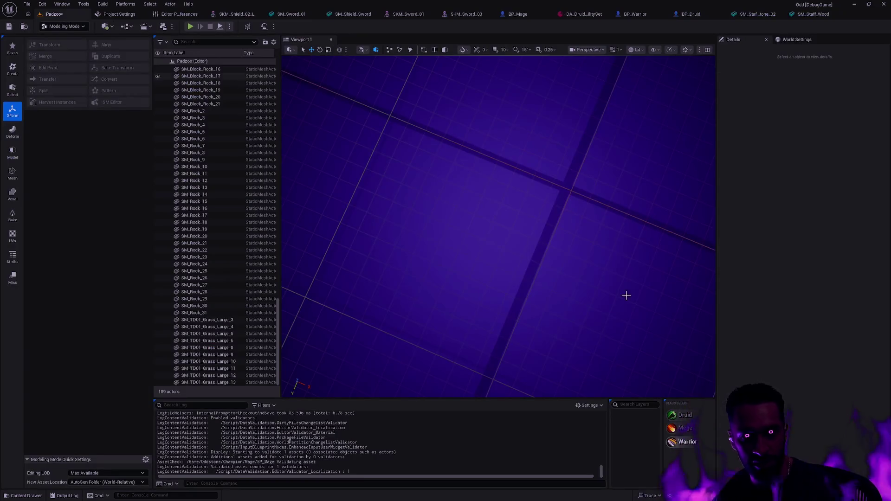
click(10, 28)
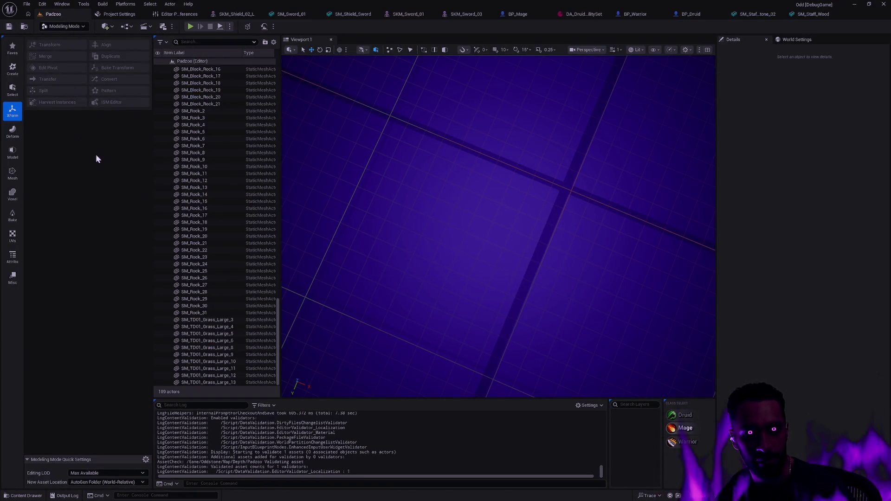
key(shift+1)
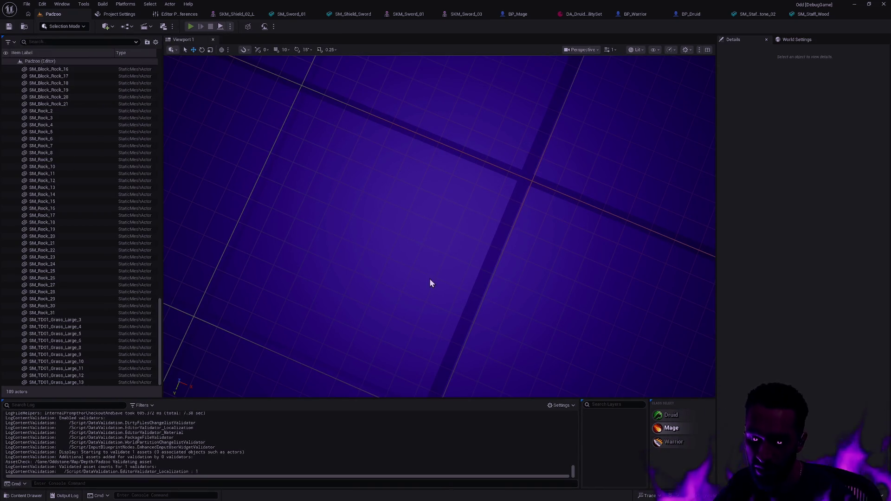
key(alt+p)
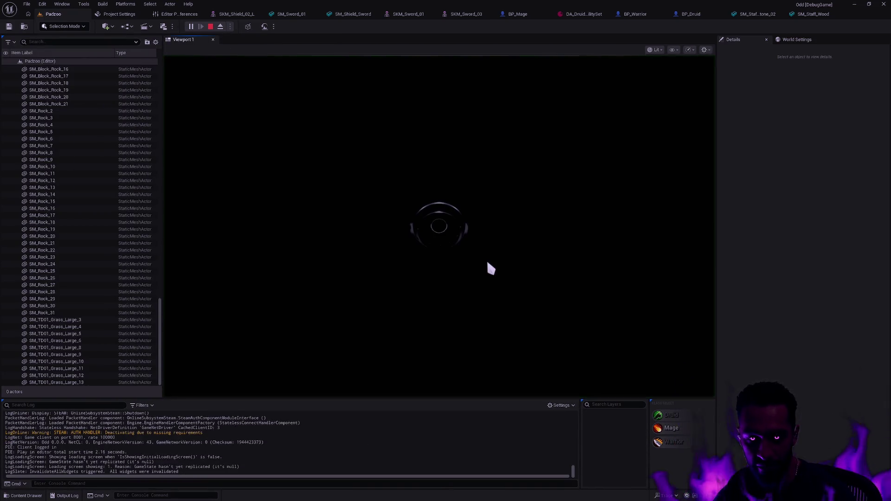
key(F11)
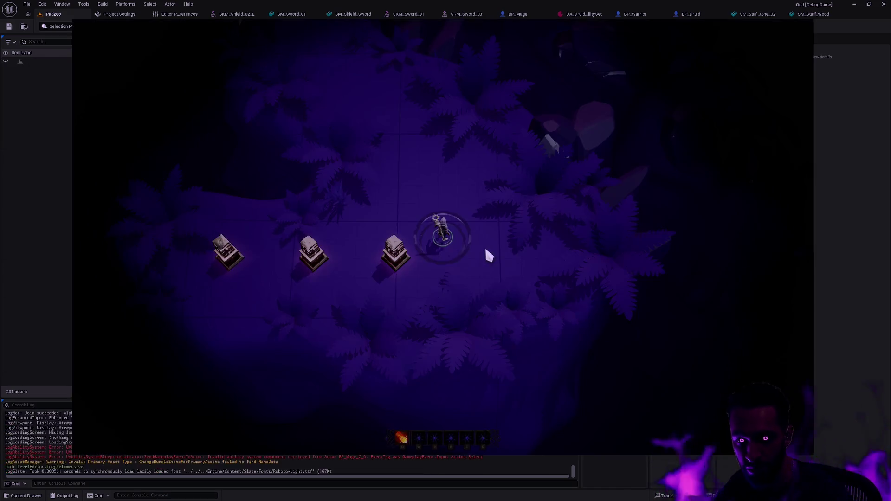
- Walk the mage around in every direction, then stop the play session
click(459, 228)
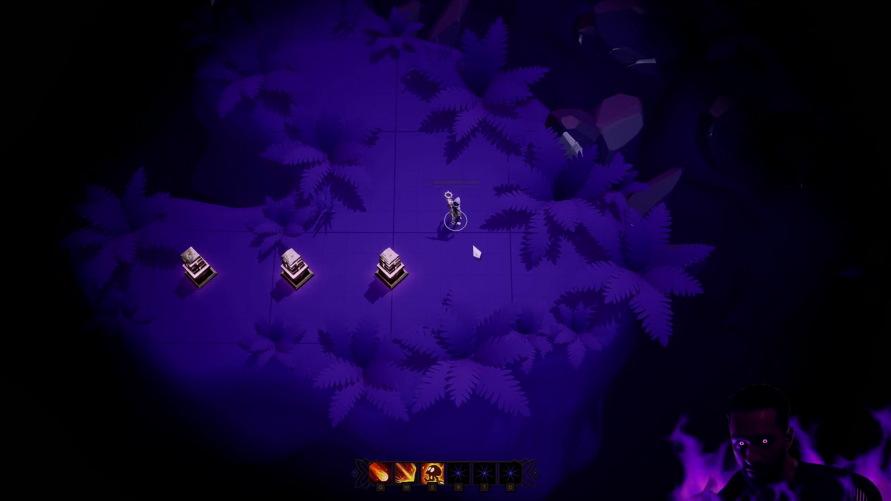
click(461, 243)
key(w+a)
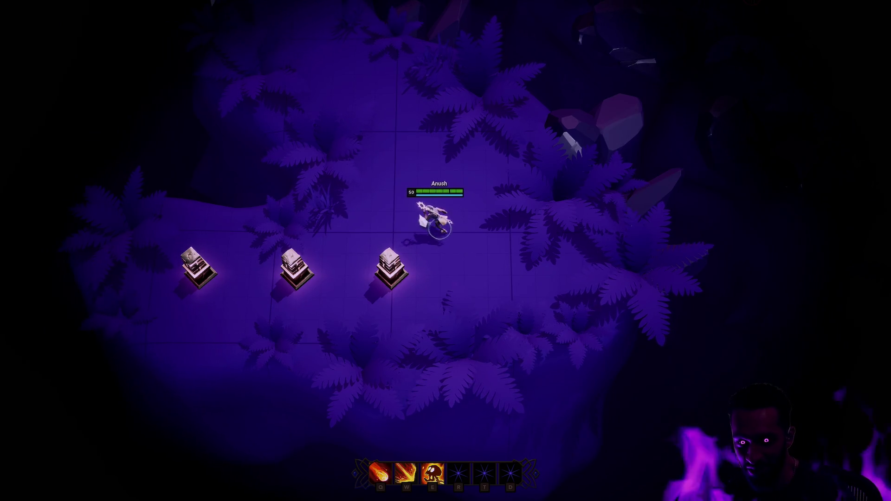
key(w)
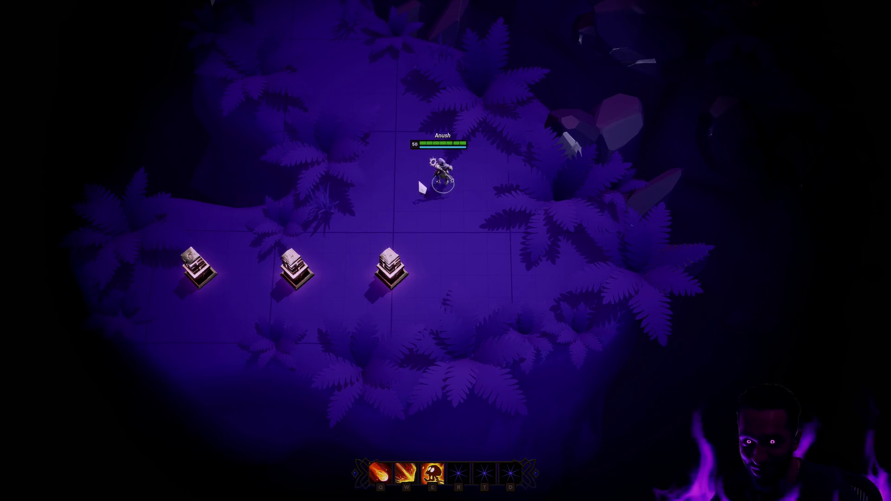
key(w+a)
key(s+d)
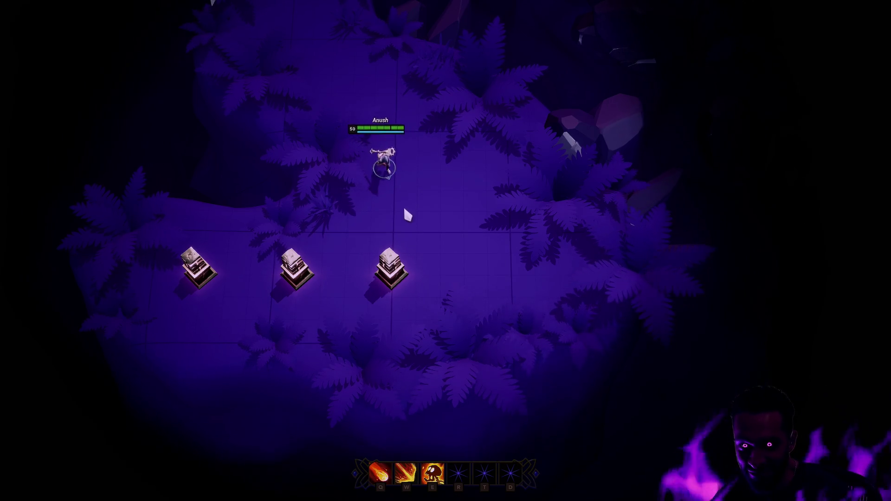
key(w+d)
key(w)
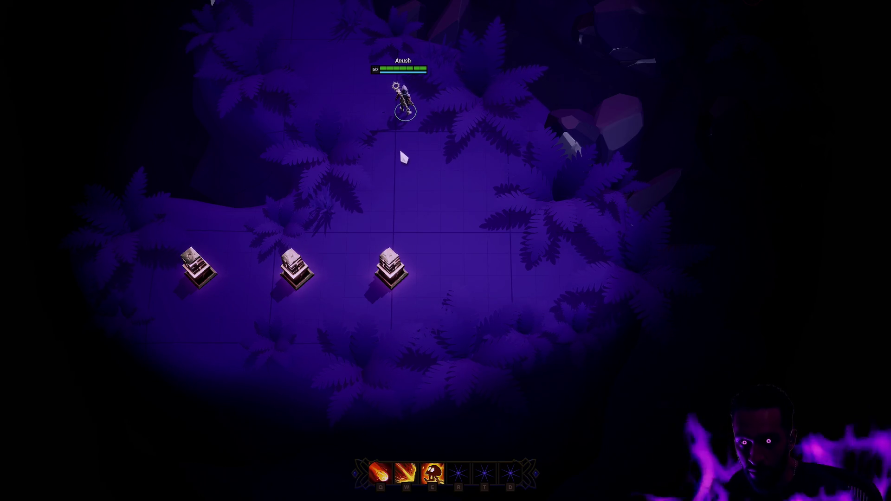
key(s)
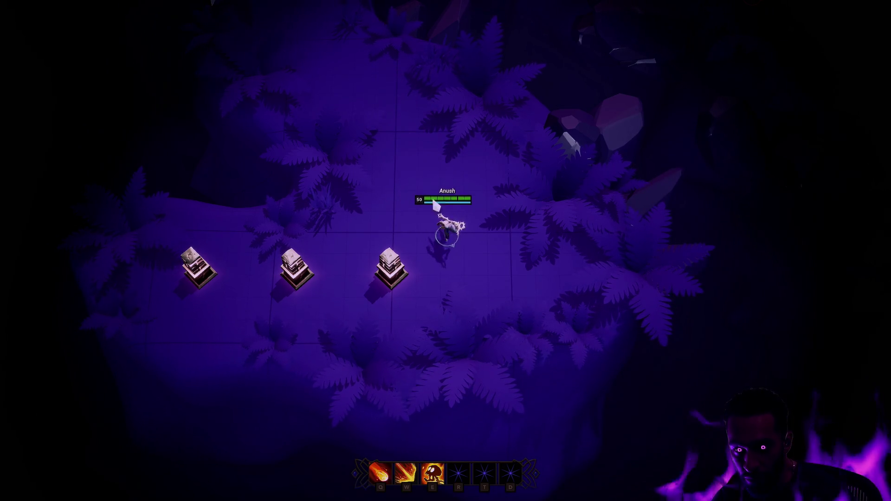
key(w)
key(w)
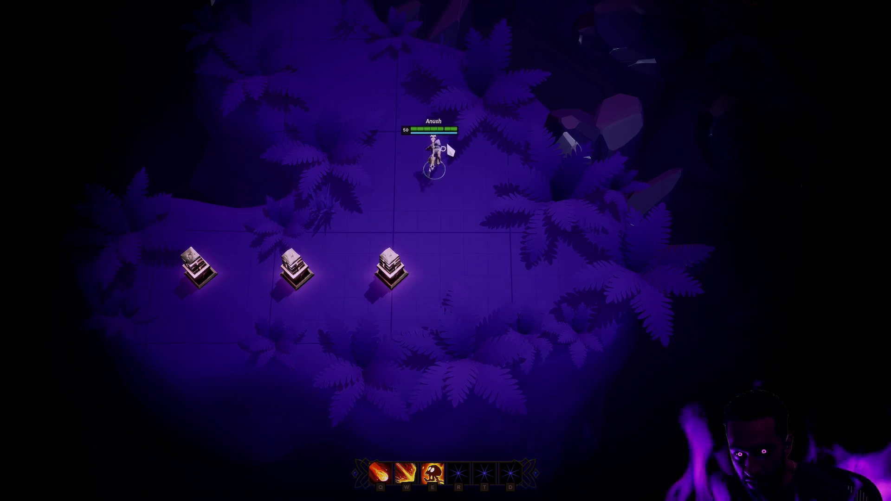
key(Escape)
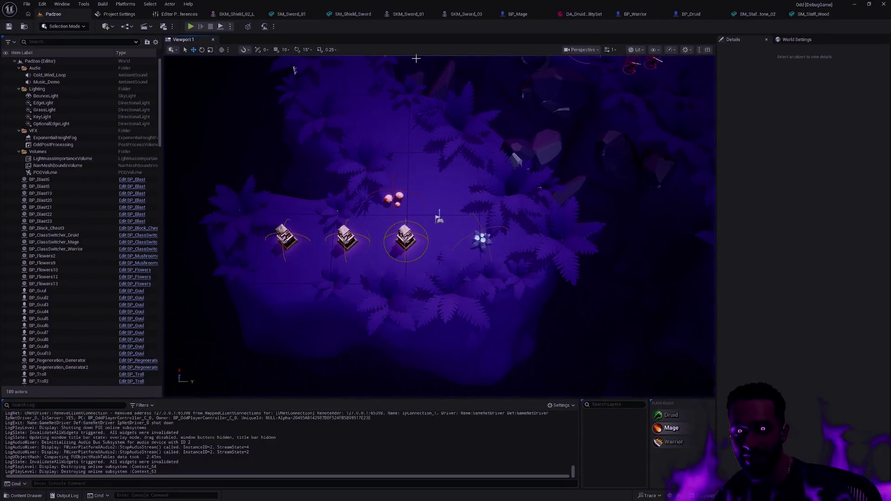
- In BP_Mage select the Chest and browse to its MI_Male_Cloth_c material in the asset library
click(519, 14)
drag(589, 155, 605, 228)
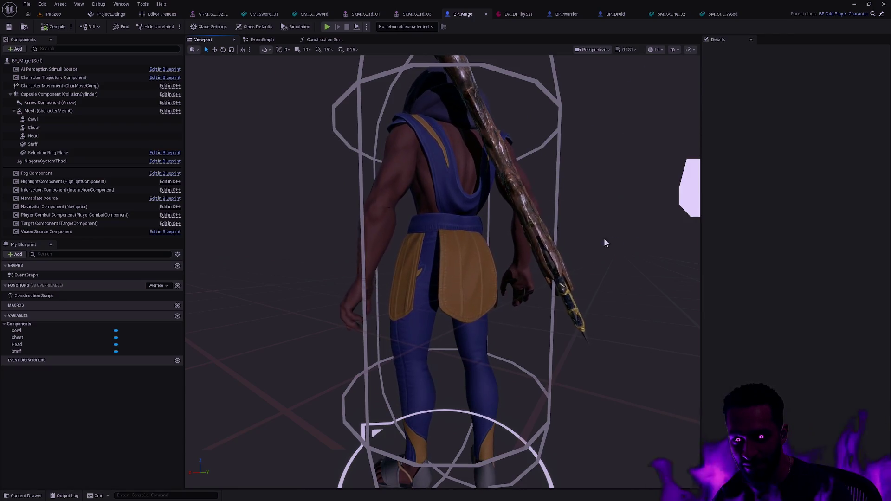
click(472, 251)
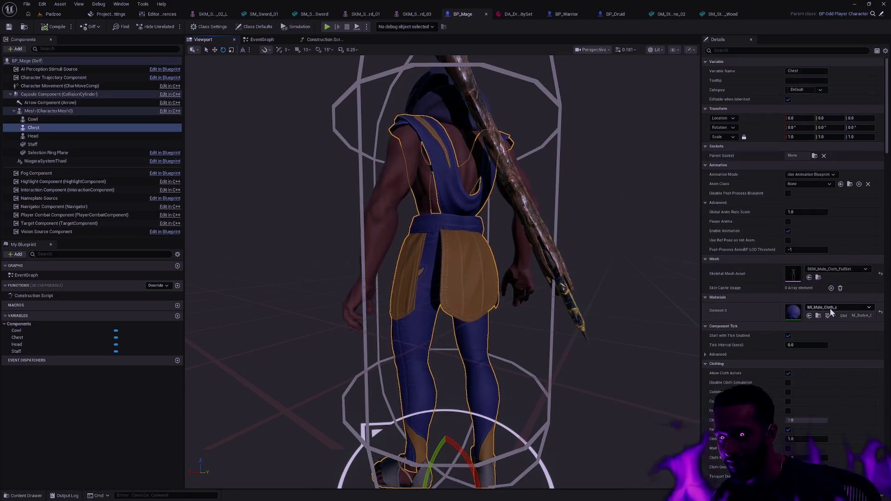
click(829, 309)
mouse_move(594, 333)
mouse_down()
mouse_move(599, 299)
mouse_move(606, 328)
mouse_up()
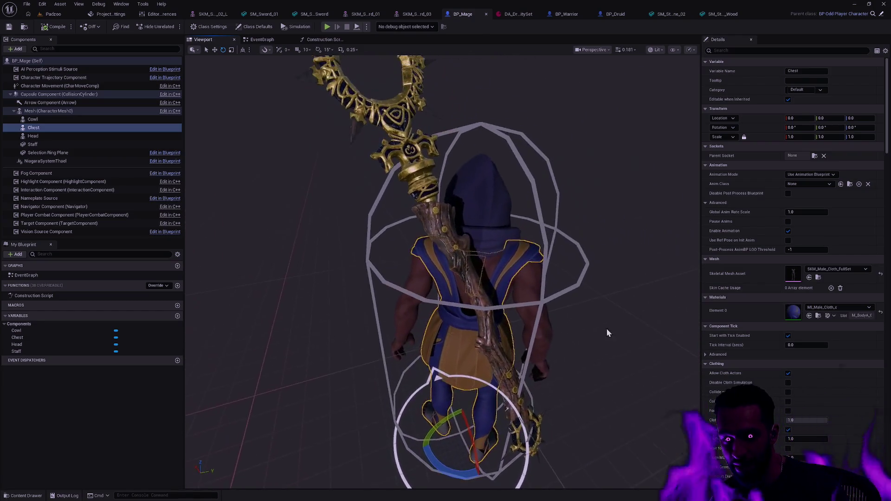
click(606, 328)
click(449, 321)
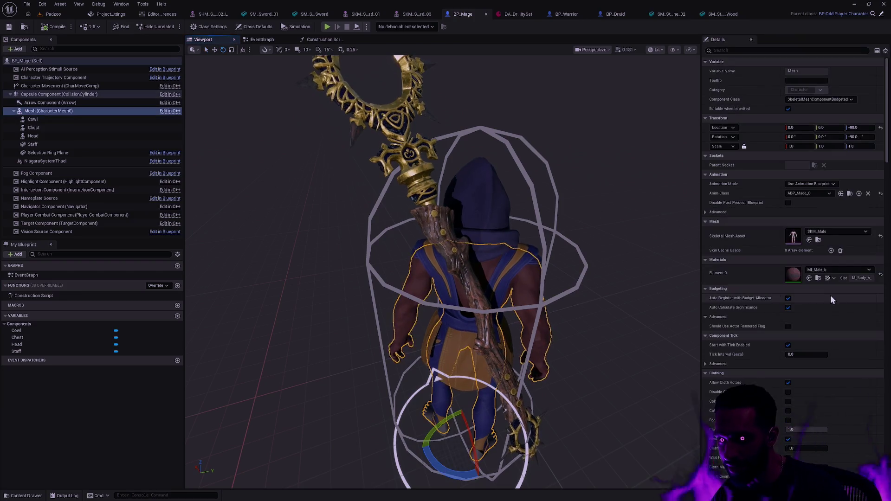
click(448, 322)
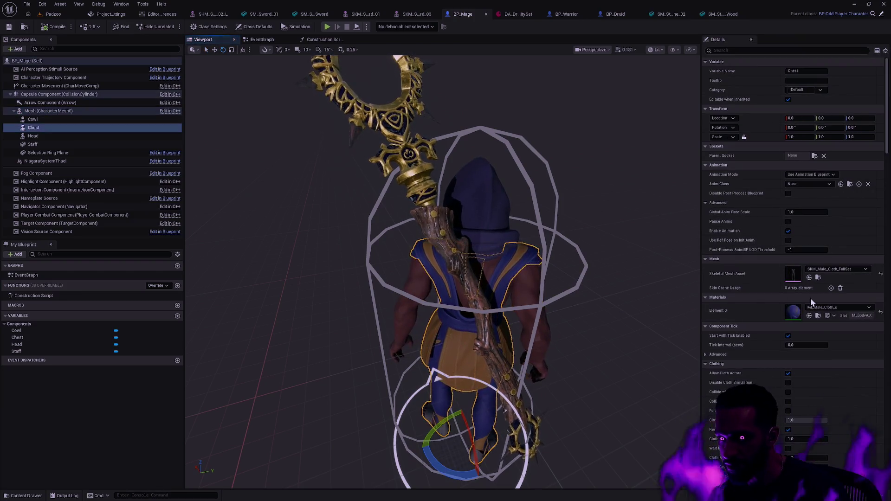
click(818, 316)
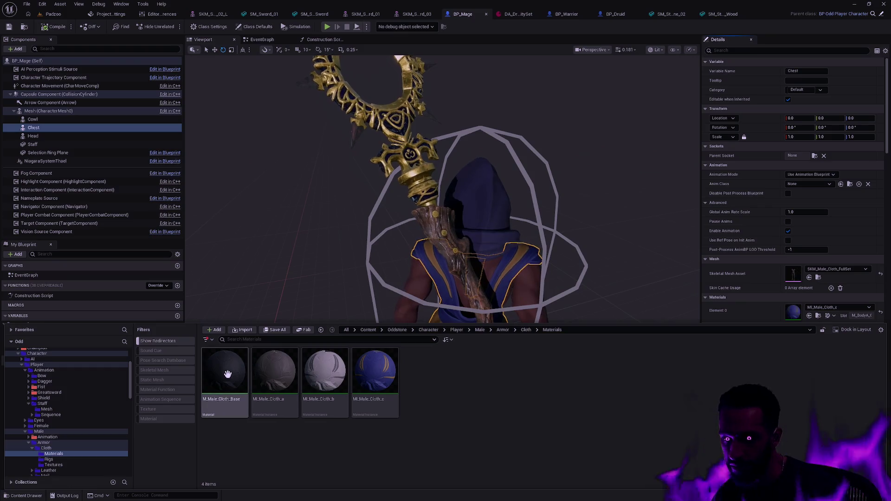
- Put M_Male_Cloth_Base on the Chest, then duplicate MI_Male_Cloth_c as MI_Male_Cloth_d and open it
drag(227, 374, 794, 312)
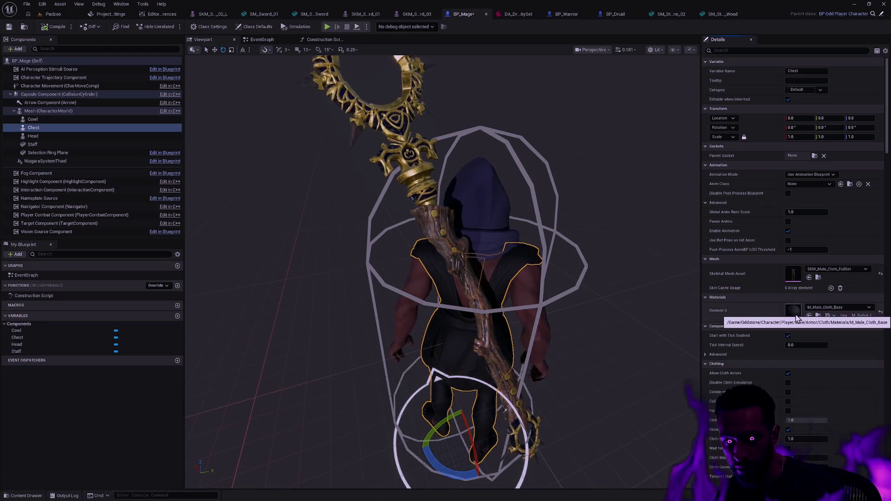
key(ctrl+space)
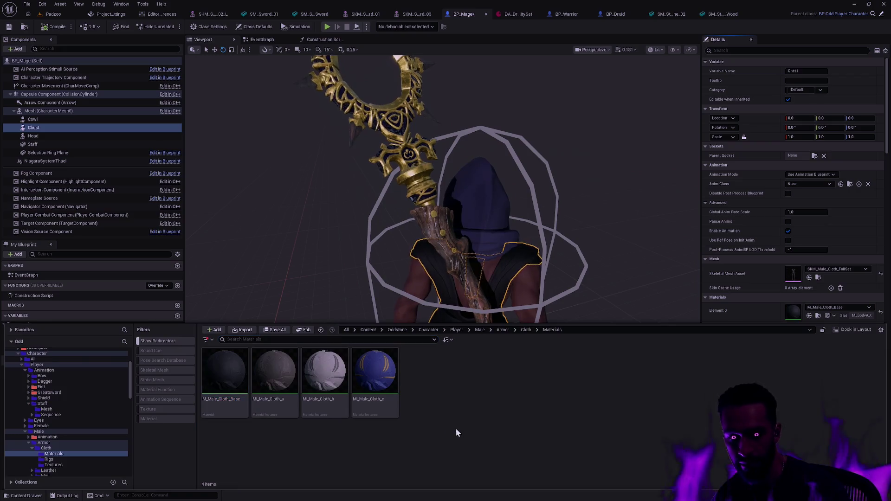
click(382, 378)
key(ctrl+d)
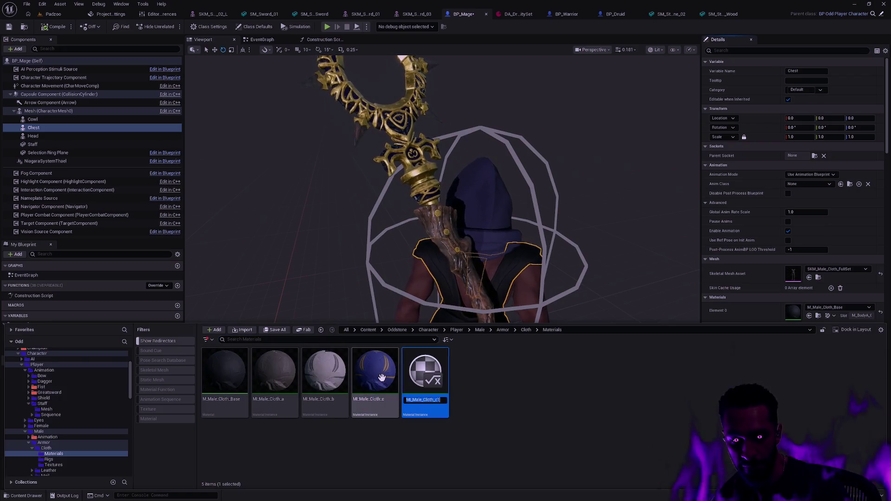
key(End)
key(BackSpace)
key(BackSpace)
text(d)
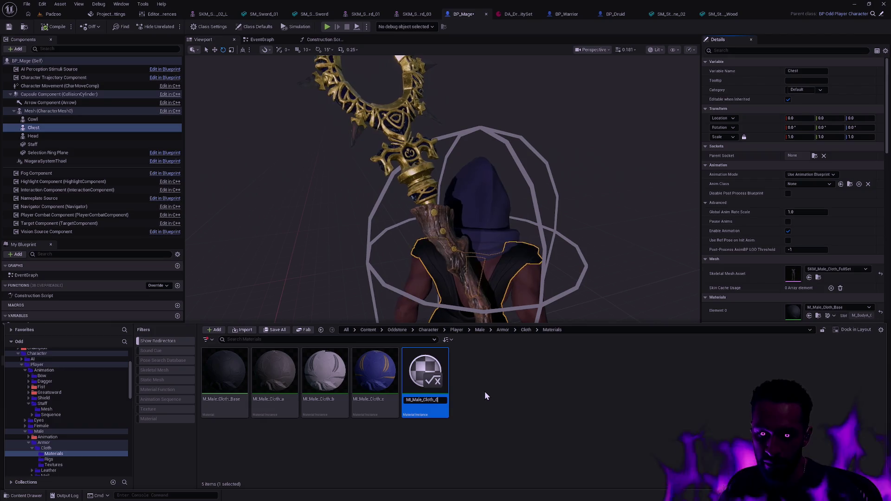
key(Return)
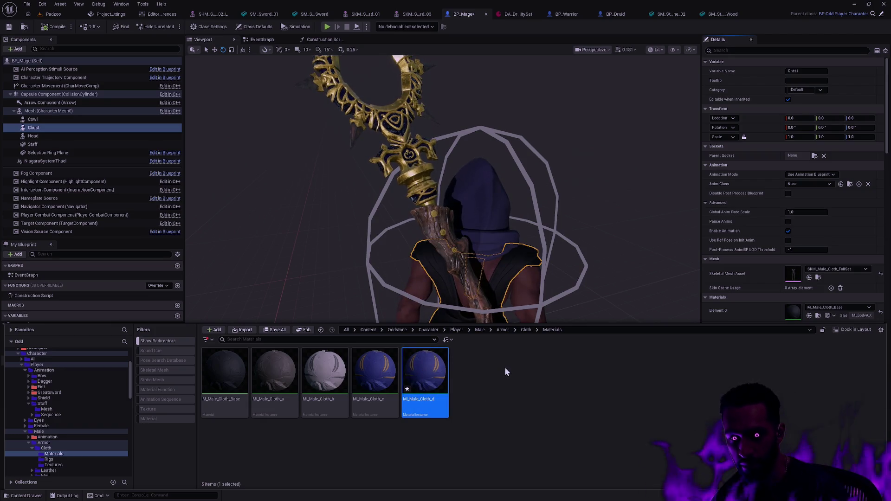
key(Return)
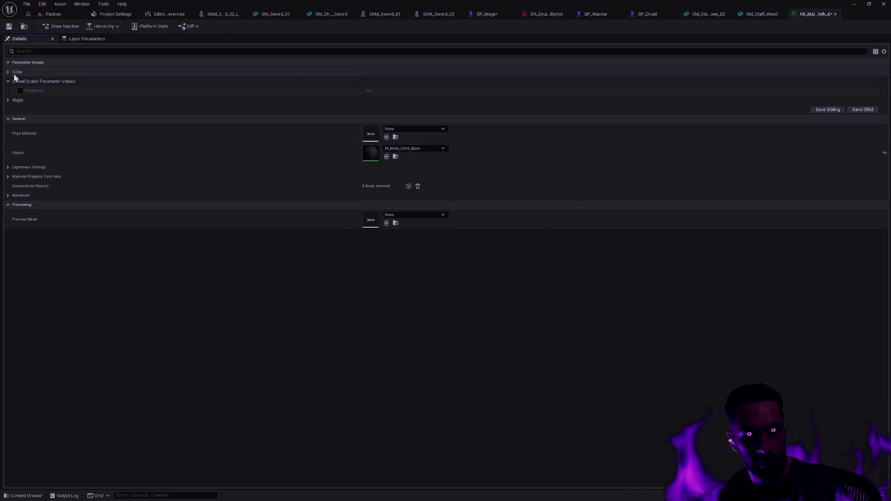
- Expand and collapse MI_Male_Cloth_d's Color parameter group to check its colour parameters
click(13, 73)
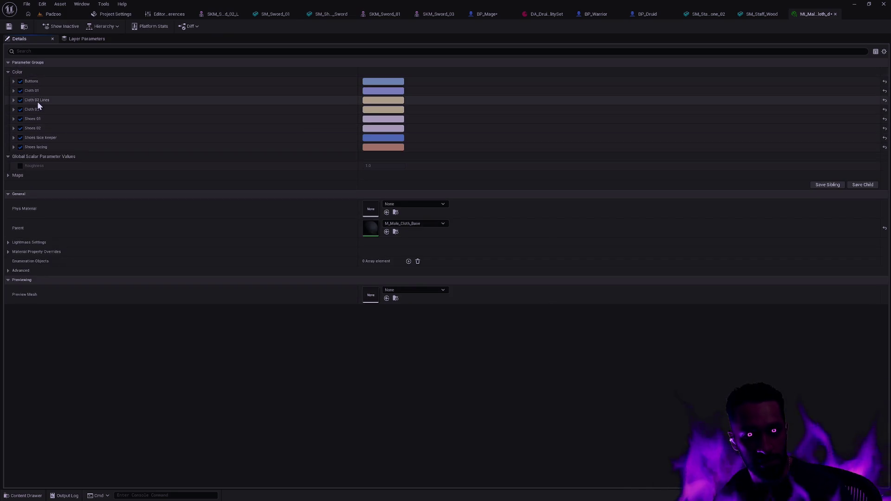
shift+click(8, 73)
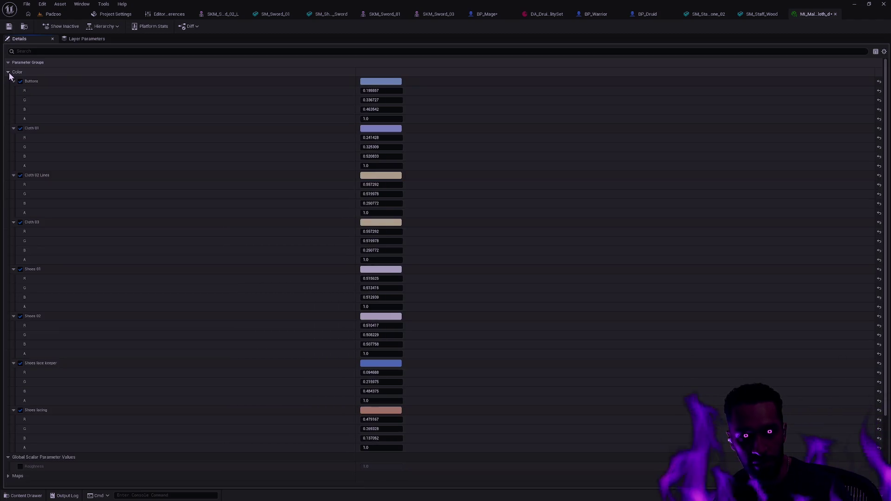
shift+click(8, 72)
click(13, 81)
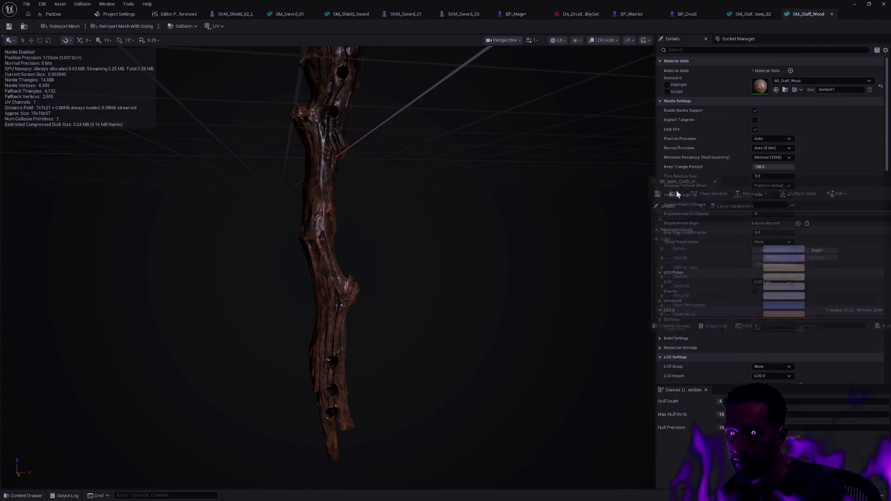
- Float the MI_Male_Cloth_d editor as its own window over BP_Mage and bring up the asset library
drag(816, 14, 568, 200)
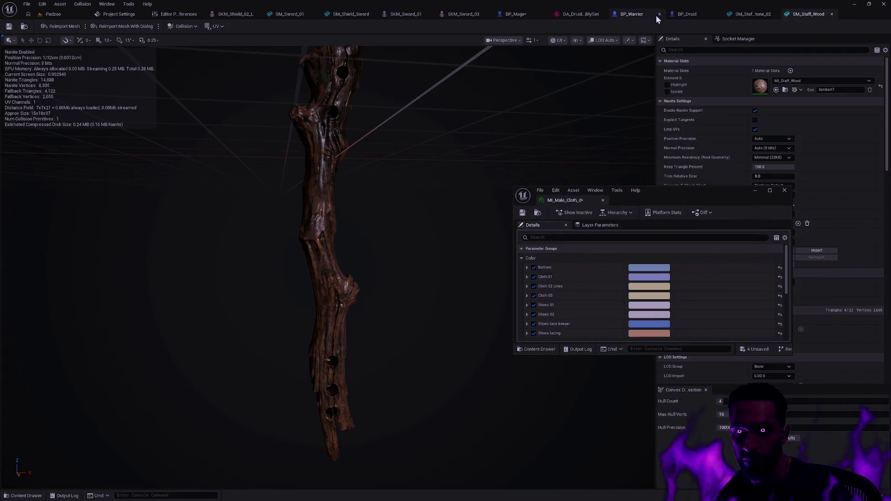
click(515, 14)
drag(675, 207, 884, 203)
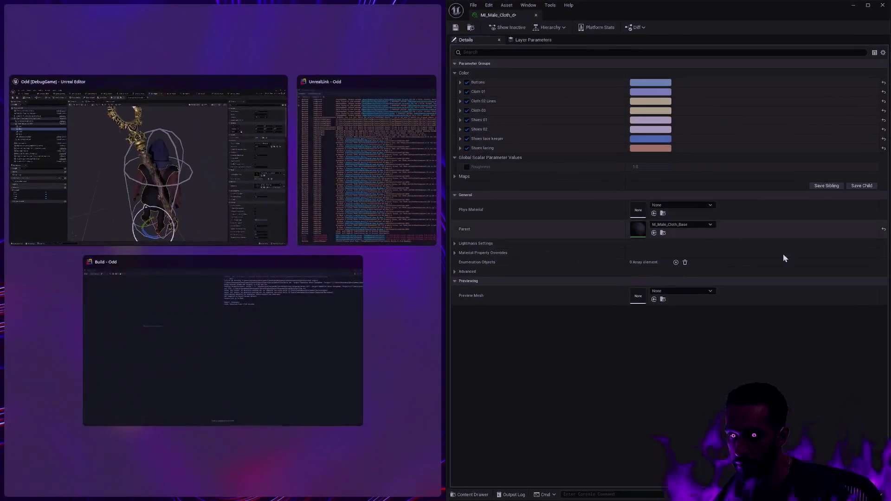
click(472, 238)
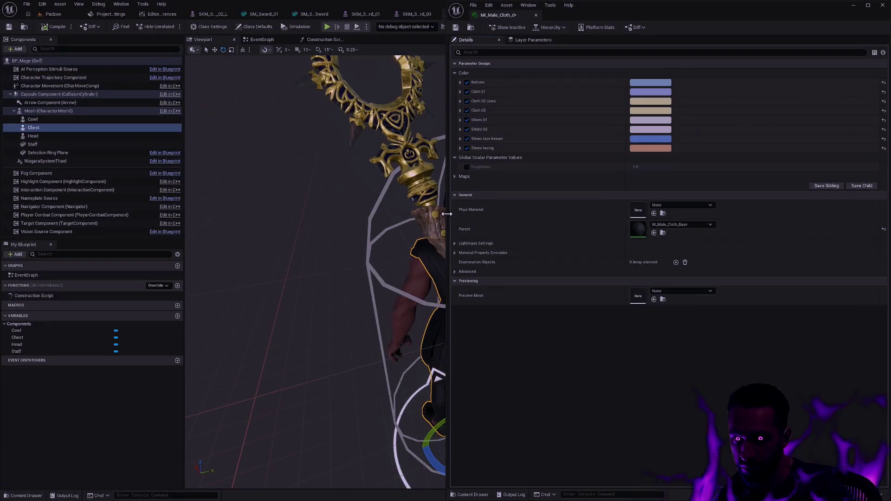
drag(446, 224, 595, 224)
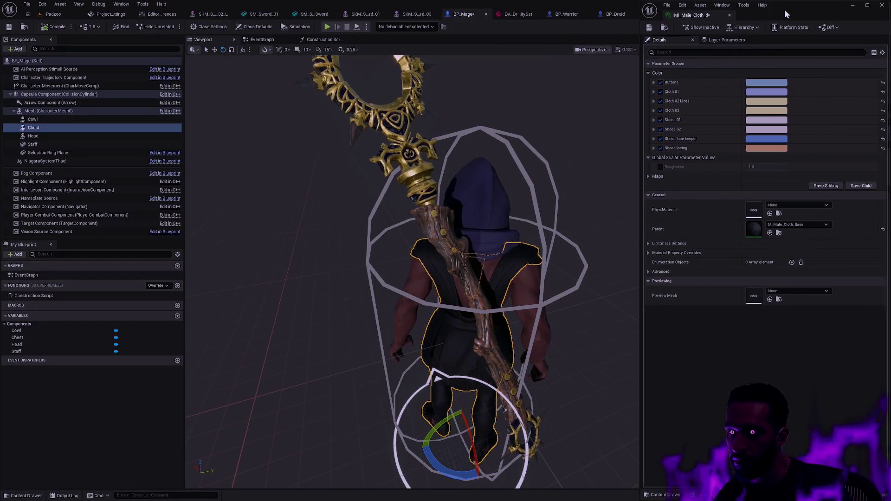
mouse_move(779, 15)
mouse_down()
mouse_move(426, 135)
mouse_move(443, 107)
mouse_up()
key(ctrl+space)
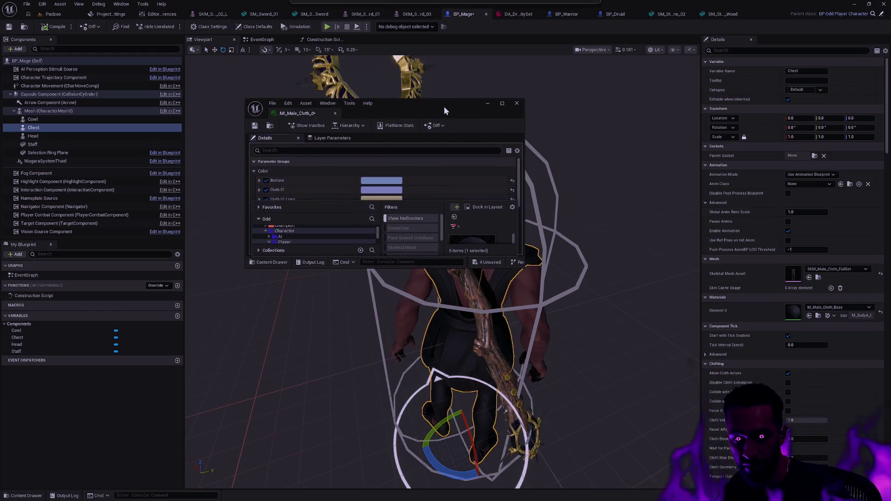
- Assign MI_Male_Cloth_d to the Chest's Element 0 and dock its editor on the right half
drag(521, 267, 590, 414)
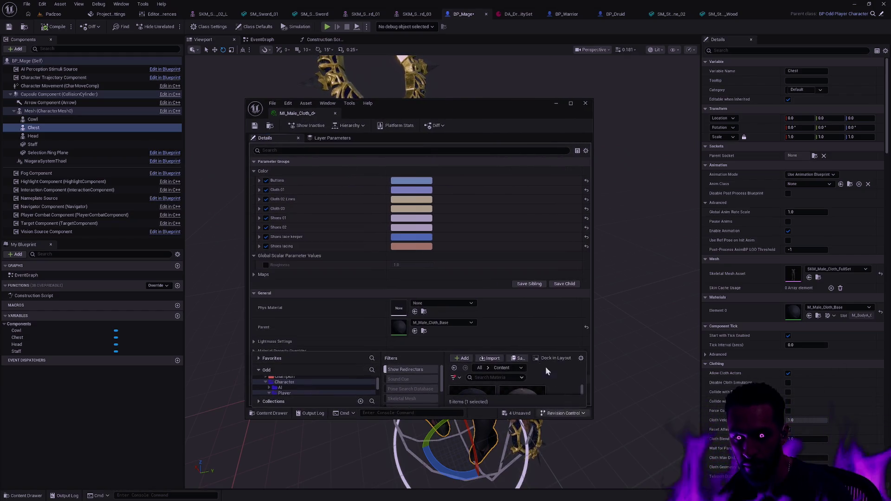
scroll(564, 388, down, 2)
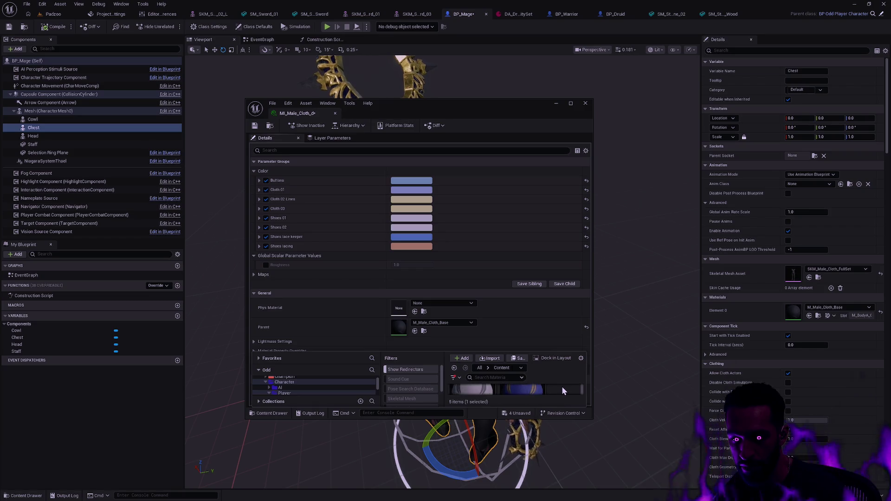
drag(472, 394, 793, 311)
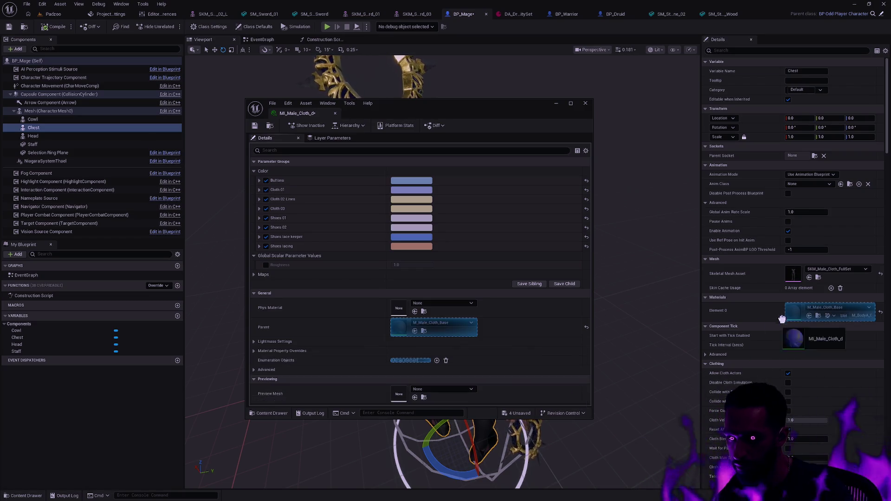
click(836, 308)
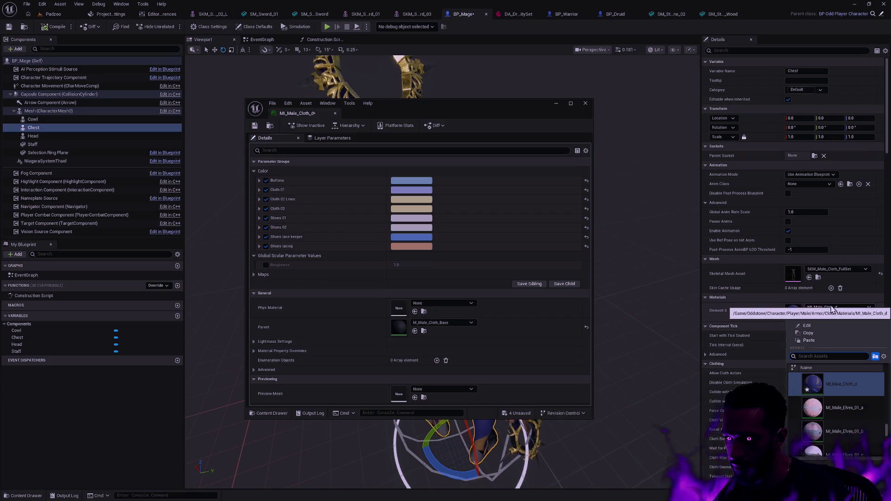
click(474, 185)
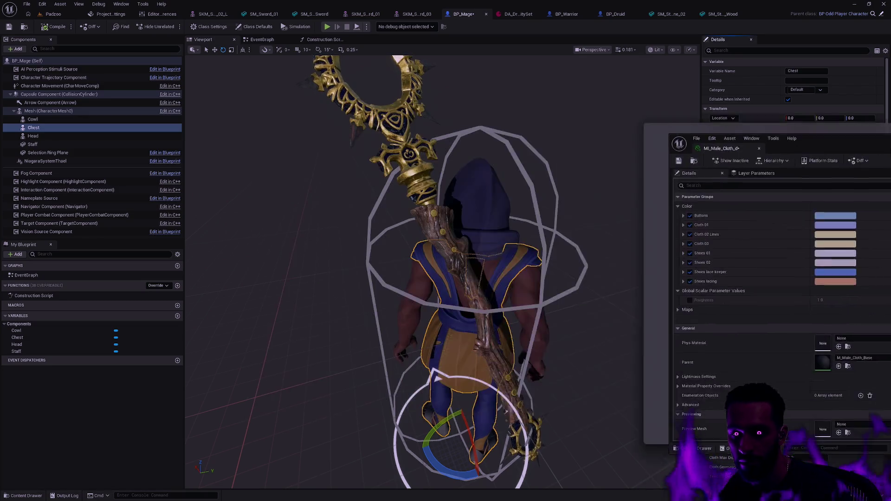
drag(307, 106, 890, 111)
click(742, 244)
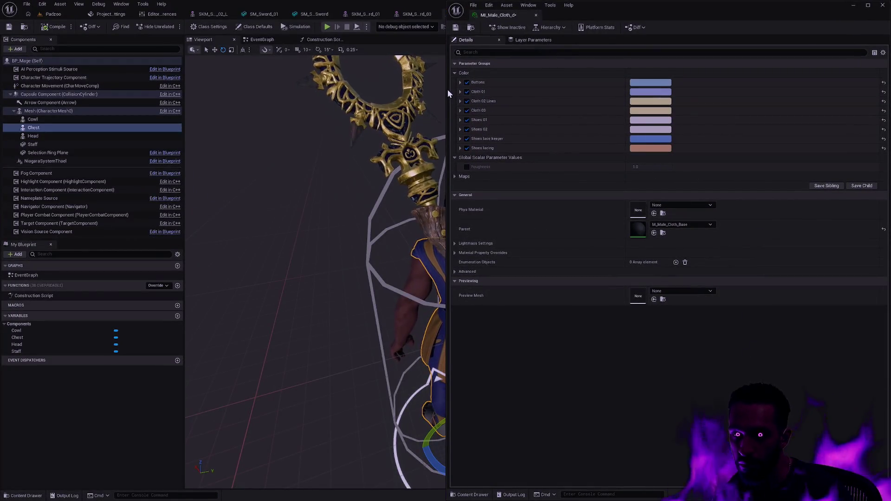
- Reset the Shoes, Cloth and Buttons colour parameters of MI_Male_Cloth_d to their defaults
drag(449, 89, 579, 92)
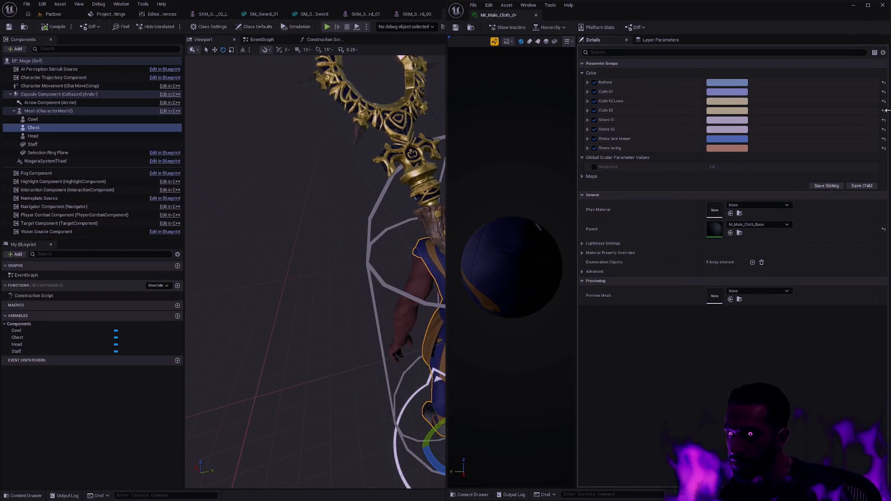
click(883, 148)
click(883, 139)
click(883, 120)
click(882, 110)
click(883, 91)
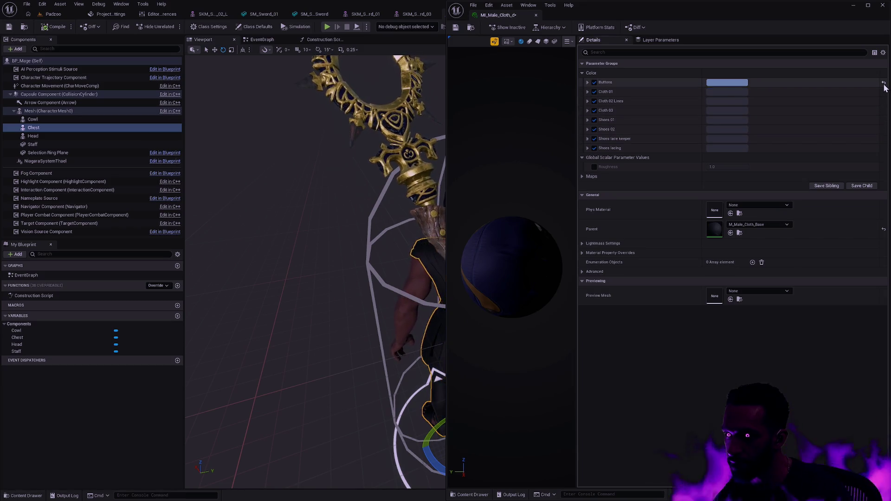
- Orbit around the mage to inspect the now near-black outfit and staff
mouse_move(313, 279)
mouse_down()
mouse_move(300, 264)
mouse_move(272, 269)
mouse_up()
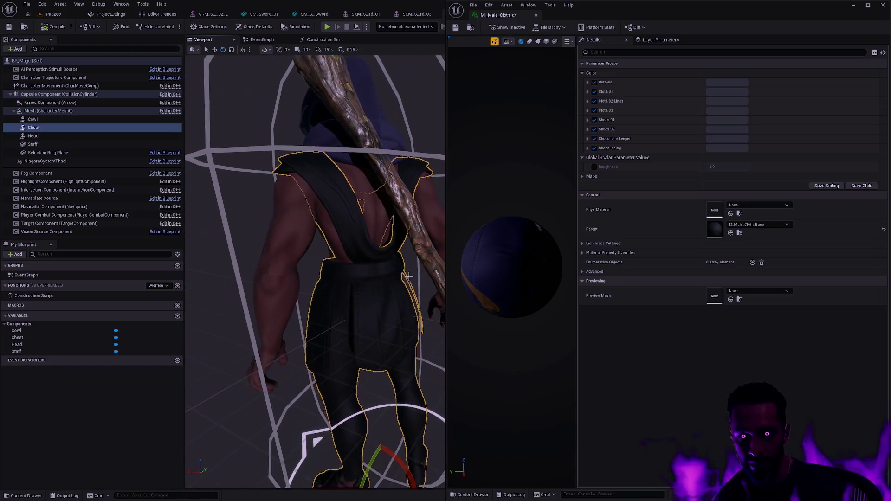
click(229, 274)
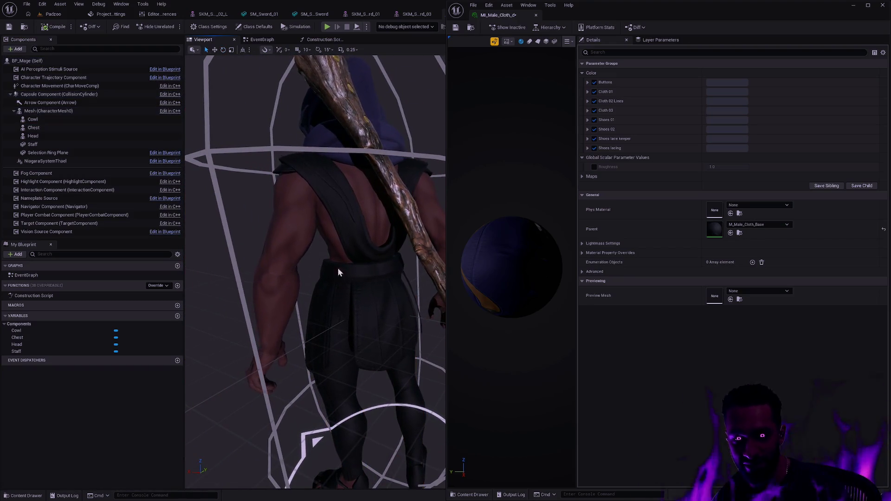
drag(418, 264, 390, 265)
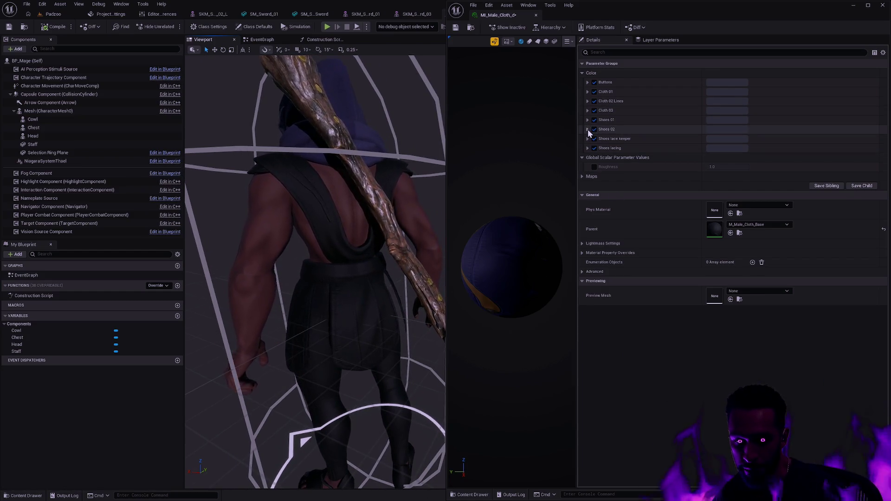
drag(392, 219, 331, 315)
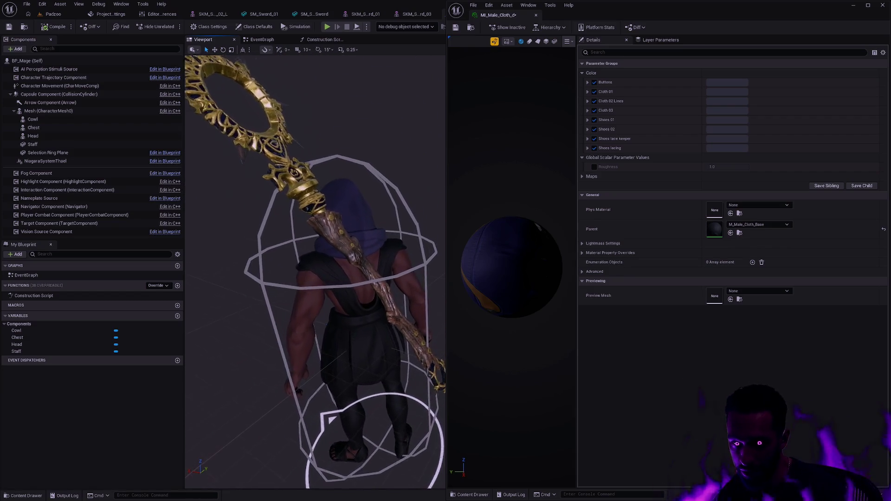
drag(331, 315, 362, 222)
- Set the Cloth 02 Lines colour to a pure red in the Color Picker and confirm it
click(587, 102)
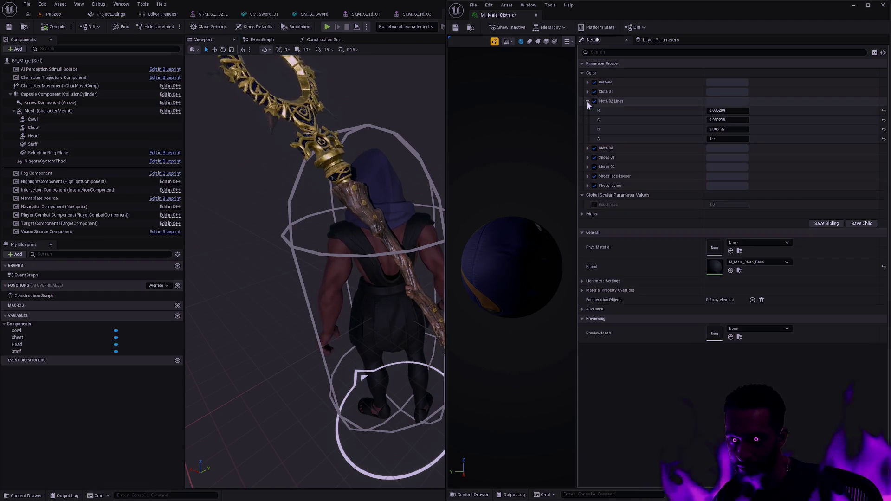
click(723, 101)
mouse_move(758, 152)
mouse_down()
mouse_move(797, 147)
mouse_move(829, 120)
mouse_up()
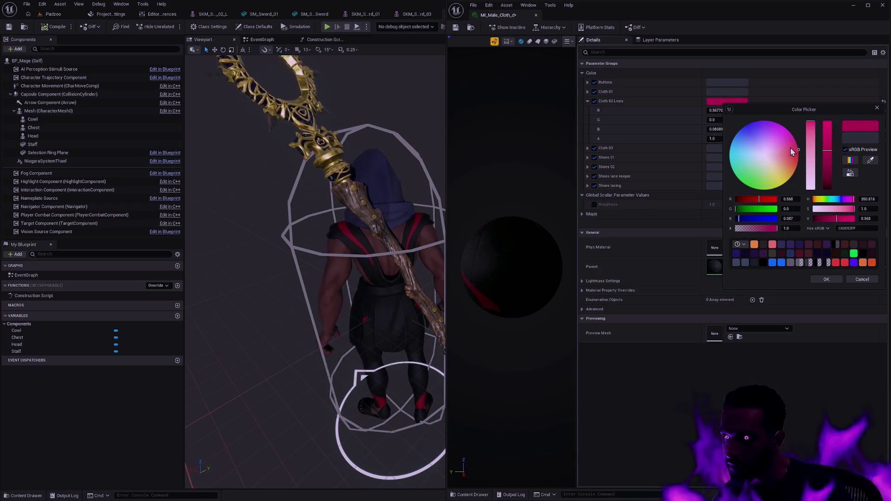
drag(790, 148, 796, 159)
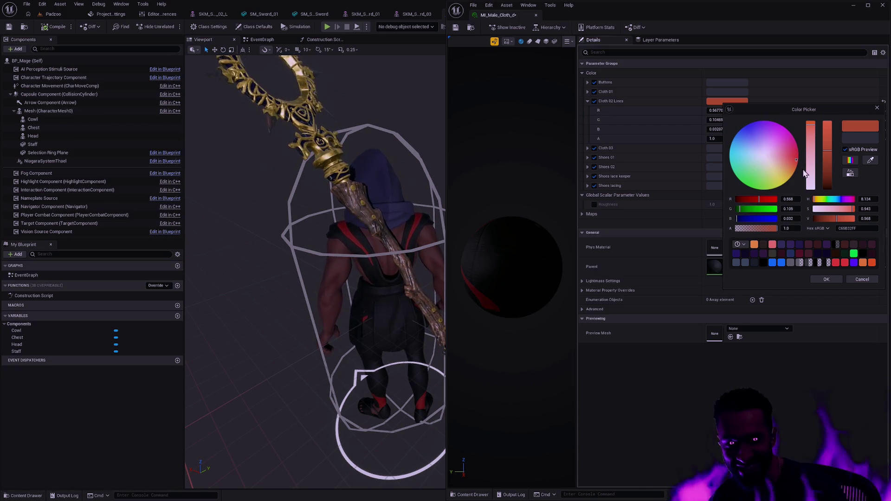
click(826, 280)
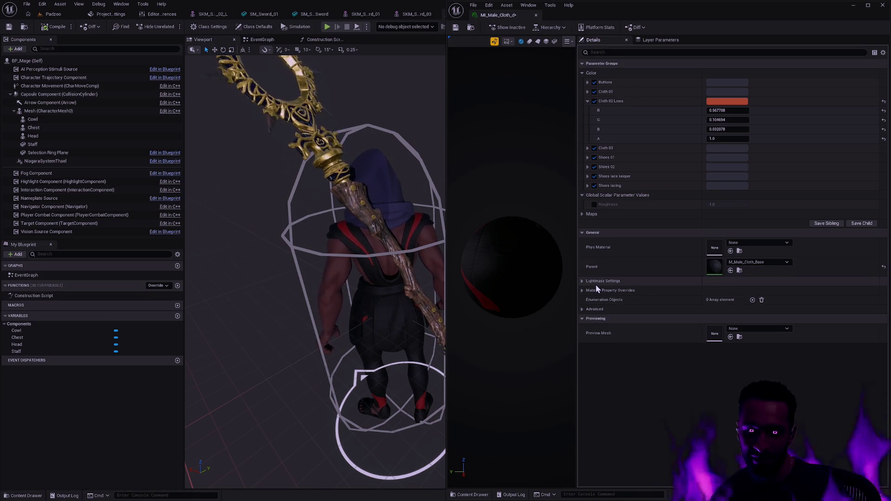
- Try red on Cloth 03, Shoes 01 and Shoes 02, resetting each to its default colour
mouse_move(314, 279)
mouse_down()
mouse_move(292, 279)
mouse_move(431, 205)
mouse_up()
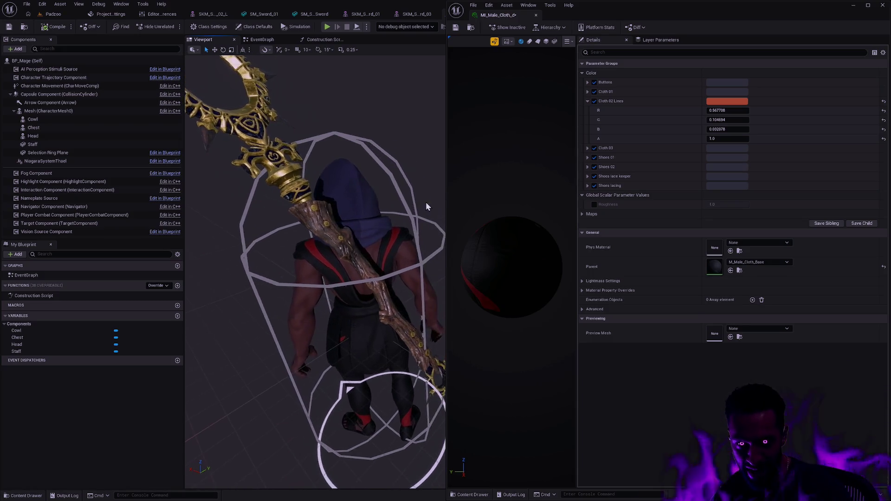
drag(425, 205, 295, 161)
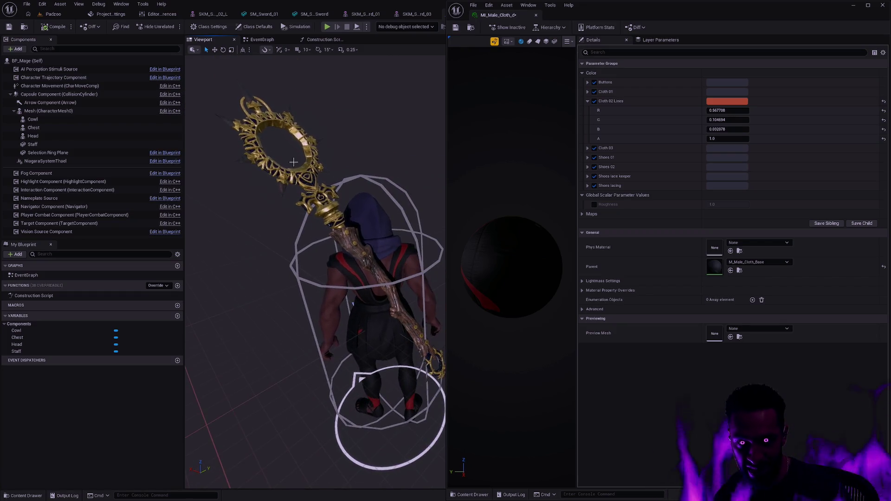
scroll(295, 162, up, 5)
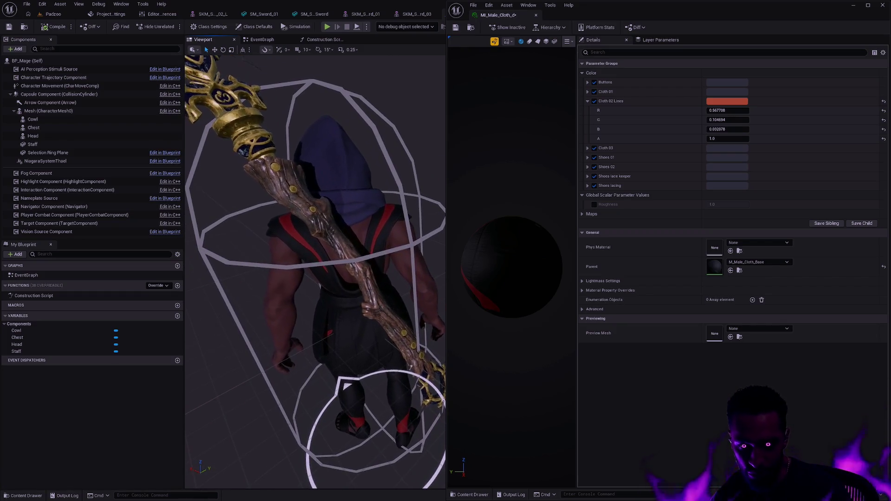
drag(295, 162, 313, 180)
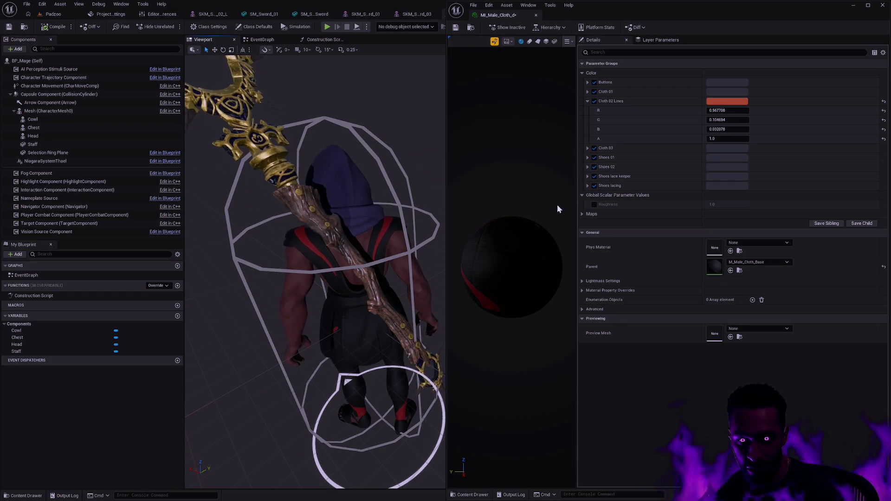
shift+click(689, 151)
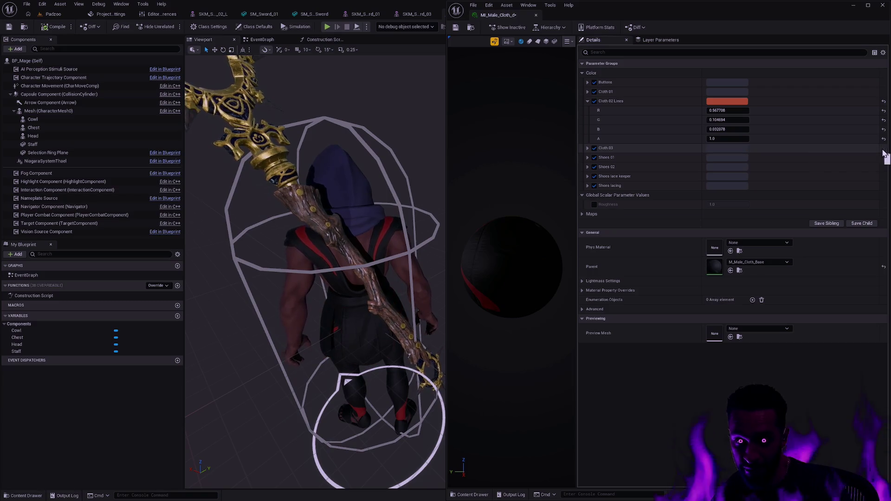
click(883, 149)
shift+click(672, 159)
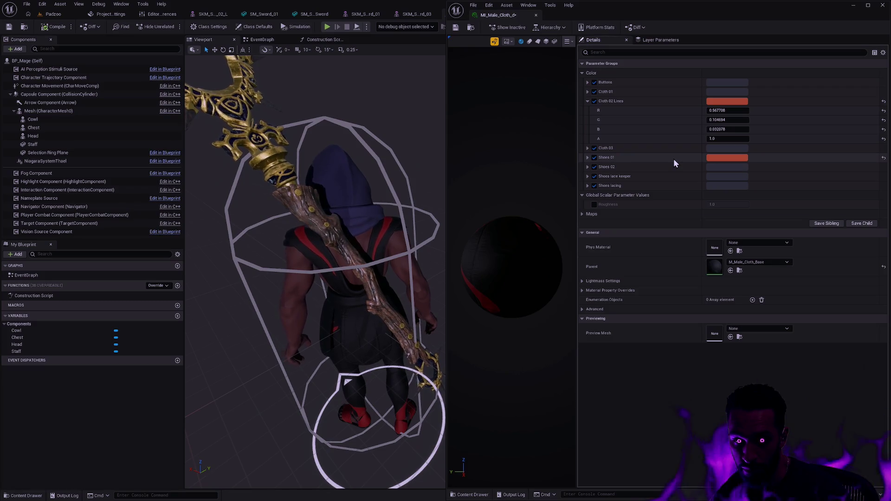
click(882, 158)
shift+click(807, 167)
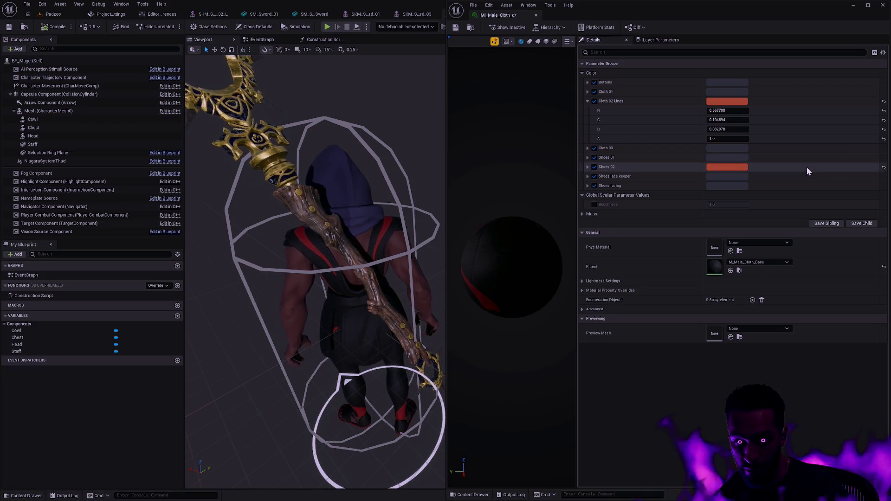
click(883, 168)
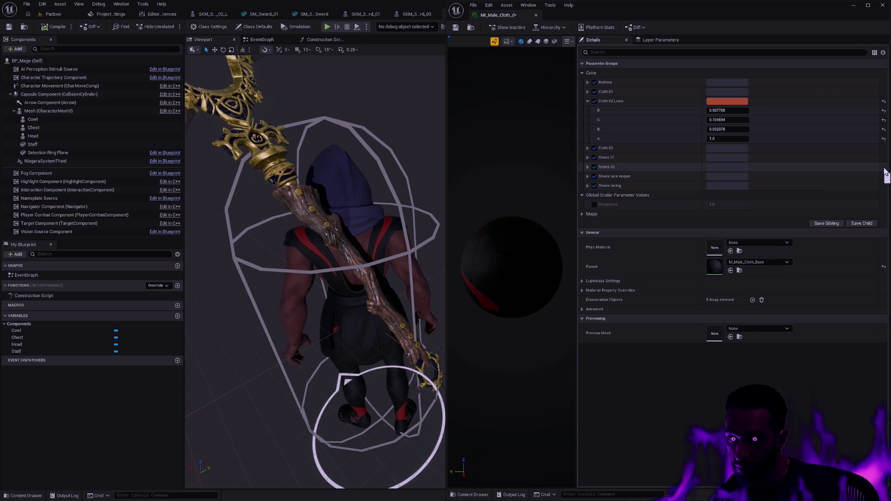
- Reset Cloth 02 Lines and shoe lacing colours, then make Cloth 01 a muted red
click(883, 101)
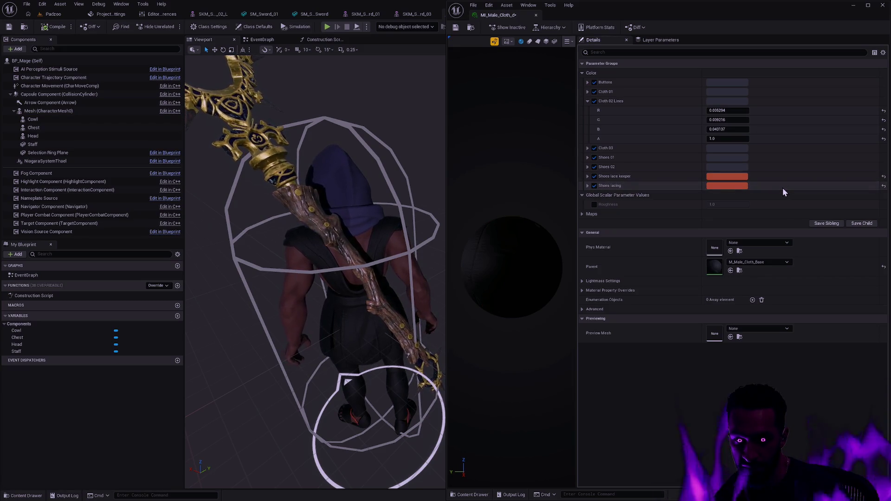
click(883, 185)
click(883, 176)
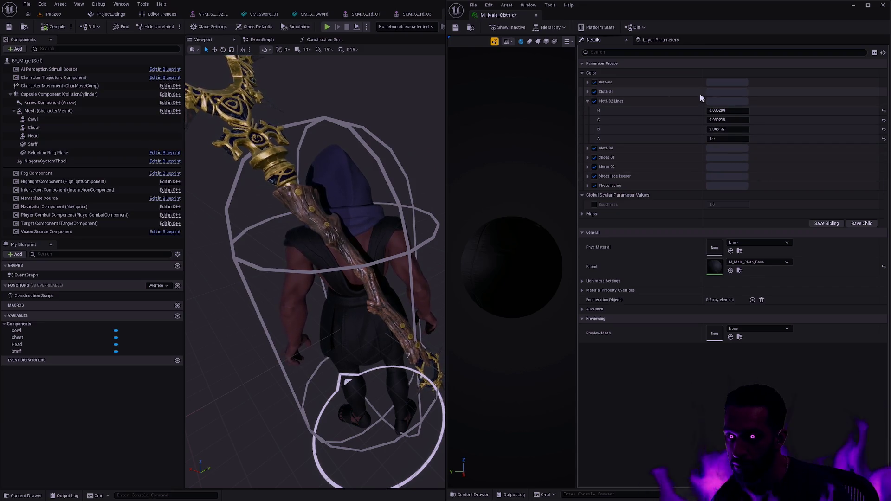
shift+click(764, 92)
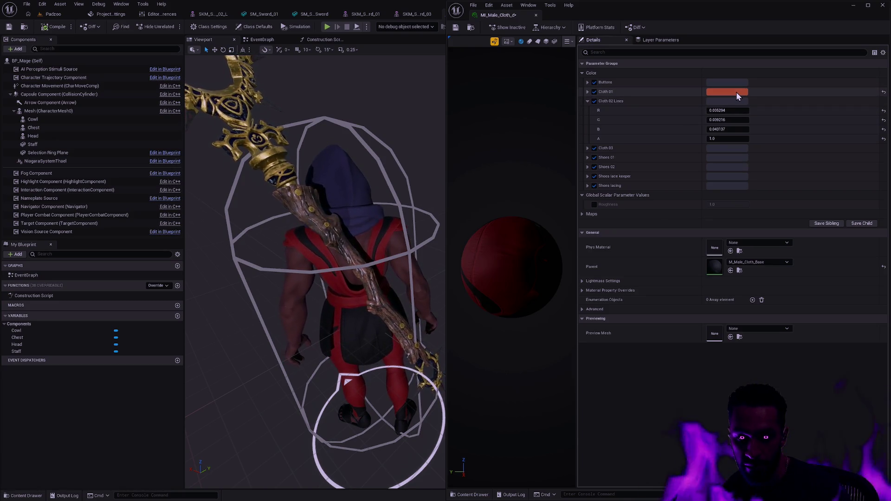
mouse_move(429, 199)
mouse_down()
mouse_move(418, 250)
mouse_move(418, 230)
mouse_up()
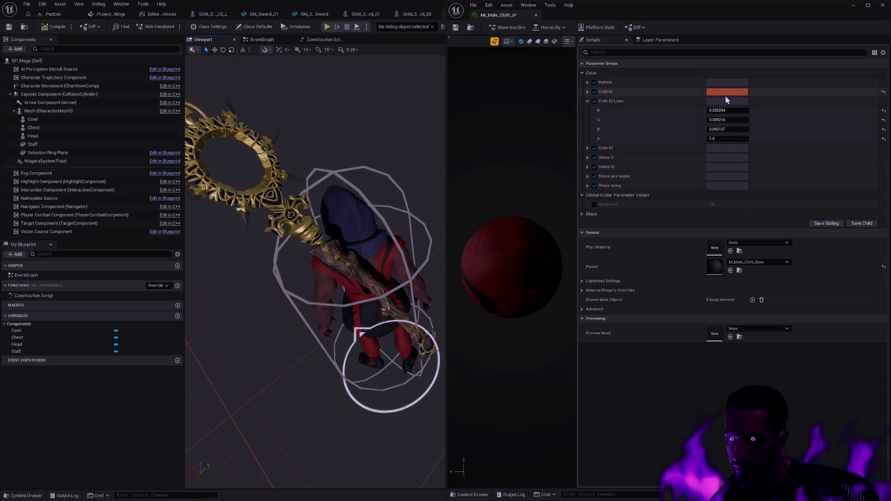
click(725, 93)
mouse_move(813, 118)
mouse_down()
mouse_move(813, 150)
mouse_move(827, 142)
mouse_up()
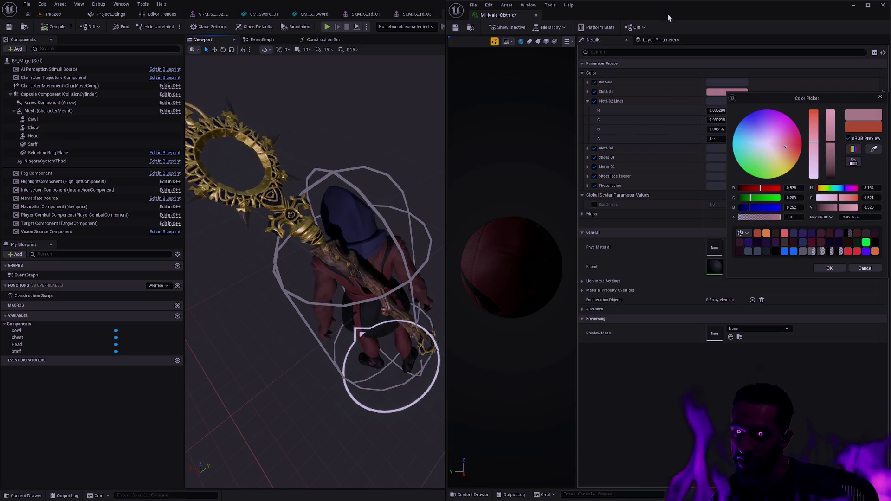
- Save MI_Male_Cloth_d and close its material editor
key(ctrl+s)
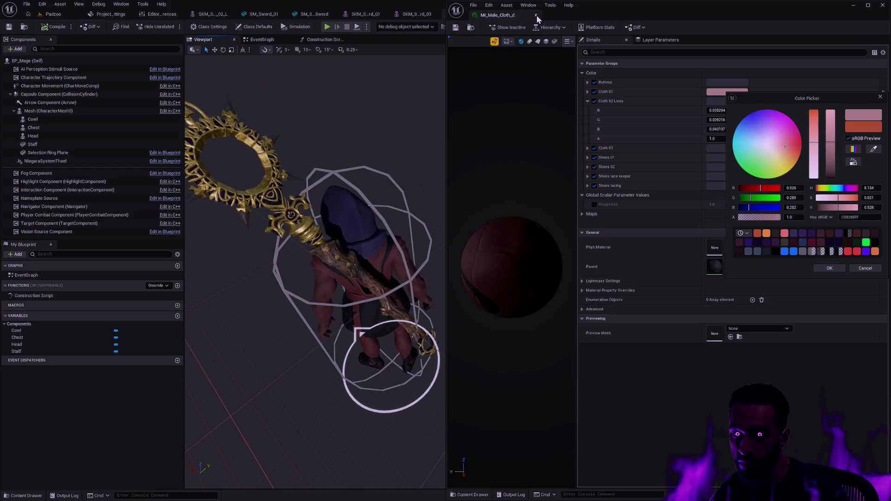
click(536, 16)
drag(522, 157, 487, 209)
- Assign a different outfit material to the body mesh's Element 0
click(431, 230)
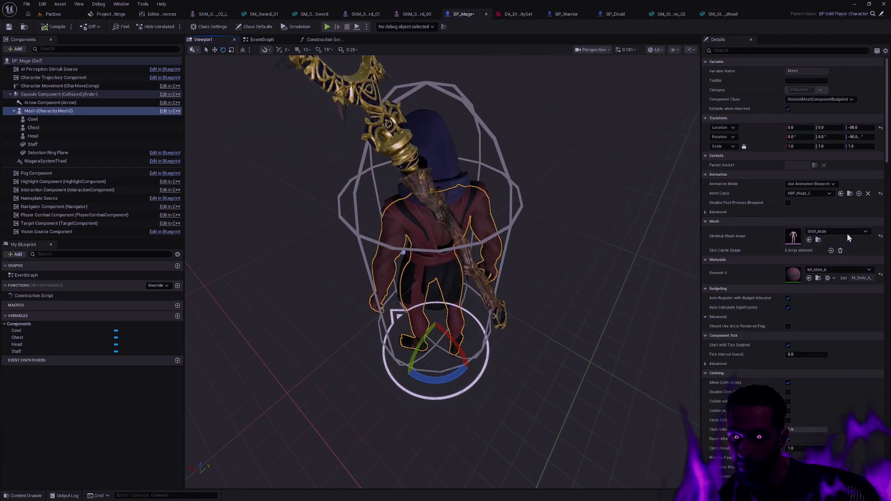
click(835, 272)
click(845, 377)
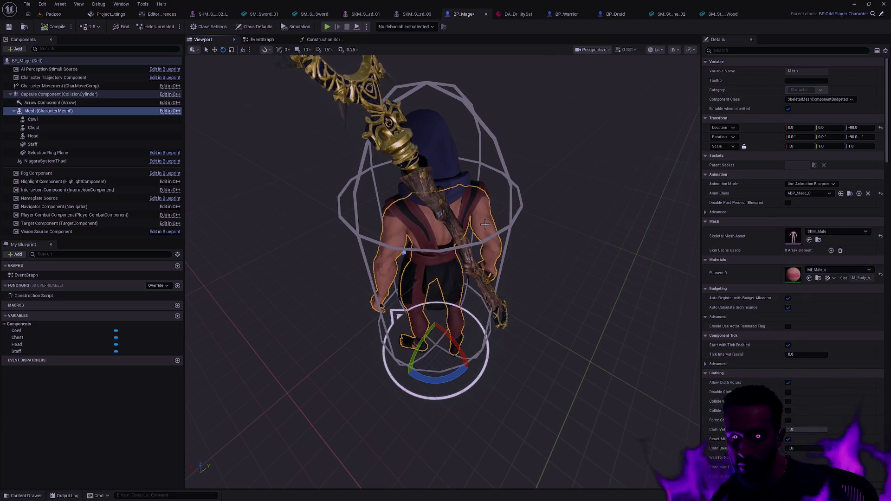
drag(485, 223, 499, 232)
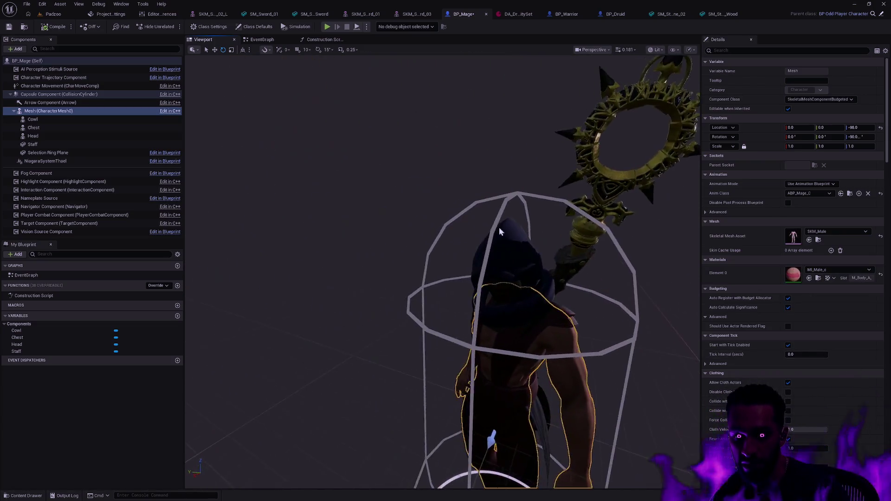
- Assign a different skin material to the Head's Element 1 slot
click(513, 292)
click(832, 269)
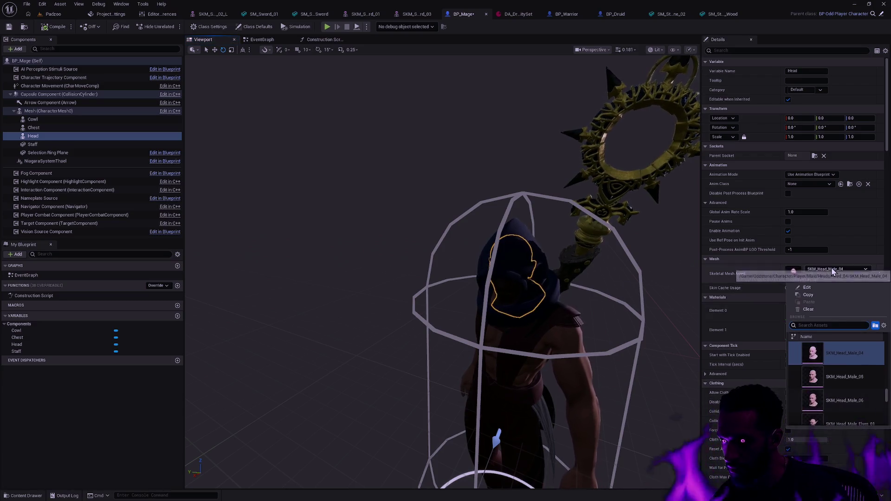
click(838, 327)
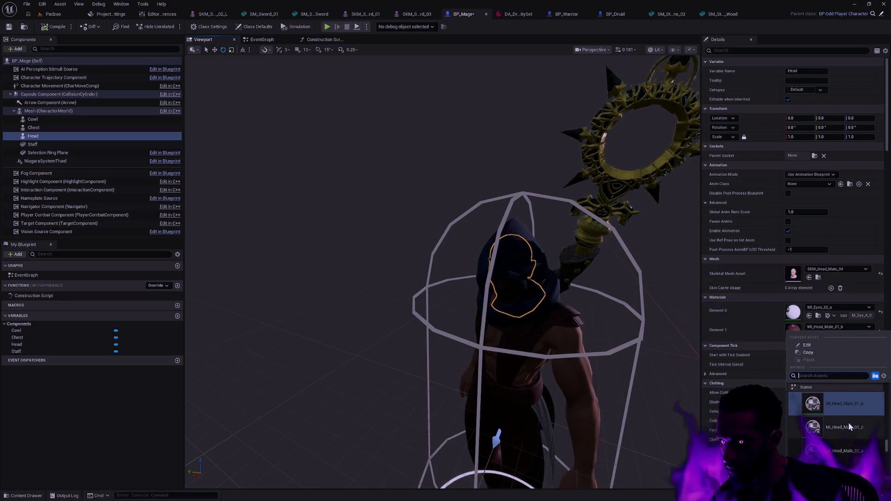
click(844, 426)
scroll(501, 313, up, 3)
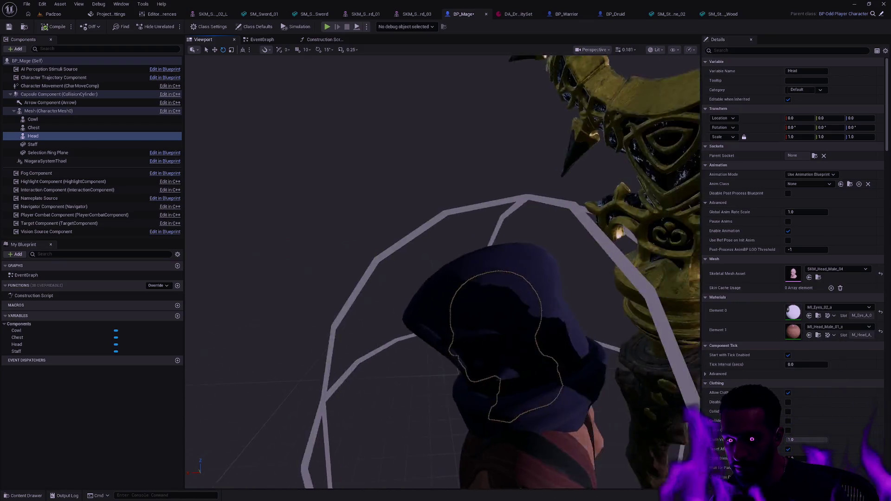
scroll(442, 271, down, 10)
key(Escape)
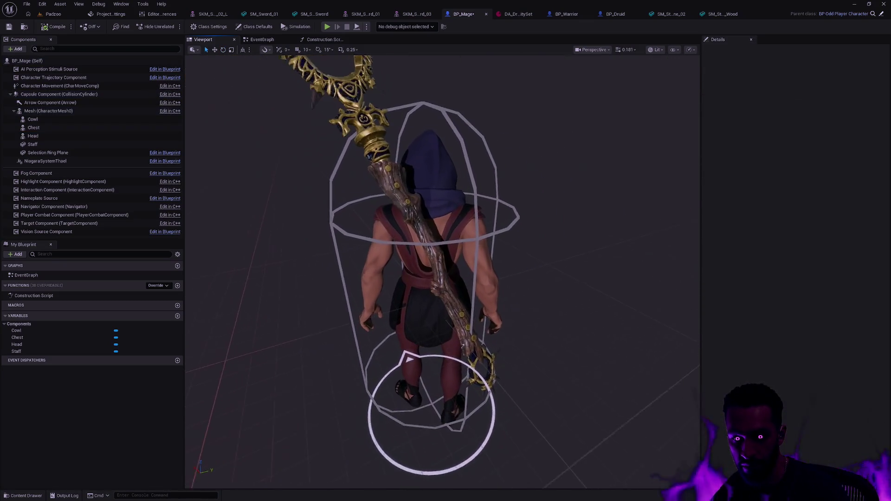
- Duplicate MI_Plate_Cape_c from the Content Drawer and name the copy MI_Plate_Cape_d
click(454, 164)
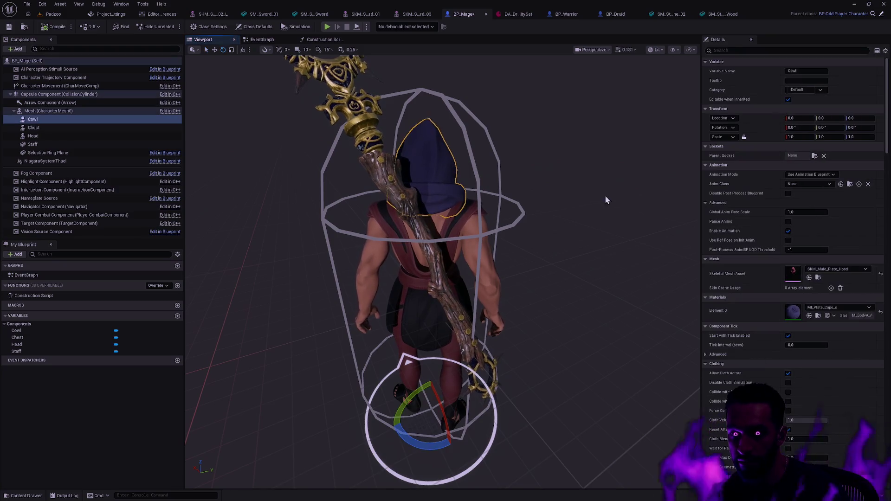
key(ctrl+space)
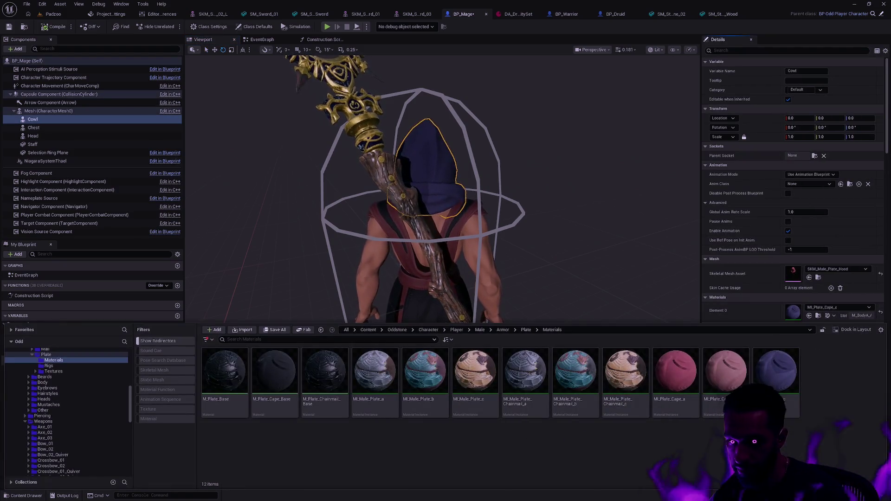
click(774, 373)
key(ctrl+d)
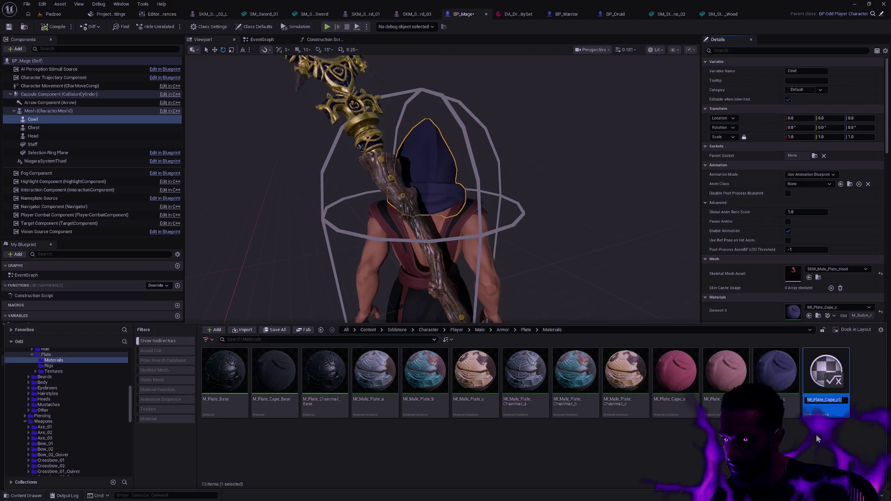
key(BackSpace)
key(BackSpace)
text(d)
key(Return)
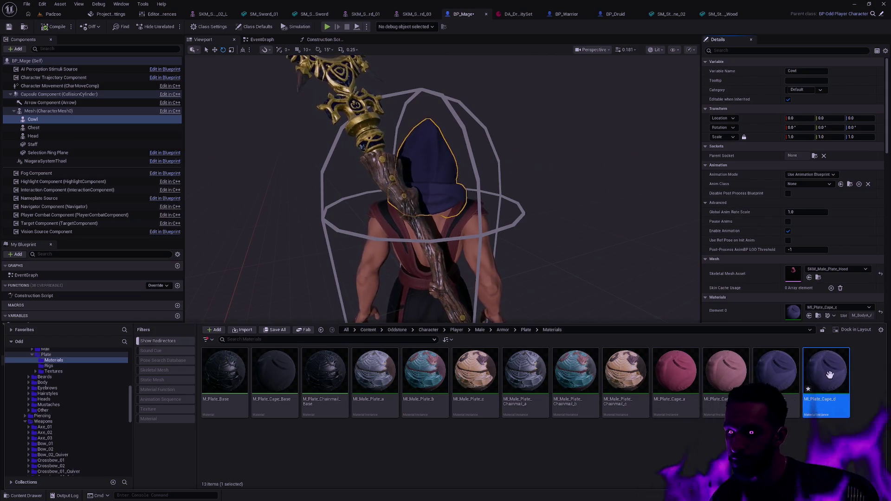
- Assign MI_Plate_Cape_d to the Cowl's material slot and open it for editing
drag(829, 375, 788, 311)
key(ctrl+space)
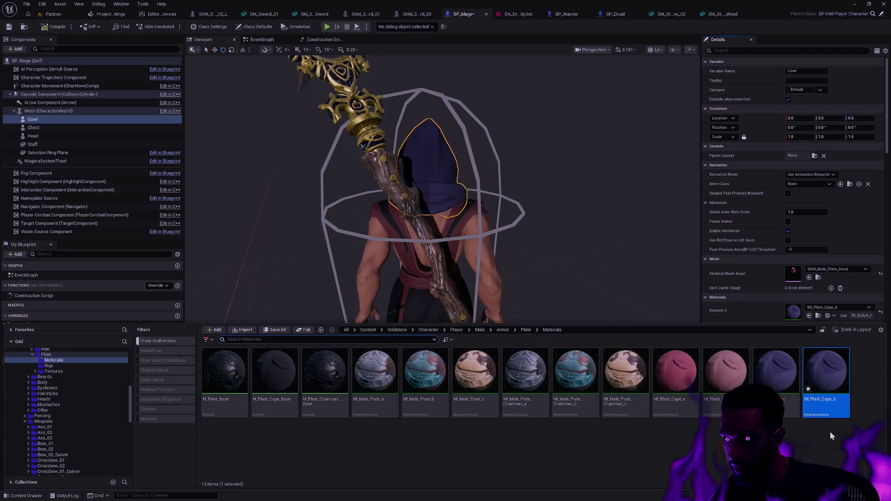
double_click(824, 401)
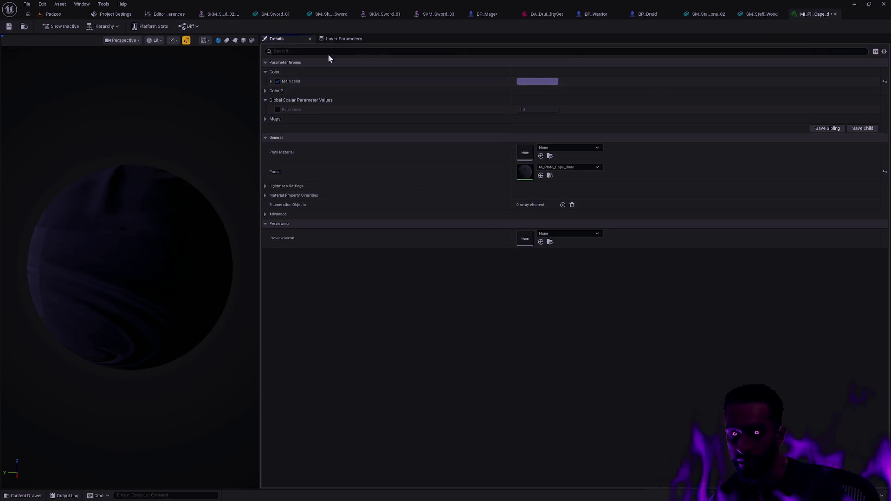
- Dock the MI_Plate_Cape_d editor on the right half beside the main Padzoo level editor
mouse_move(819, 14)
mouse_down()
mouse_move(734, 99)
mouse_move(864, 117)
mouse_move(890, 132)
mouse_up()
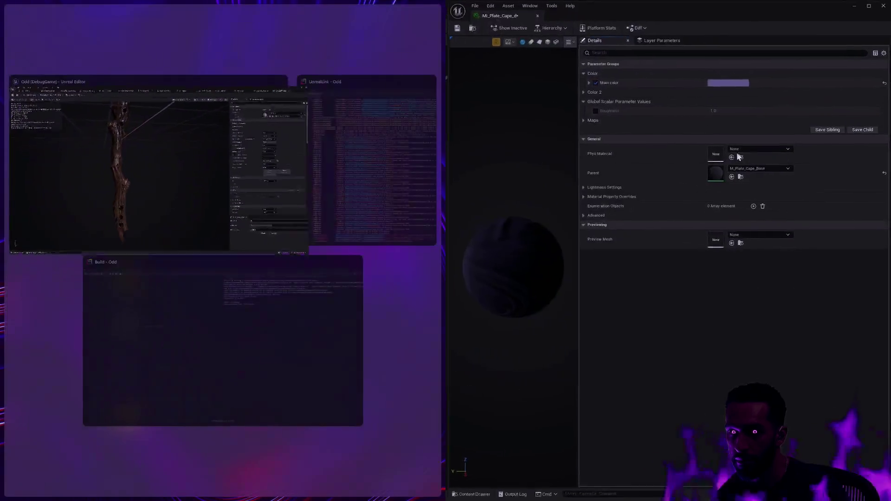
click(293, 167)
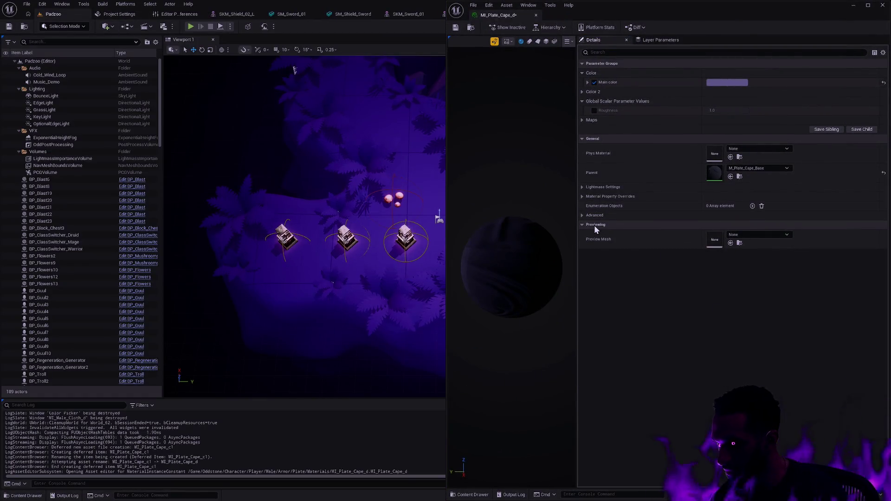
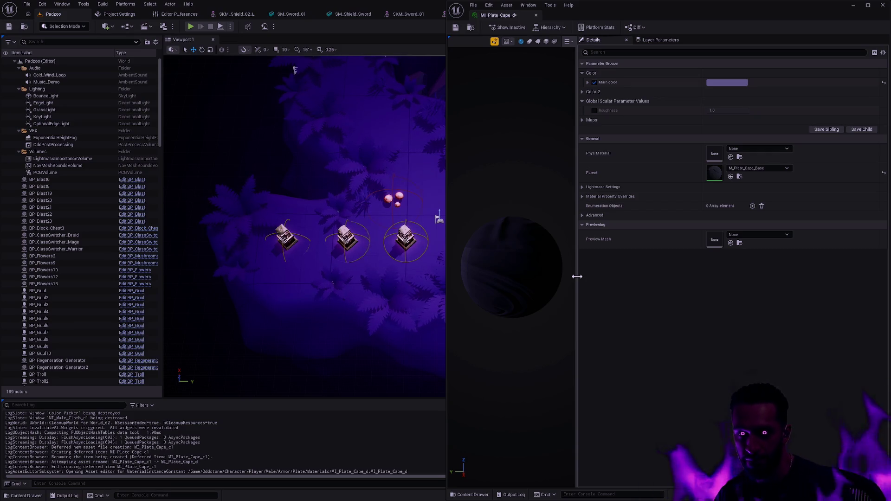
- Float the material editor aside and flip through BP_Druid and BP_Warrior to the BP_Mage blueprint
drag(576, 276, 592, 279)
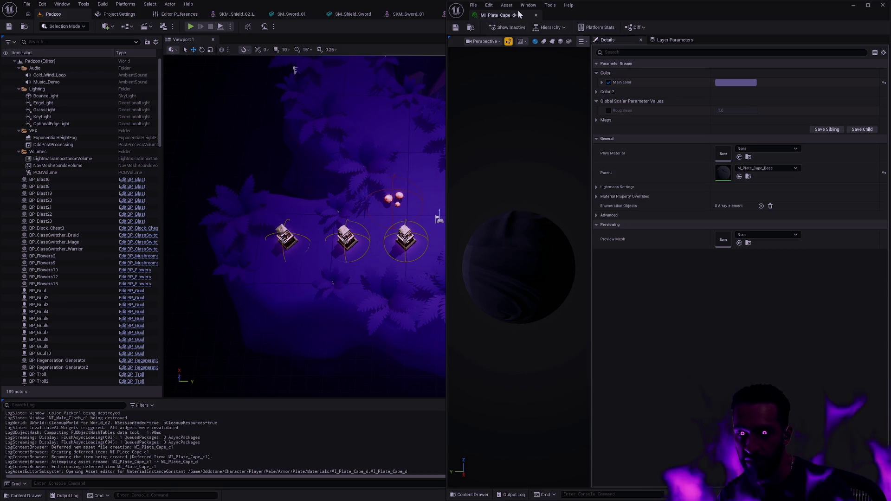
drag(383, 127, 376, 112)
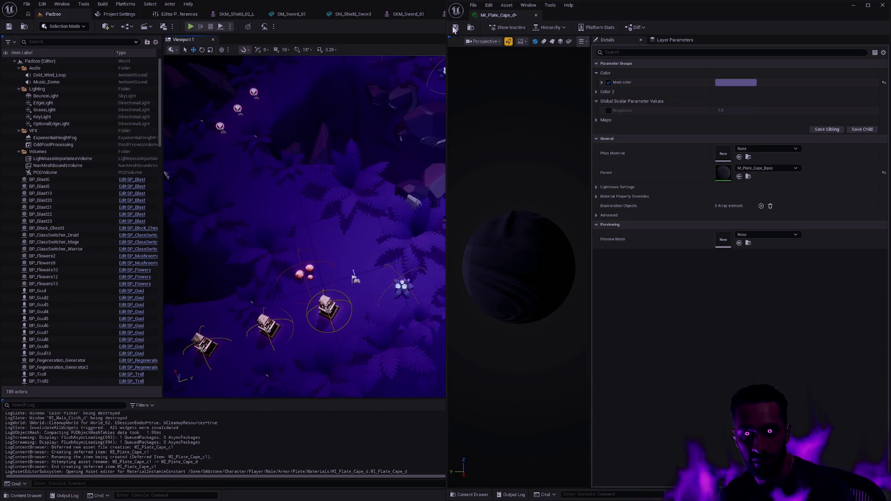
drag(630, 7, 699, 79)
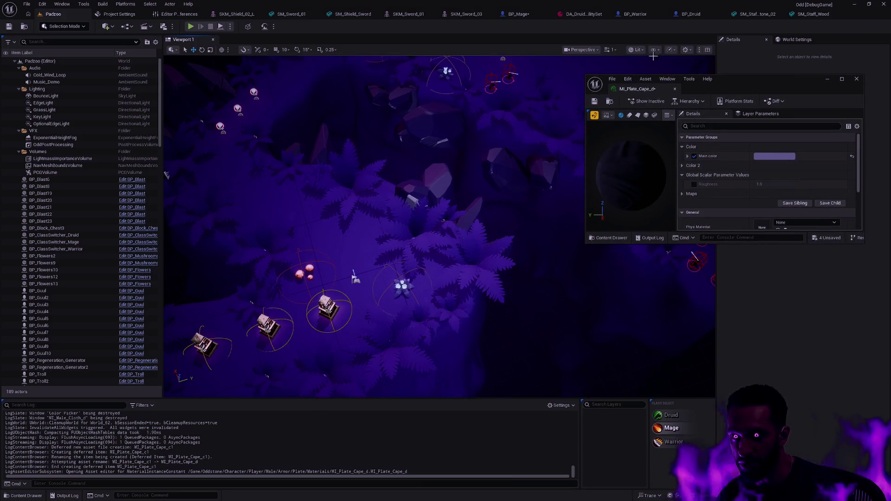
click(682, 12)
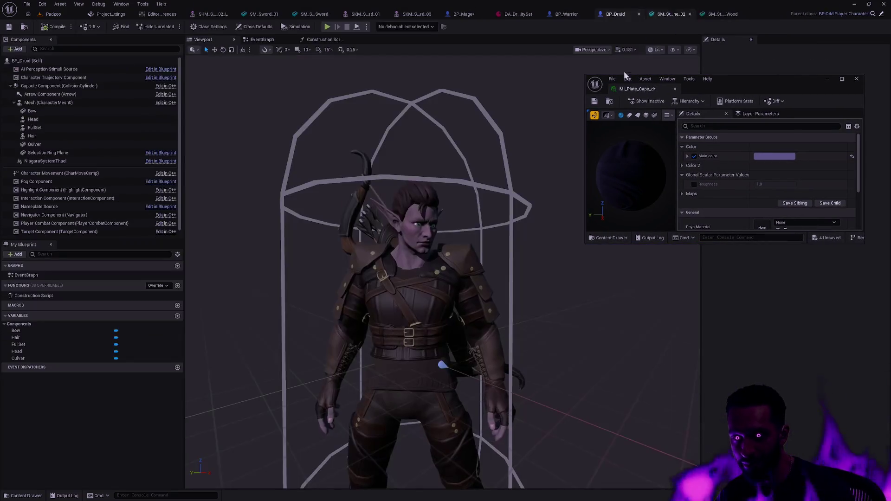
click(571, 15)
click(456, 15)
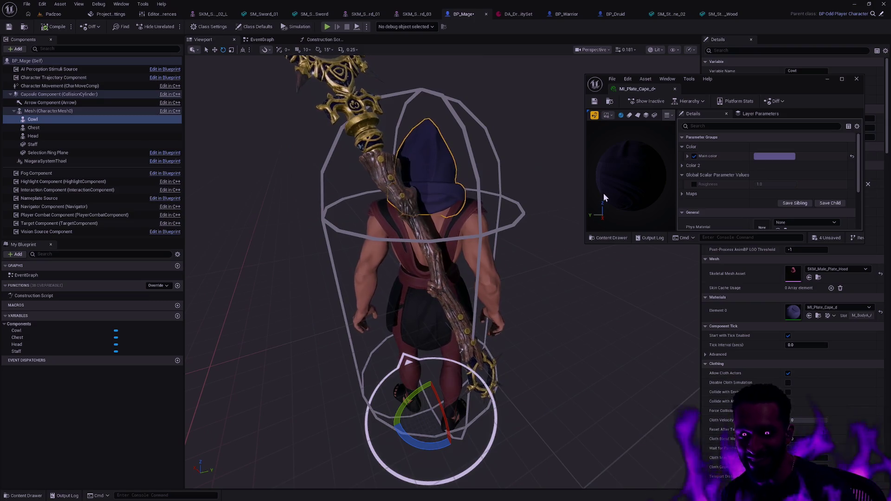
- Select the Mage's Chest mesh and browse the Content Drawer to Cloth/Materials
drag(729, 85, 884, 87)
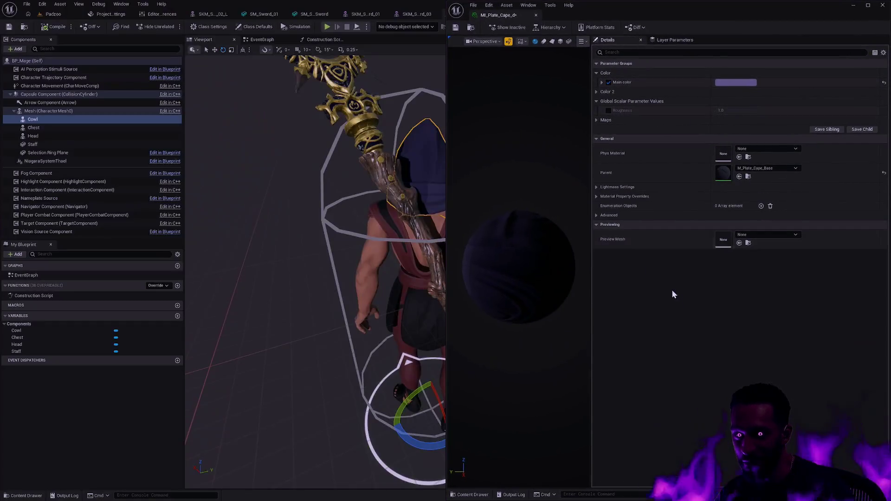
drag(420, 191, 404, 230)
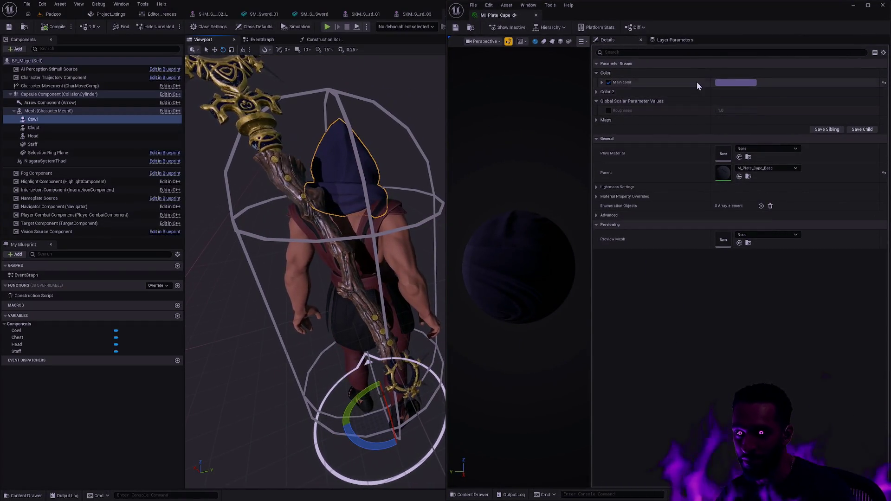
drag(549, 16, 611, 106)
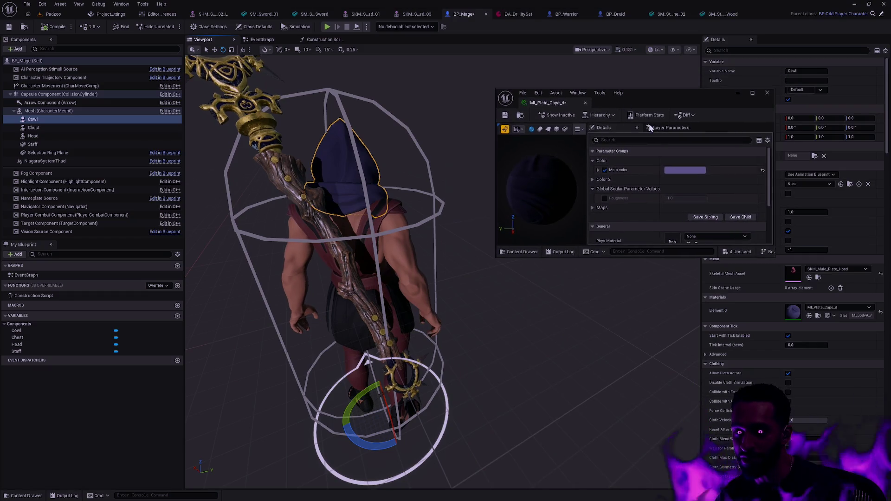
key(alt+Tab)
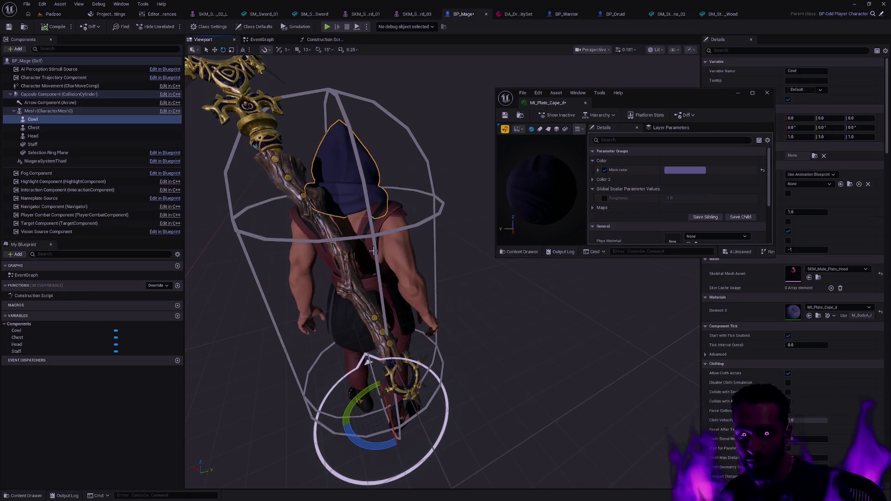
click(373, 247)
click(818, 316)
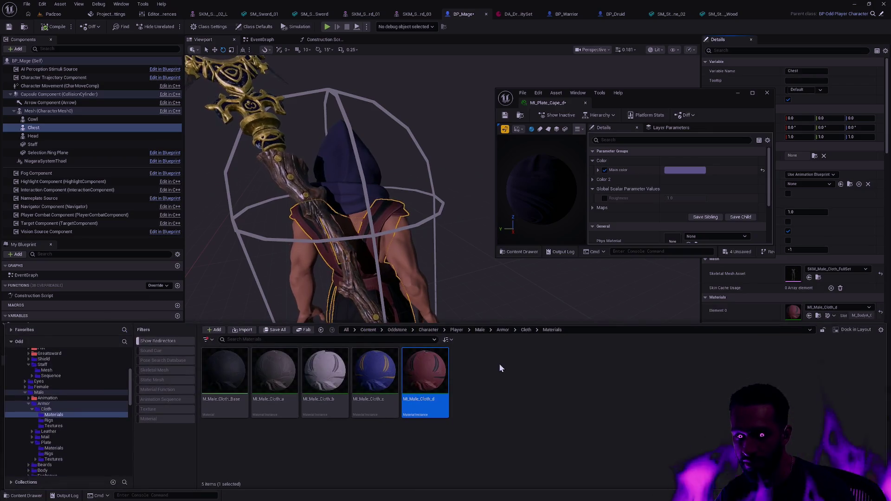
- Open the MI_Male_Cloth_d material instance and dock it on the right half
double_click(431, 376)
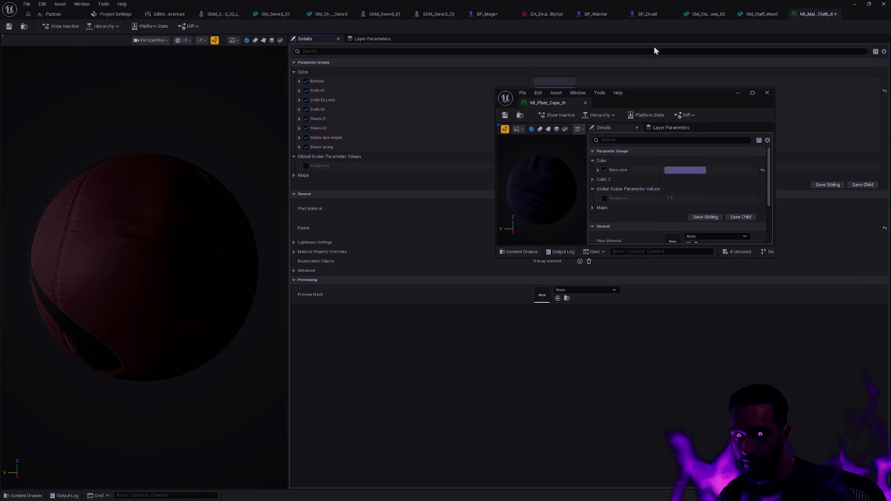
mouse_move(806, 15)
mouse_down()
mouse_move(633, 102)
mouse_move(890, 104)
mouse_up()
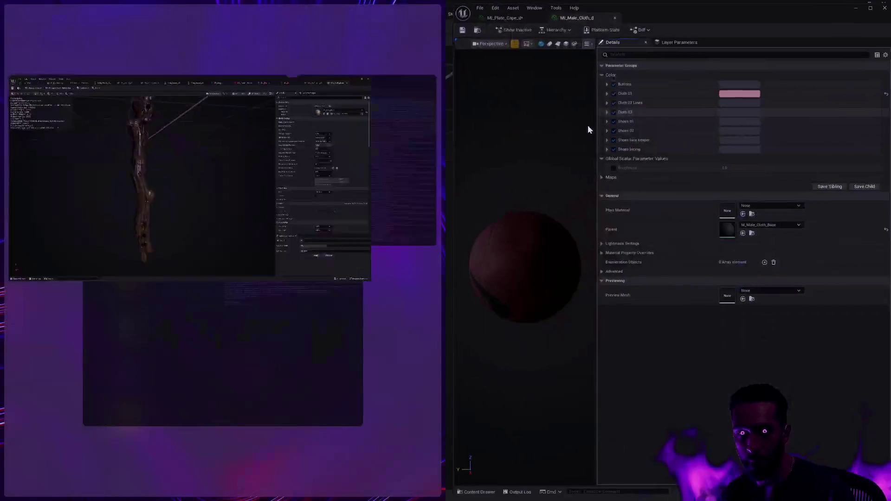
click(204, 143)
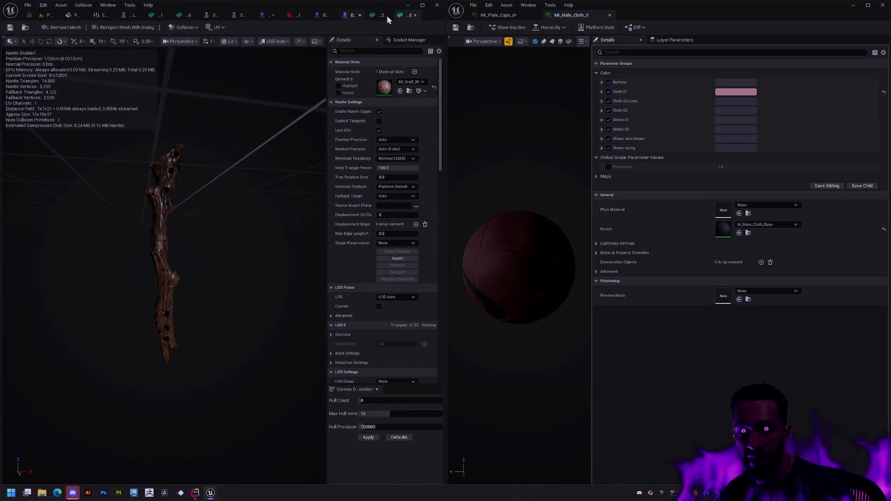
click(423, 7)
drag(392, 57, 304, 106)
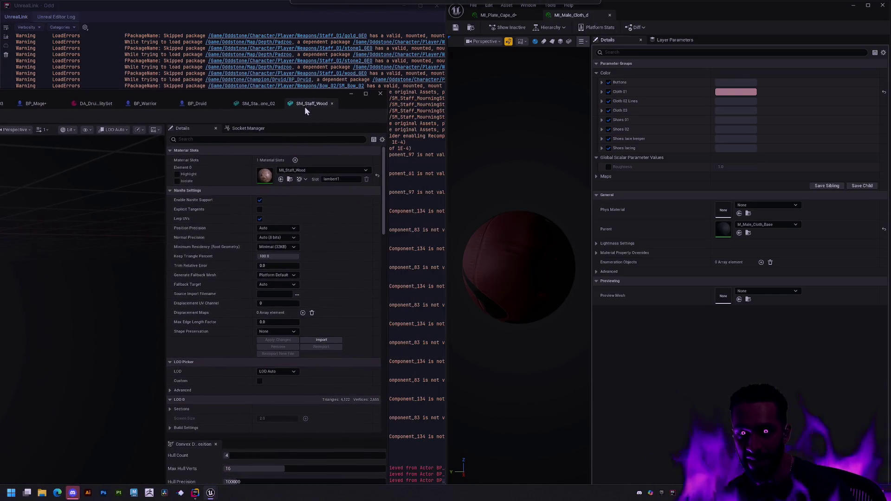
- Snap the blueprint editor to the left half and return to the BP_Mage tab
click(209, 103)
double_click(220, 94)
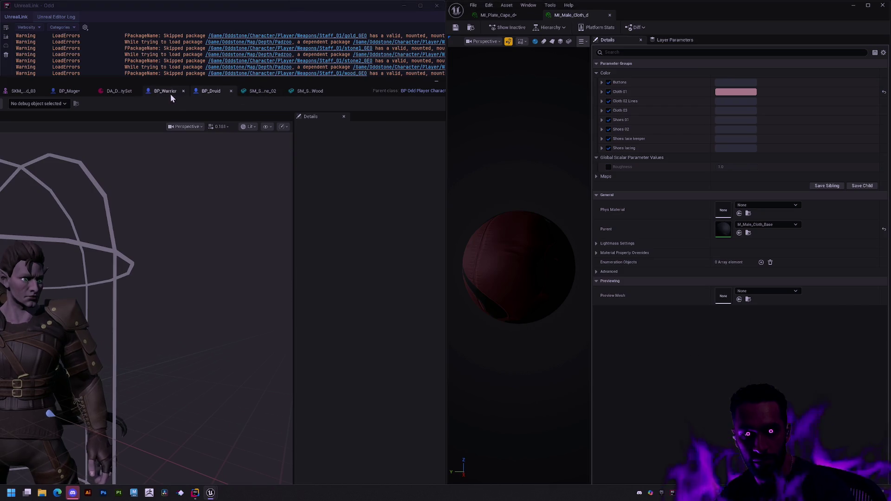
click(171, 91)
click(101, 94)
click(297, 84)
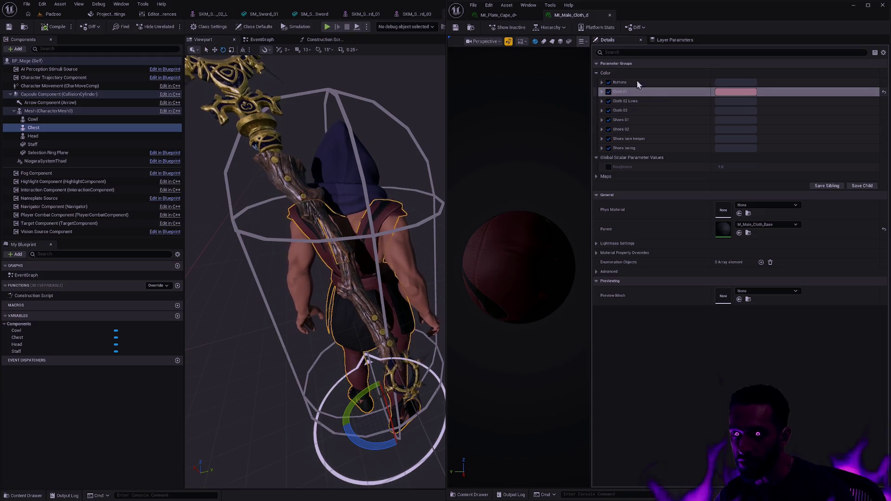
- In MI_Plate_Cape_d, expand the Color 2 settings, reset the main colour and undo the reset
click(501, 14)
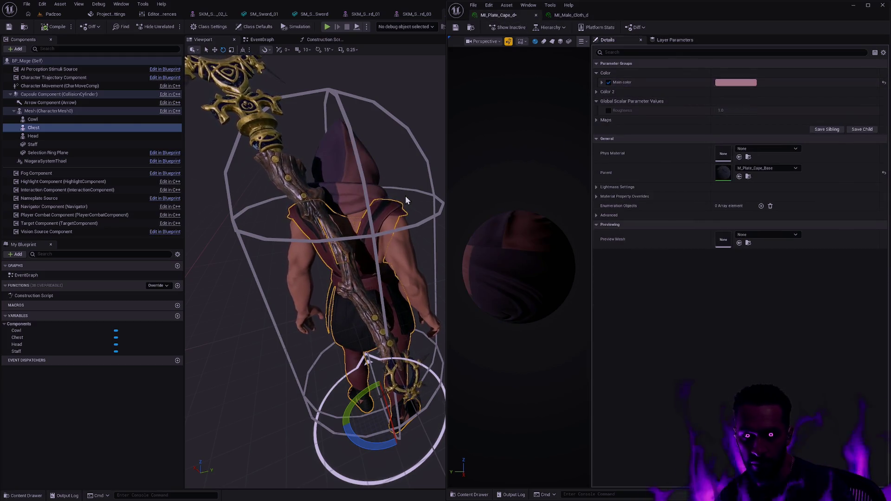
scroll(366, 359, up, 2)
scroll(366, 376, up, 2)
scroll(364, 405, up, 2)
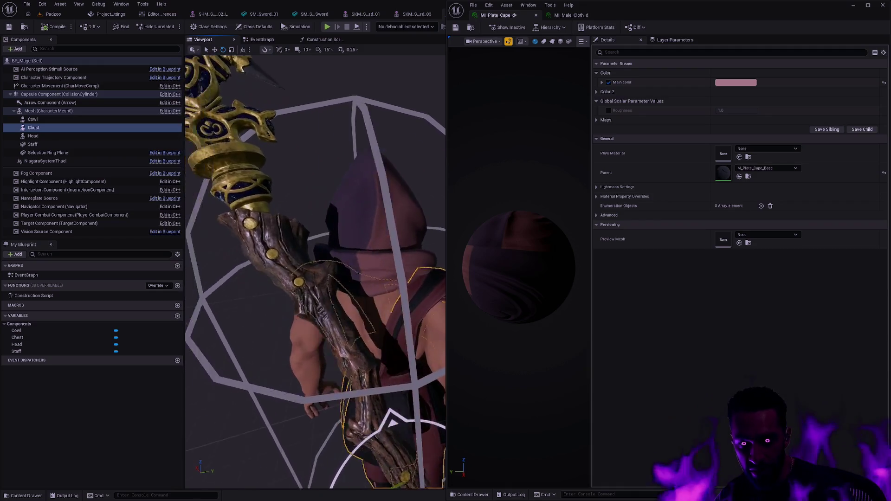
scroll(365, 438, up, 2)
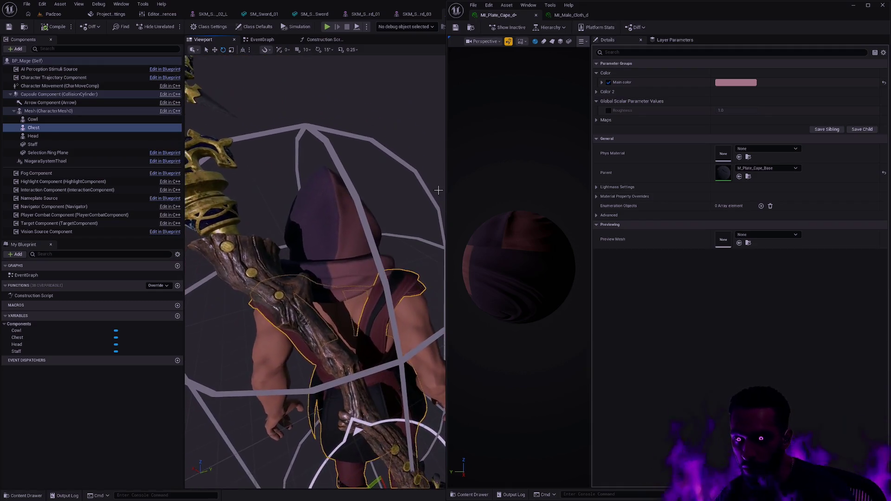
click(595, 92)
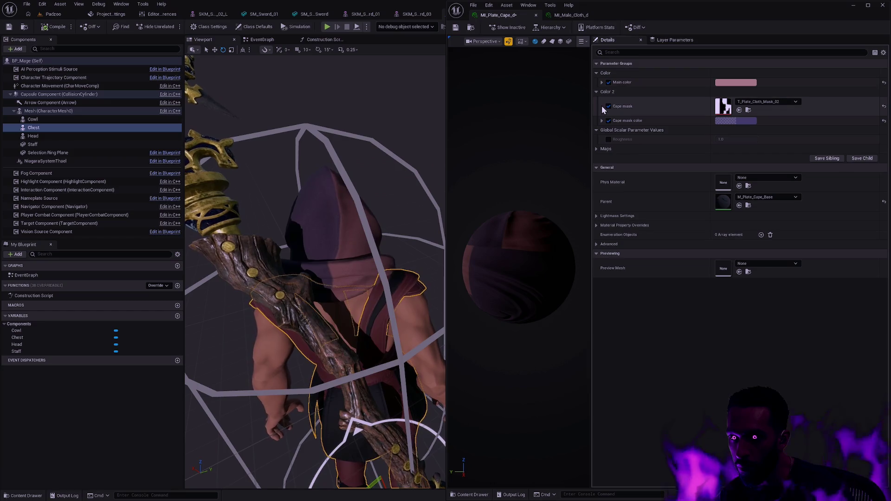
click(602, 82)
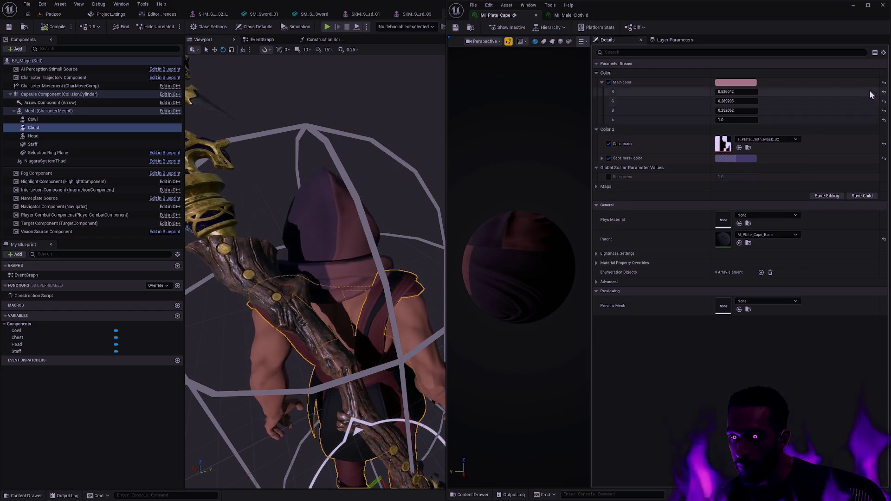
click(883, 84)
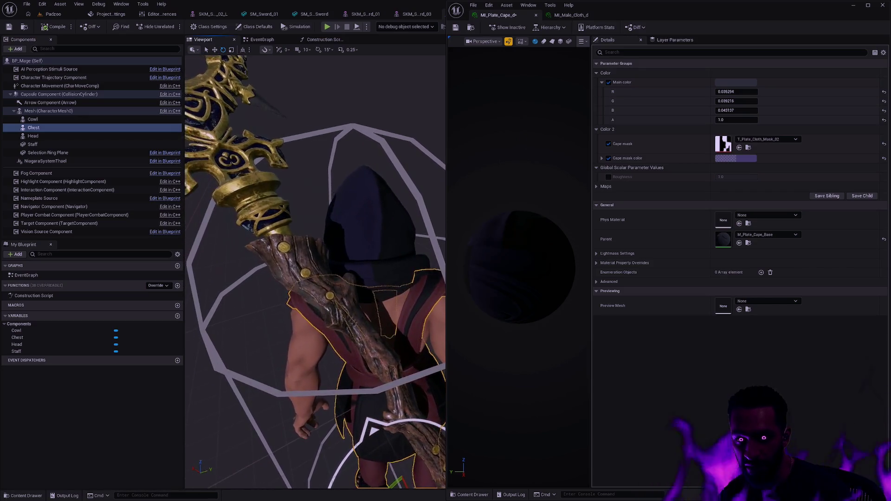
drag(407, 159, 408, 159)
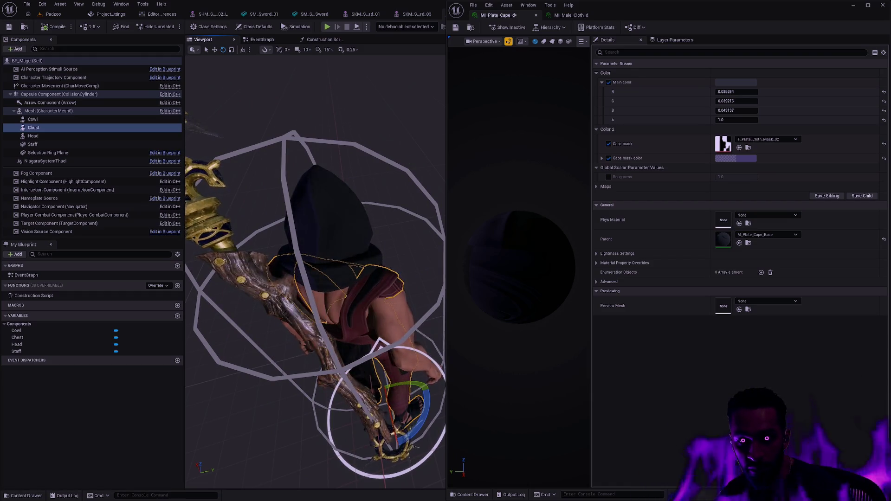
click(365, 178)
drag(365, 178, 365, 178)
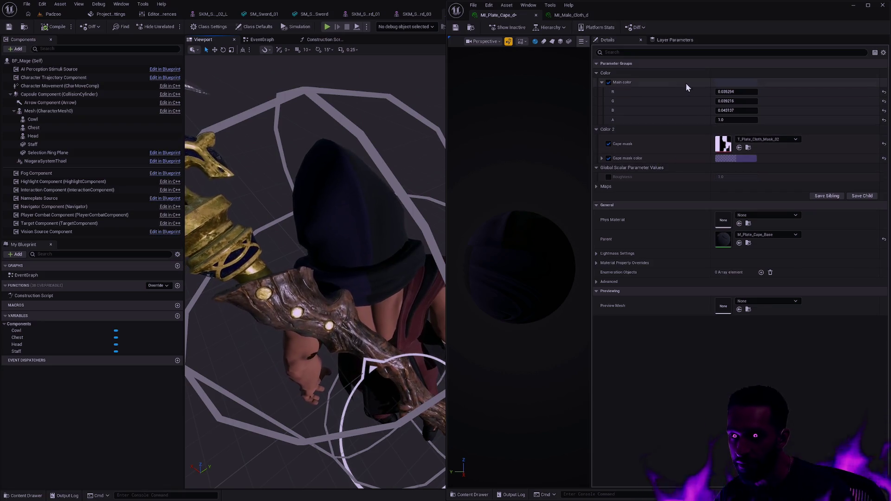
key(ctrl+v)
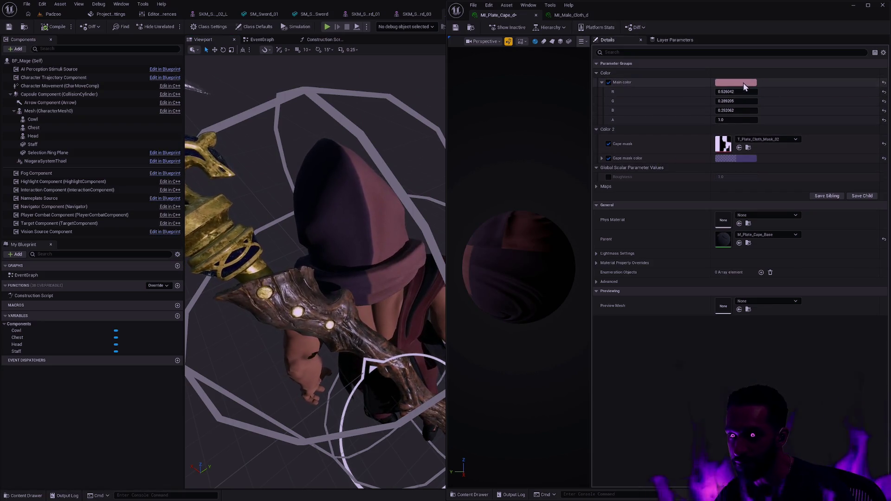
- Darken the main colour to deep red, match the cape mask colour to it, and save MI_Plate_Cape_d
click(743, 83)
drag(686, 133, 682, 143)
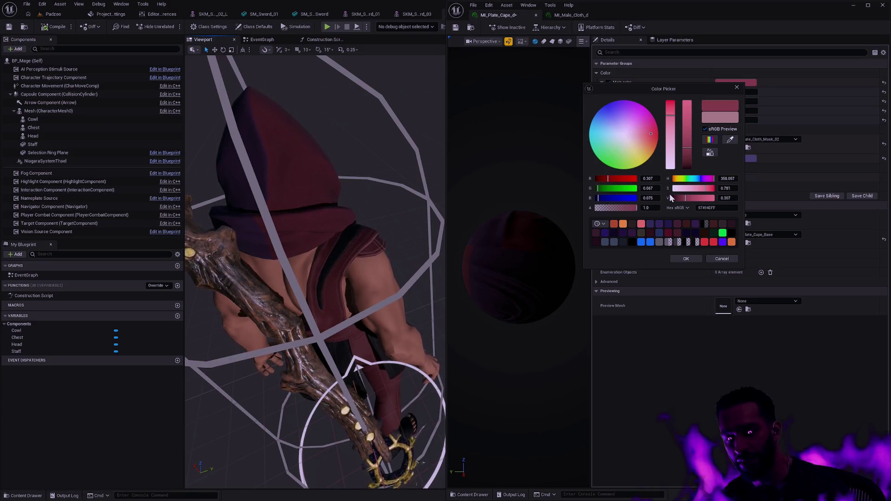
click(682, 259)
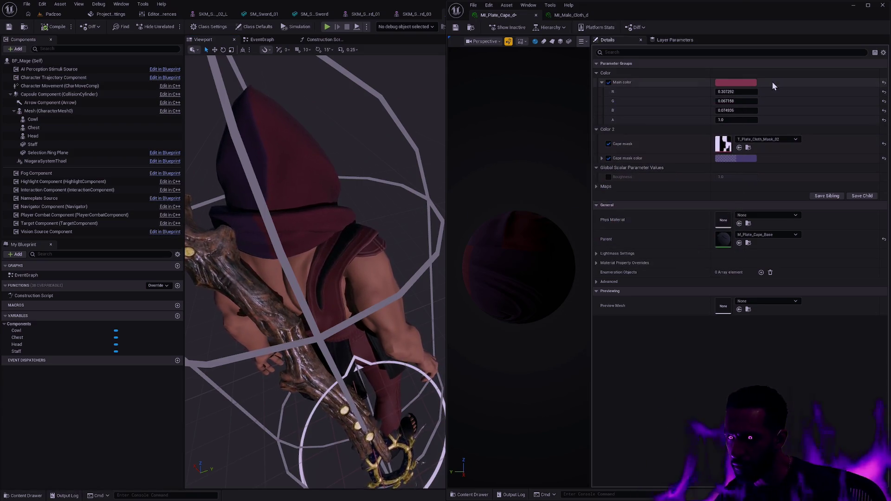
shift+click(772, 159)
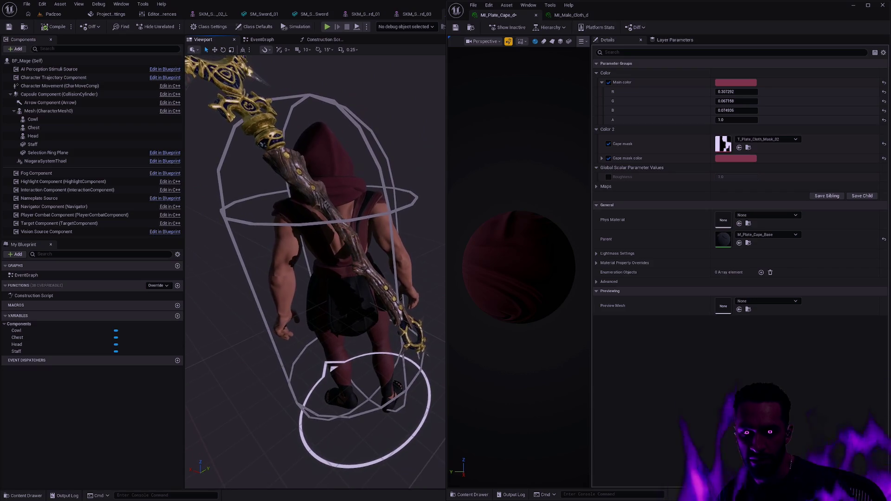
click(459, 29)
- Copy Cloth 01's pink colour onto Cloth 03 and Buttons in MI_Male_Cloth_d
click(581, 15)
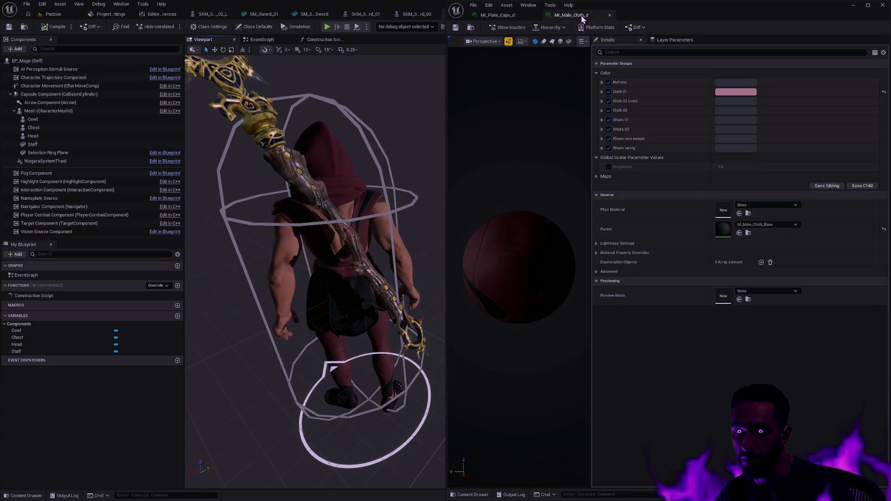
shift+right_click(655, 93)
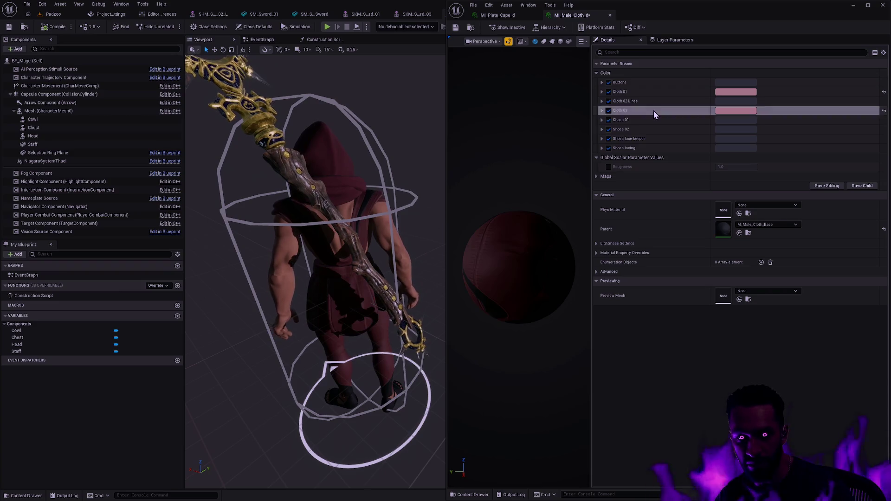
shift+click(653, 111)
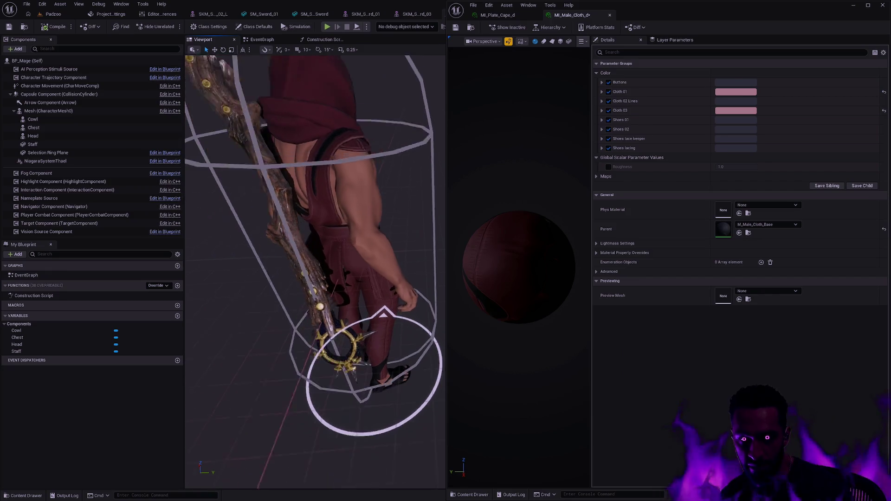
drag(407, 207, 407, 207)
shift+click(661, 82)
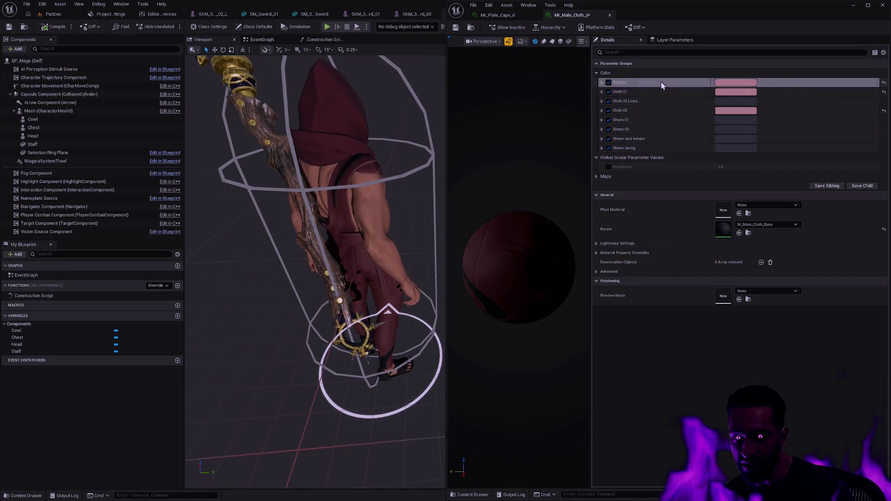
- Inspect the mage, make Shoes lace keeper pink as well, and save the cloth material
drag(432, 142, 403, 178)
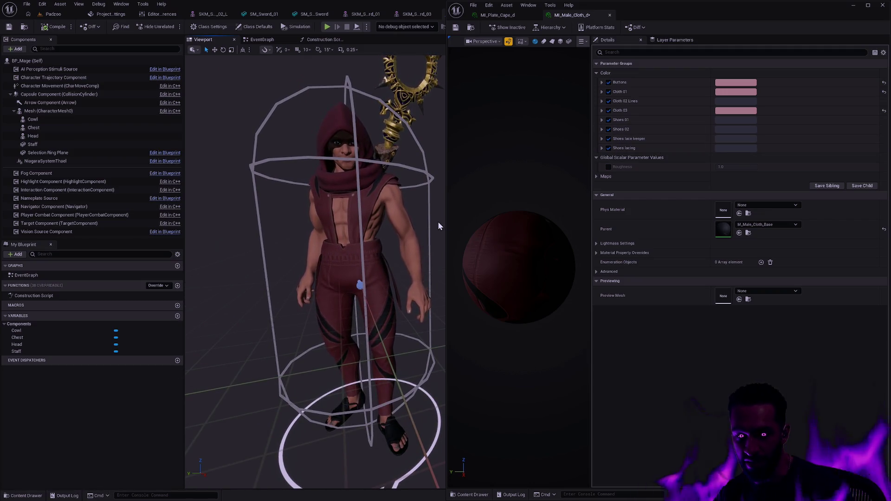
mouse_move(437, 222)
mouse_down()
mouse_move(418, 209)
mouse_move(418, 188)
mouse_move(418, 223)
mouse_move(417, 185)
mouse_up()
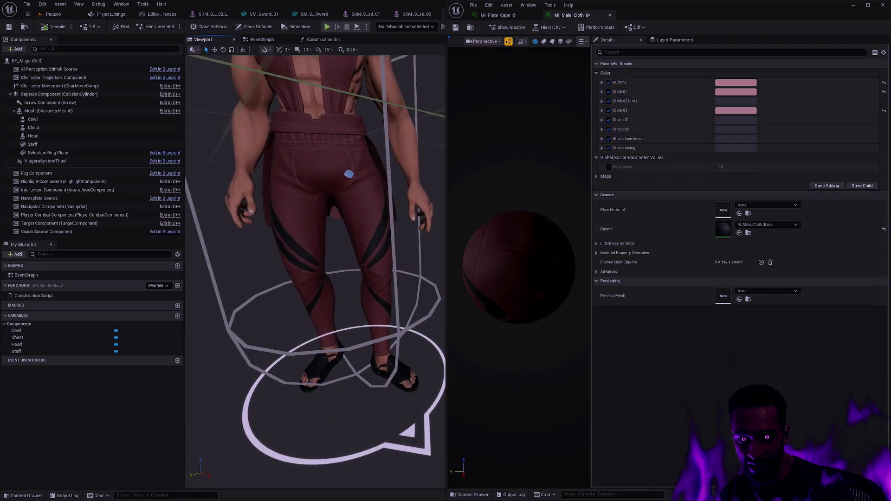
drag(349, 174, 390, 261)
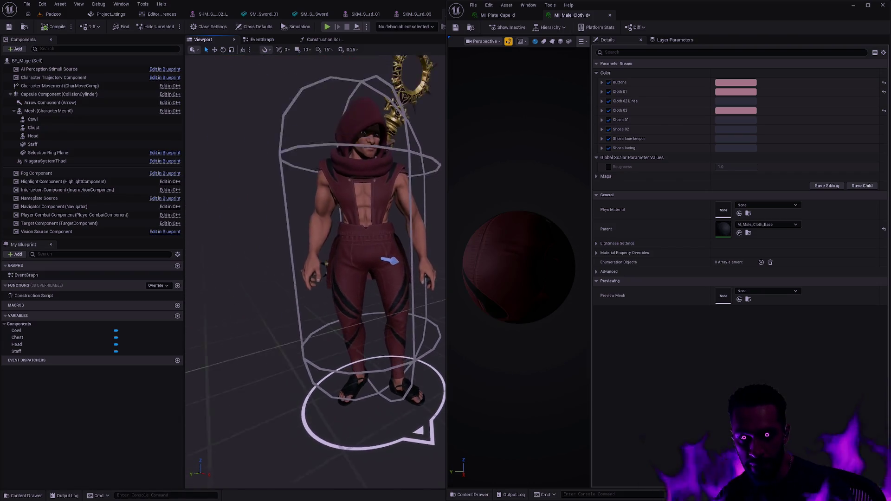
drag(348, 230, 320, 225)
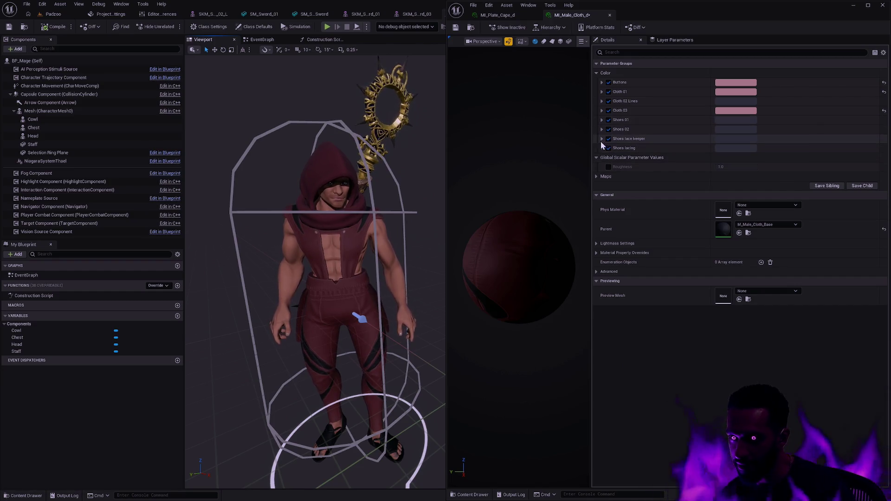
shift+click(697, 139)
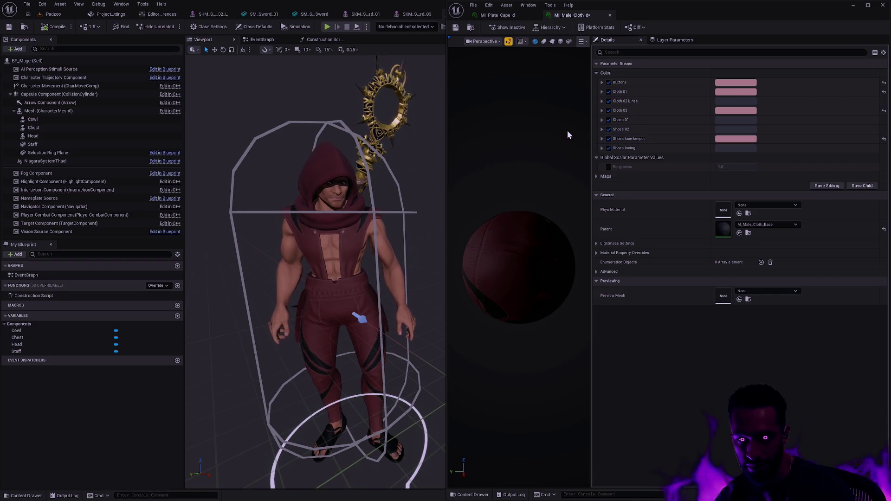
click(457, 27)
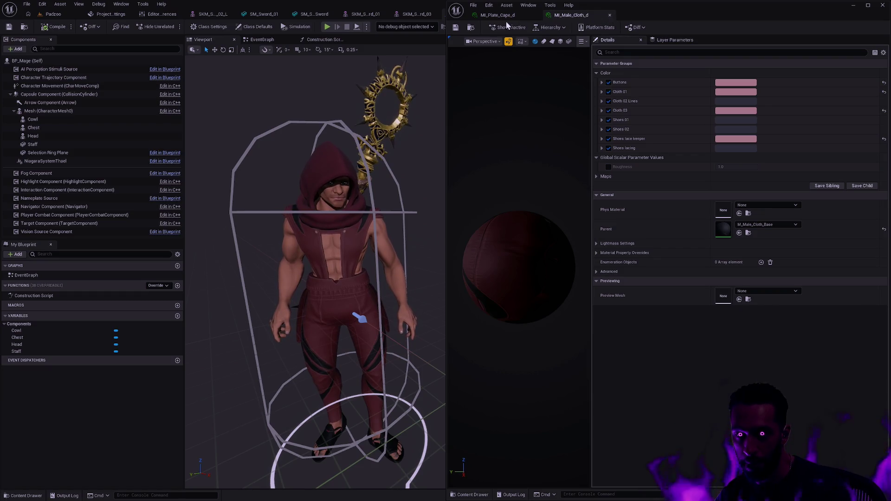
- Close the material editors and duplicate the Chest mesh component with Ctrl+D
click(537, 15)
mouse_move(503, 258)
mouse_down()
mouse_move(504, 299)
mouse_move(503, 264)
mouse_move(528, 257)
mouse_up()
scroll(503, 299, up, 3)
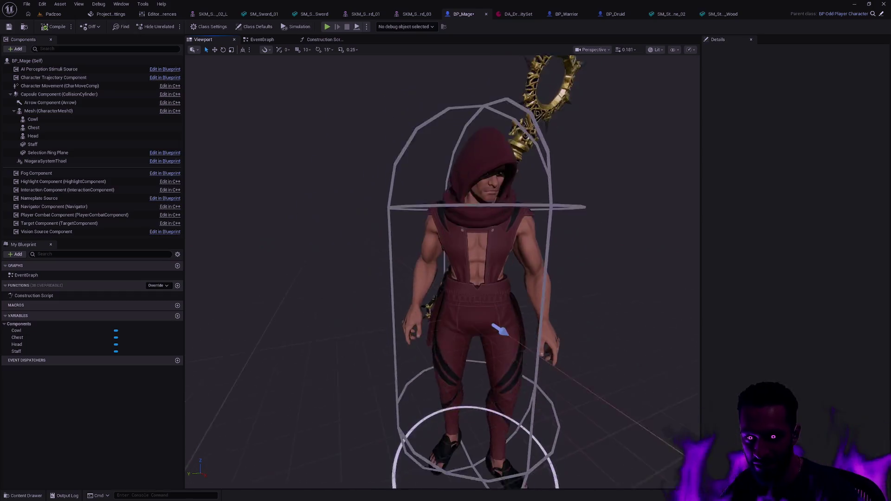
mouse_move(500, 331)
mouse_down()
mouse_move(432, 300)
mouse_move(448, 289)
mouse_up()
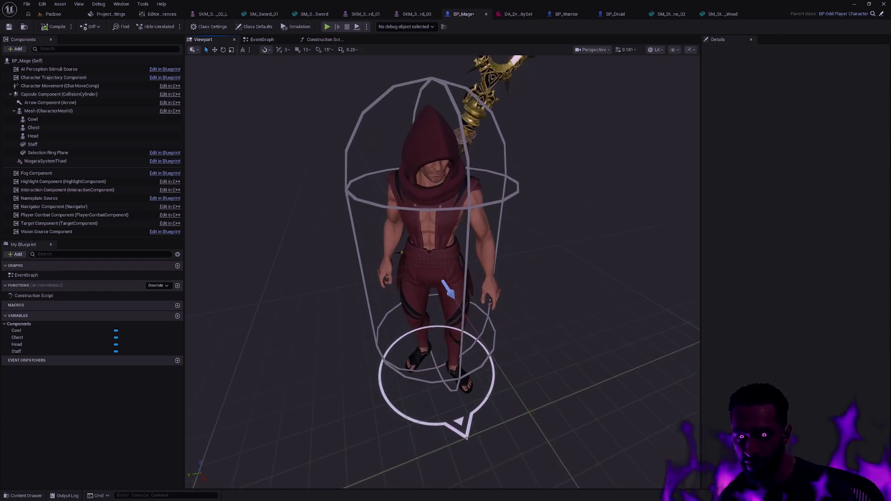
drag(510, 272, 510, 272)
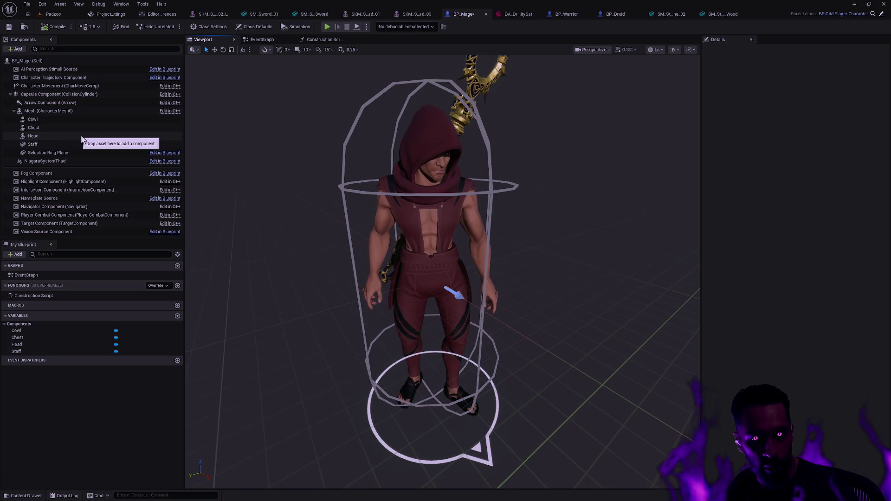
click(66, 128)
key(ctrl+d)
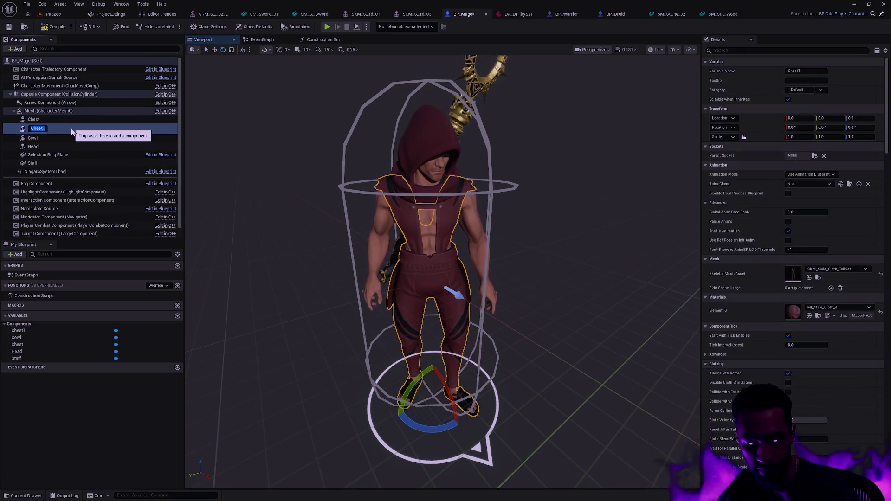
text(Boots)
- Name the copy Boots and wire it into Set Leader Pose Component's Target in the construction script
key(Return)
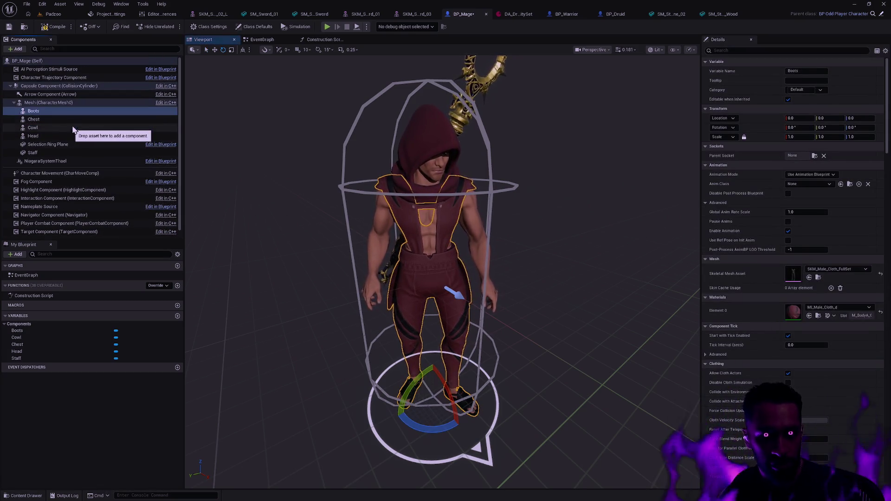
click(298, 40)
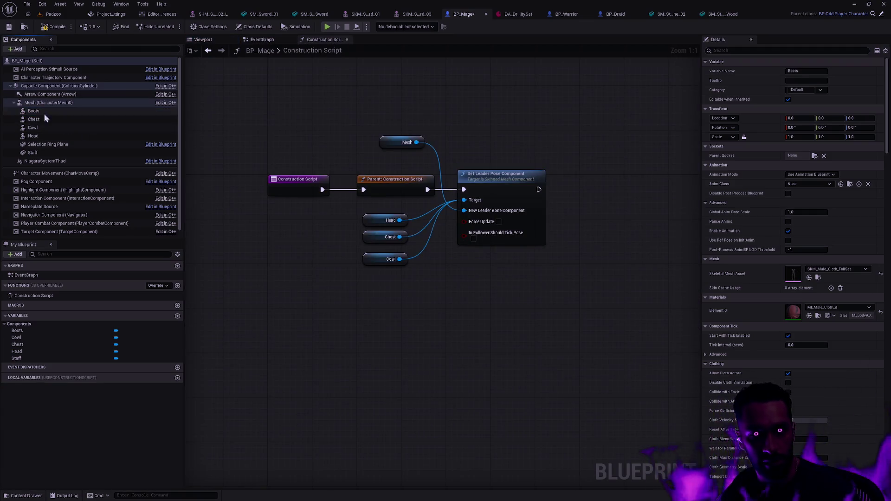
mouse_move(42, 112)
mouse_down()
mouse_move(370, 291)
mouse_move(472, 202)
mouse_up()
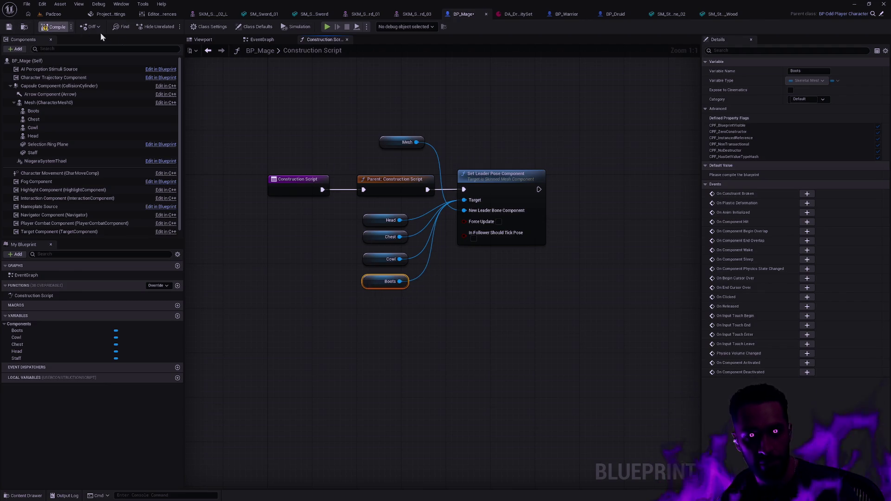
click(202, 39)
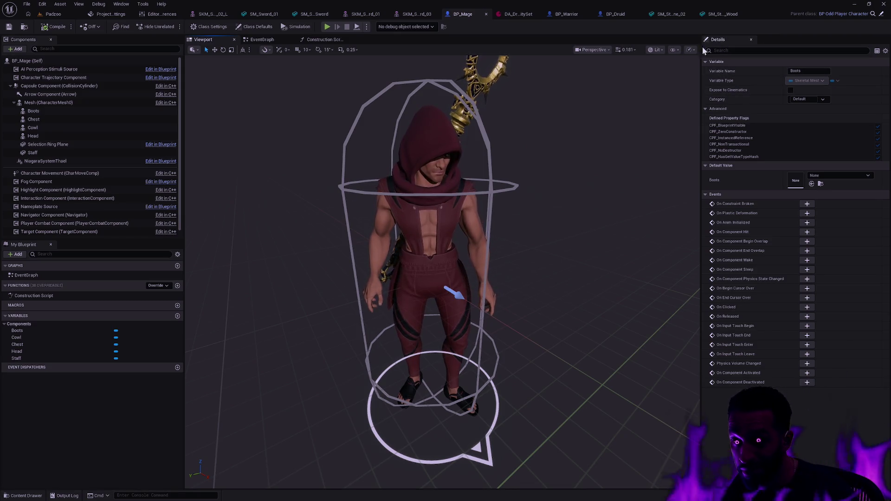
click(62, 112)
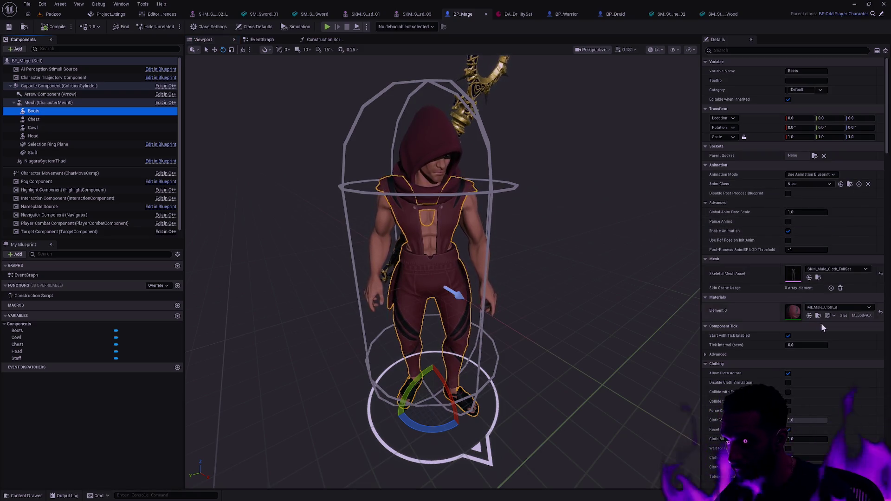
- Give Boots the SKM_Male_Leather_Boots skeletal mesh and inspect it on the character
click(832, 269)
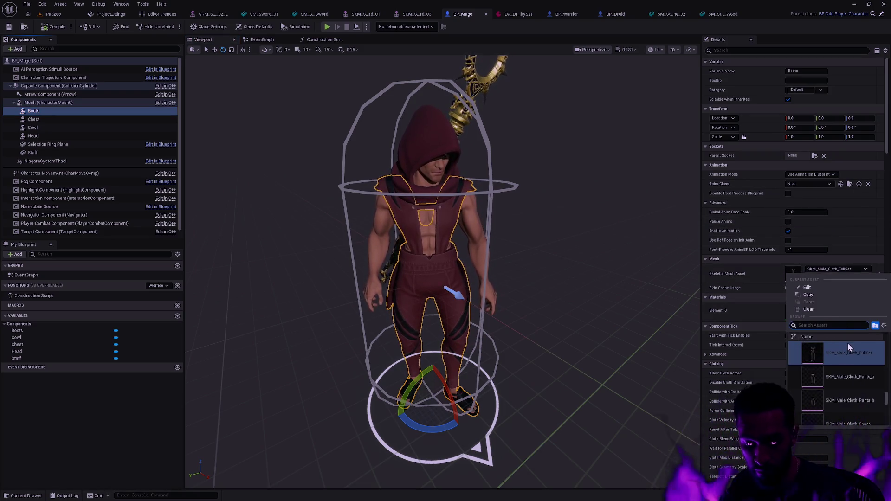
text(boots)
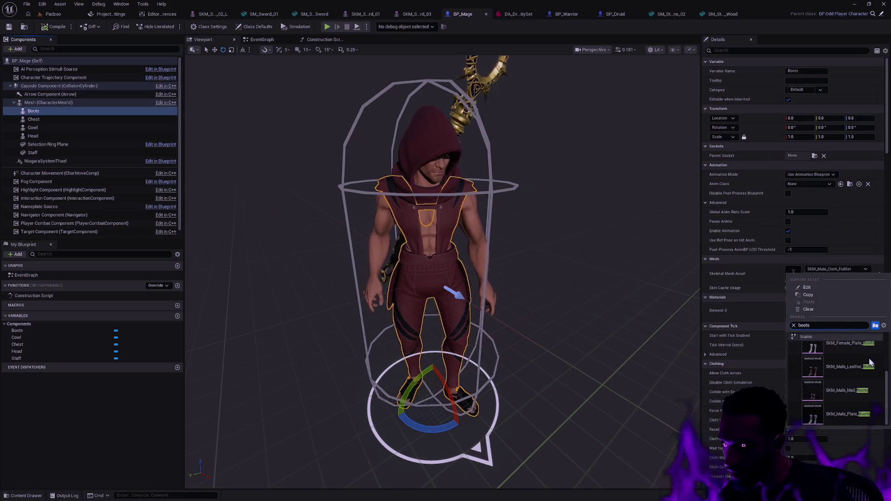
click(856, 367)
click(633, 325)
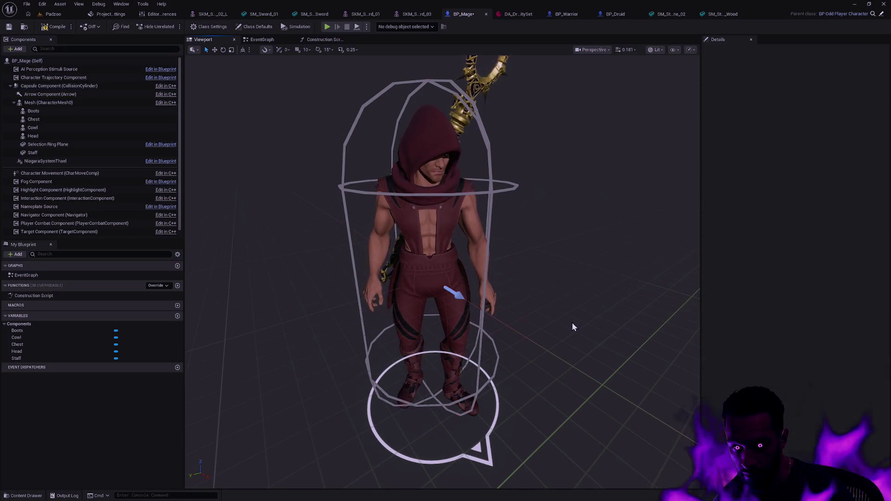
drag(571, 322, 528, 322)
click(429, 358)
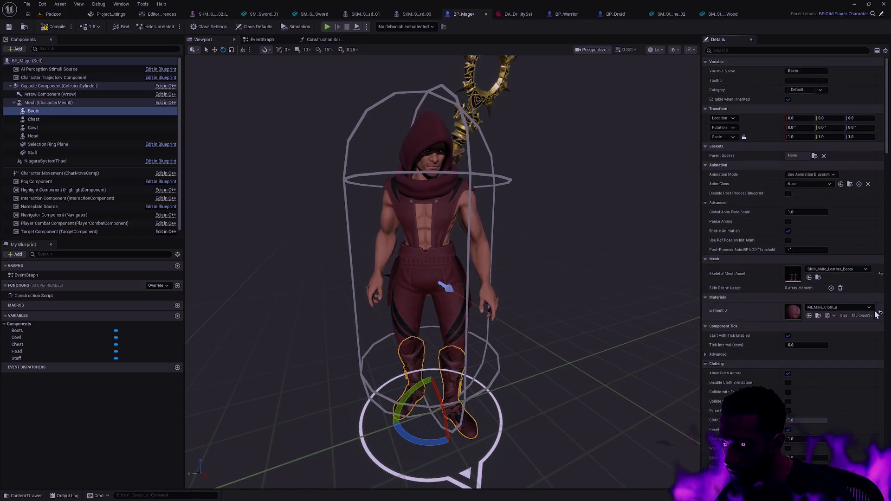
click(571, 332)
mouse_move(570, 332)
mouse_down()
mouse_move(529, 327)
mouse_move(482, 391)
mouse_up()
click(482, 390)
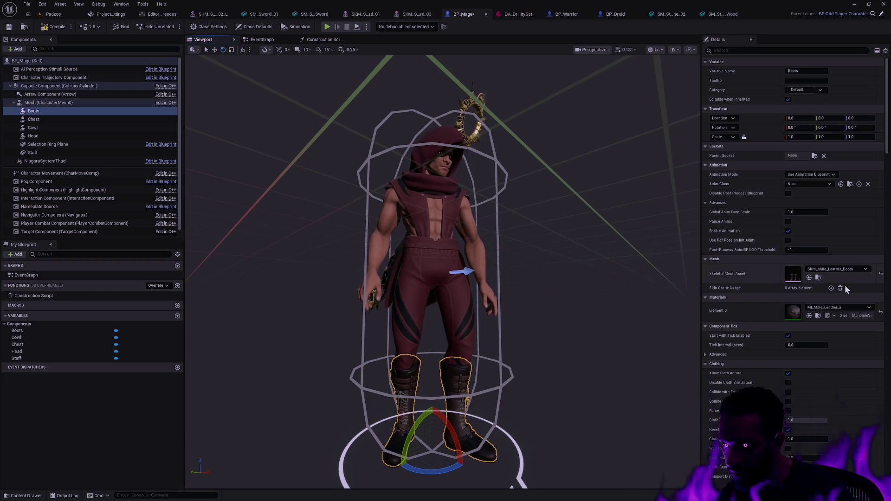
- Set the boots' Element 0 material to MI_Male_Leather_c and save the mage blueprint
click(850, 307)
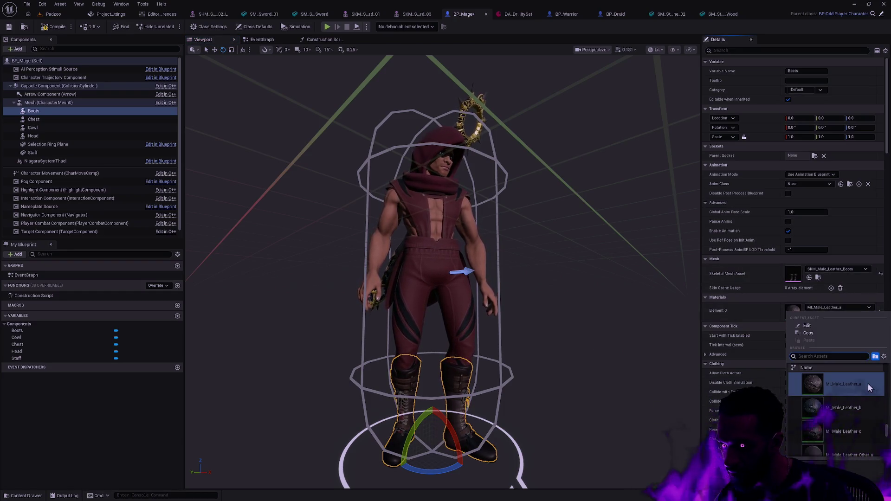
click(818, 433)
click(559, 342)
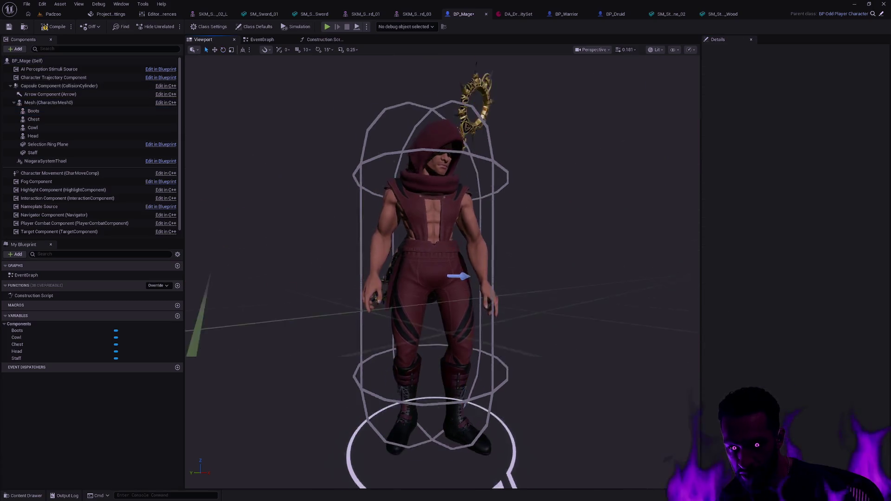
mouse_move(559, 343)
mouse_down()
mouse_move(585, 335)
mouse_move(585, 313)
mouse_move(587, 348)
mouse_up()
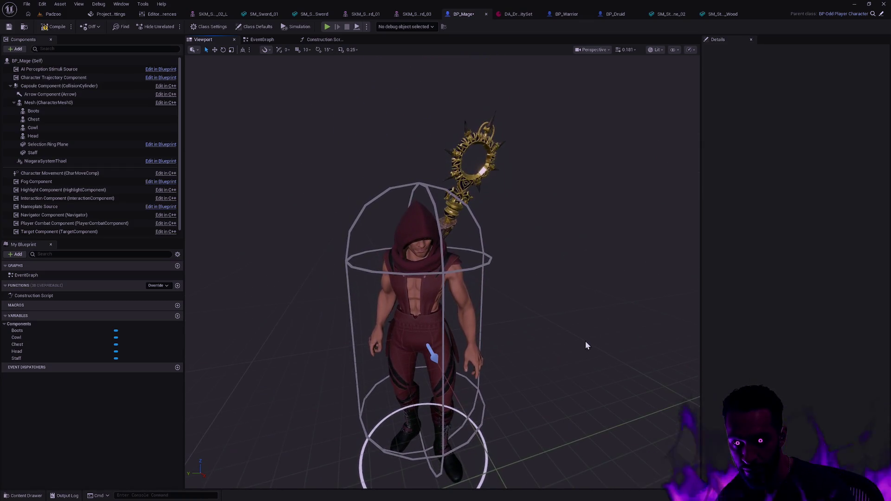
click(6, 28)
- Start a full-screen play session in the Padzoo level and begin walking the hero
click(52, 13)
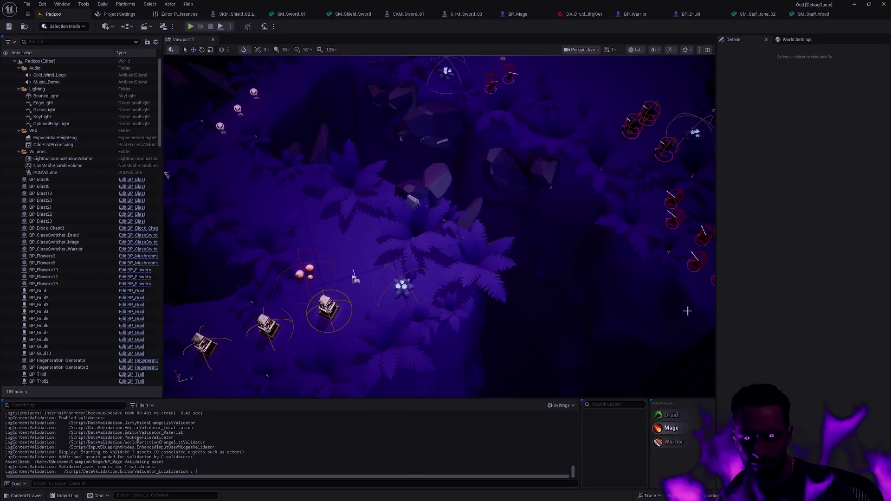
click(190, 27)
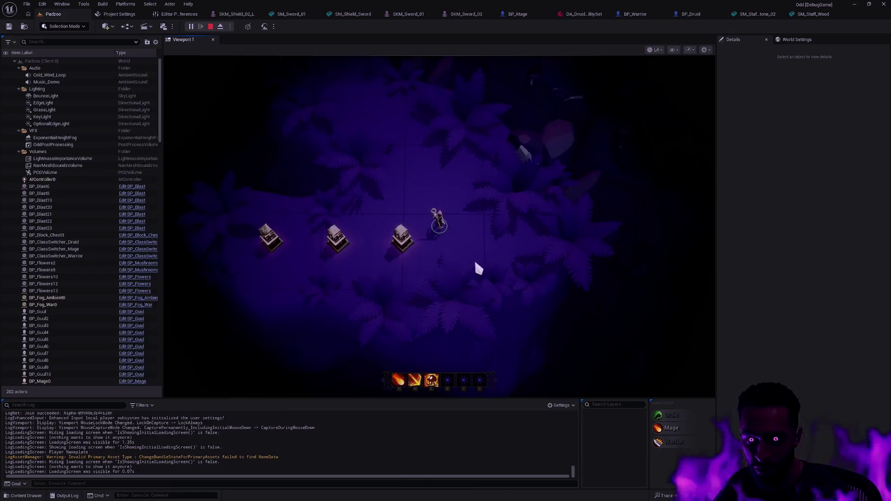
key(F11)
click(448, 190)
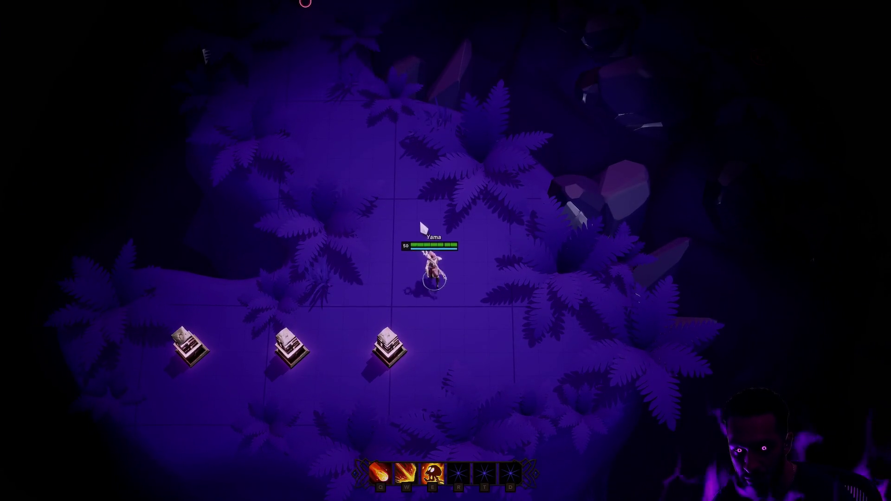
- Walk the hero back and forth around the purple jungle clearing
mouse_move(462, 222)
mouse_down()
mouse_move(408, 192)
mouse_move(353, 131)
mouse_move(312, 24)
mouse_move(309, 186)
mouse_move(373, 305)
mouse_move(324, 195)
mouse_move(336, 178)
mouse_move(325, 90)
mouse_move(390, 231)
mouse_move(318, 346)
mouse_move(354, 377)
mouse_move(385, 282)
mouse_move(346, 208)
mouse_move(362, 228)
mouse_up()
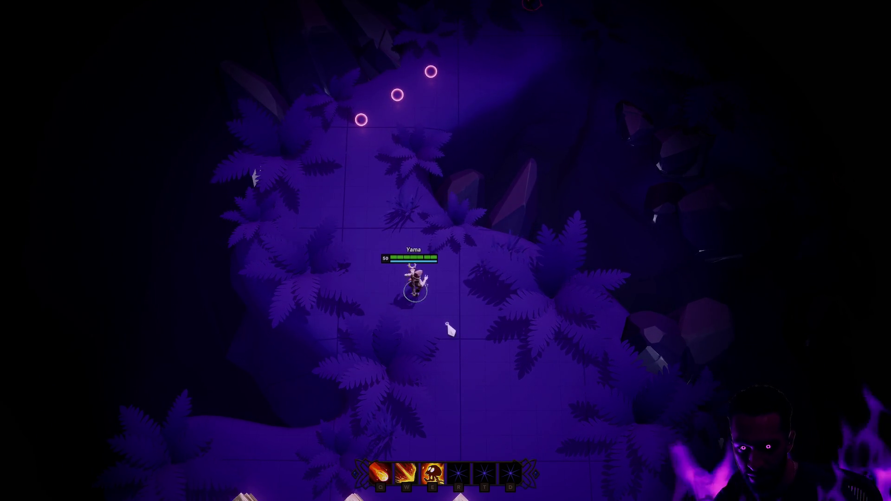
drag(446, 319, 375, 217)
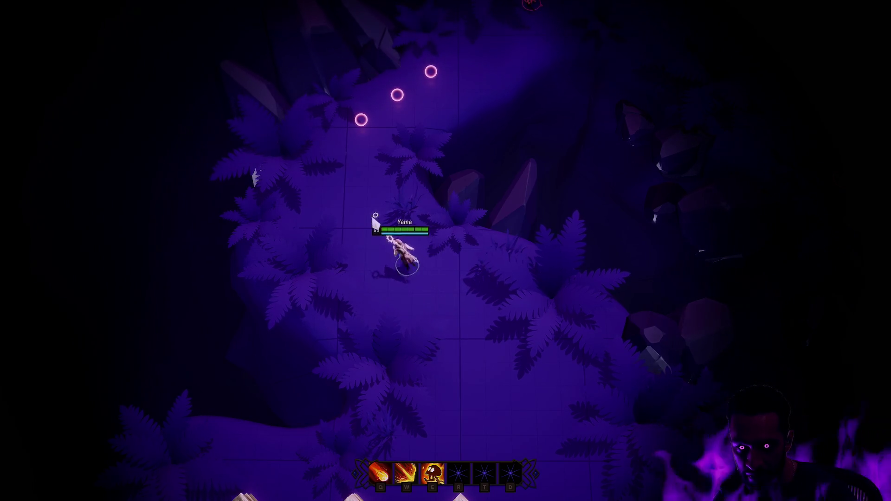
click(421, 310)
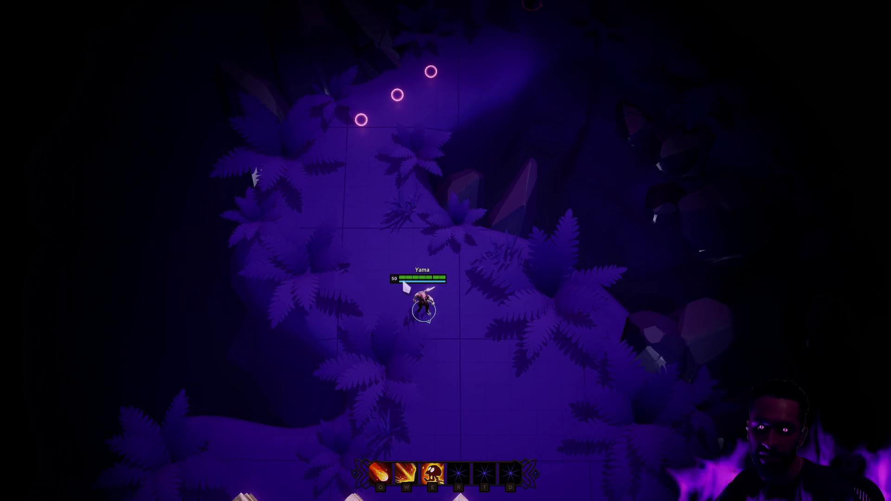
click(405, 287)
click(433, 326)
click(406, 301)
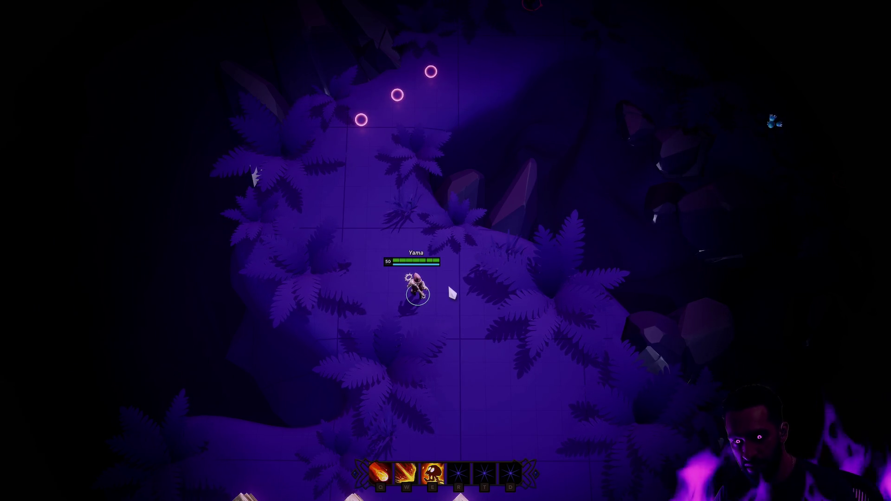
right_click(446, 328)
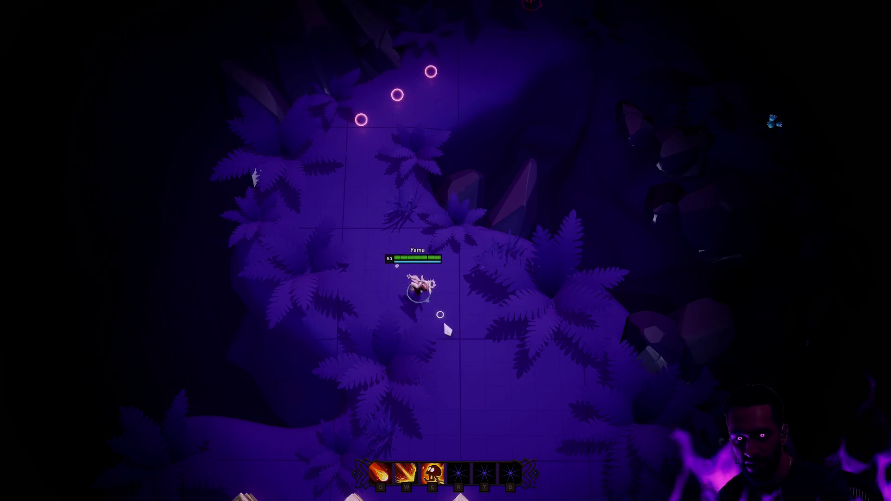
right_click(413, 263)
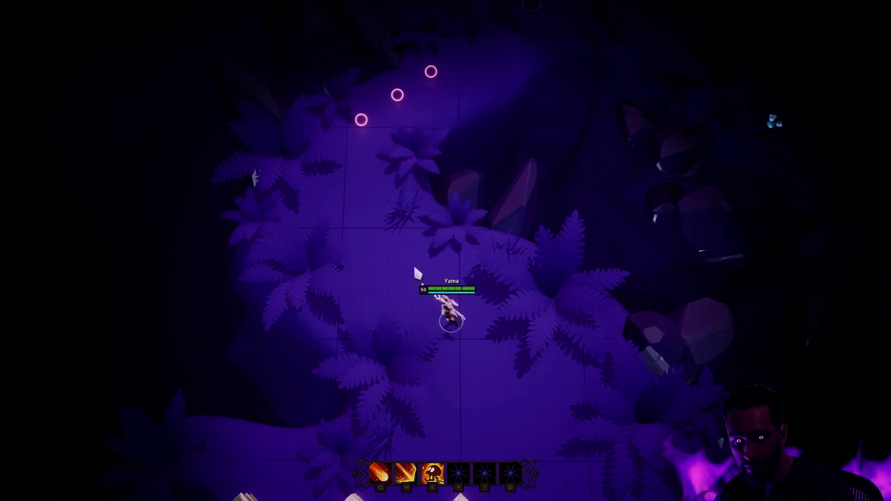
right_click(444, 332)
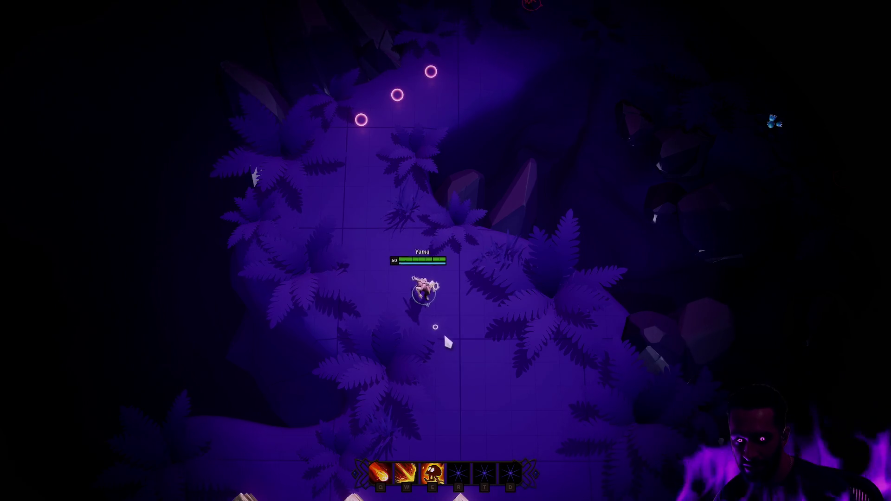
right_click(408, 291)
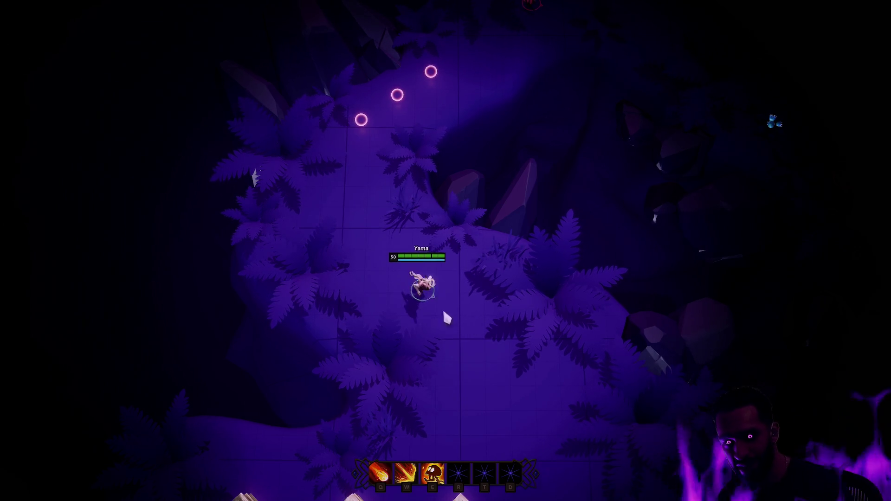
- Walk up the jungle path until an enemy appears and step back as it attacks
right_click(378, 6)
right_click(357, 278)
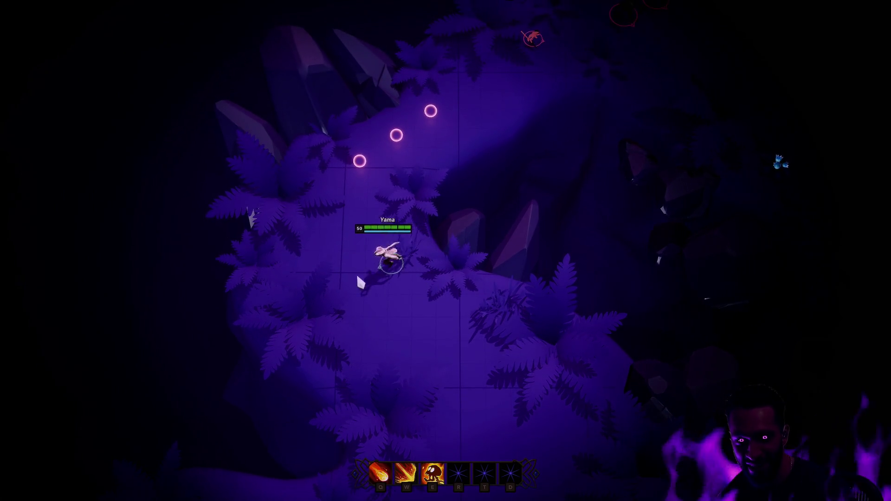
right_click(408, 189)
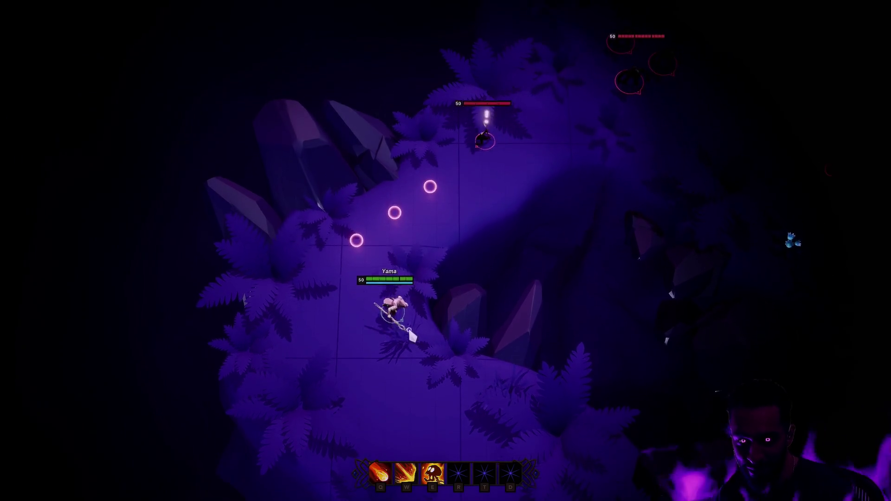
right_click(410, 337)
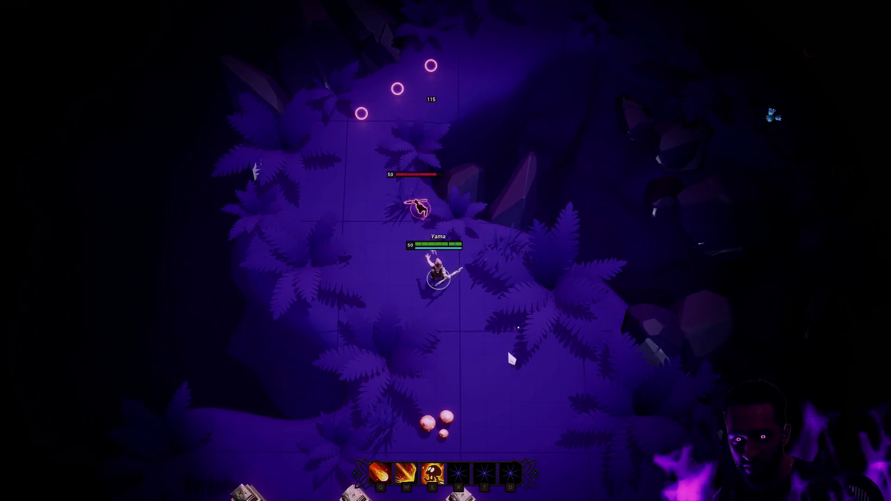
- Fight the enemy pack with Q, W and E abilities while kiting downward
key(e)
right_click(560, 370)
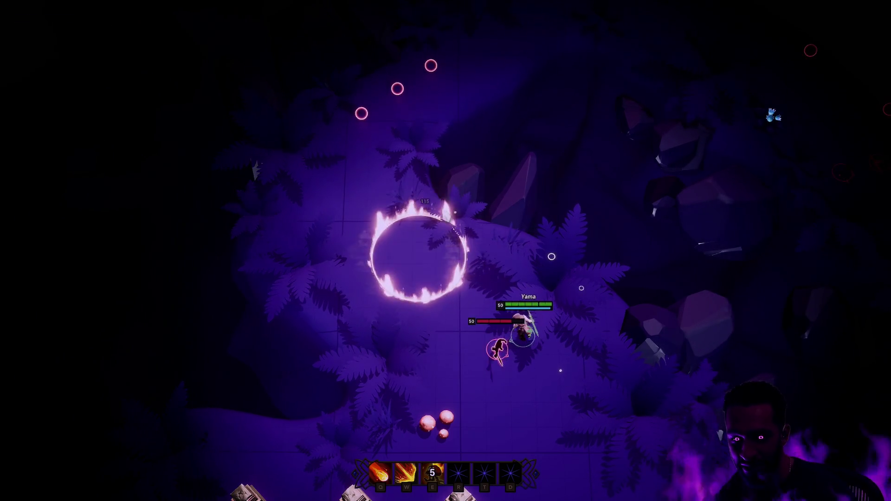
key(w)
right_click(361, 195)
key(q)
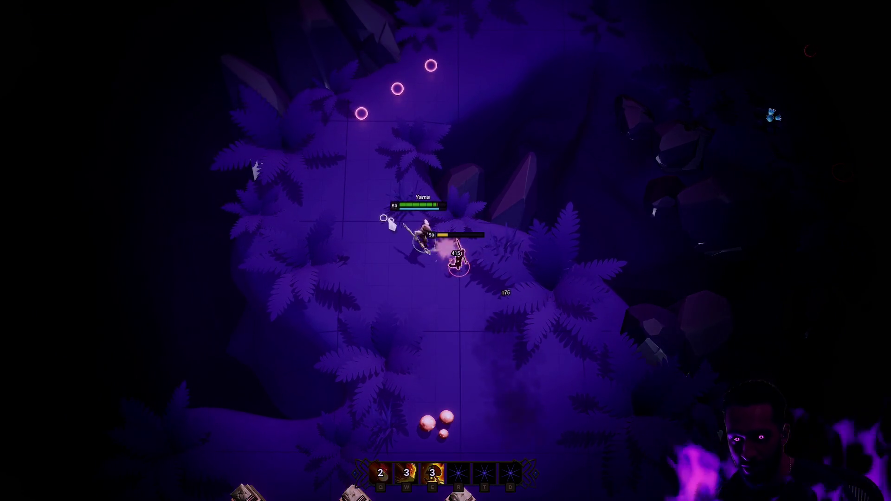
right_click(456, 75)
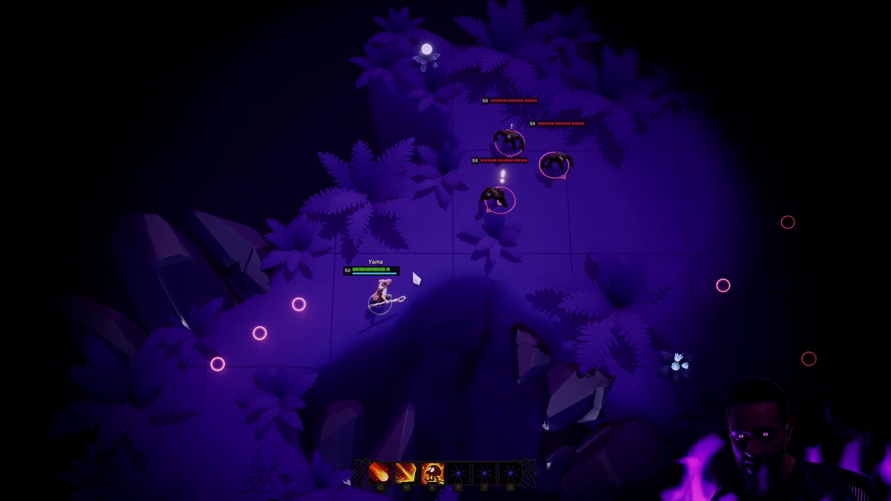
right_click(356, 318)
key(w)
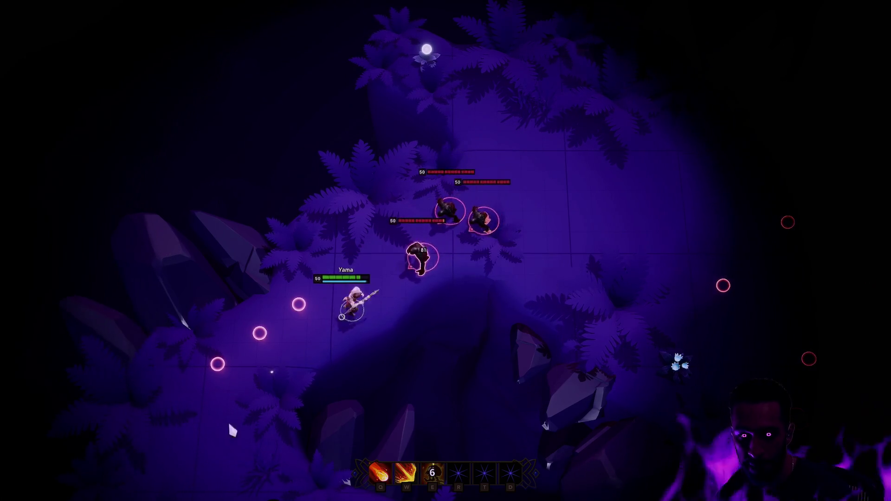
key(e)
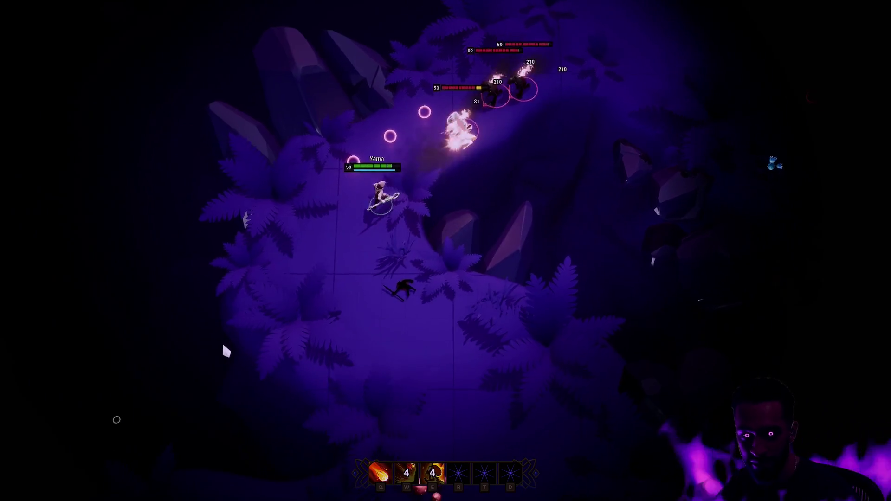
right_click(392, 370)
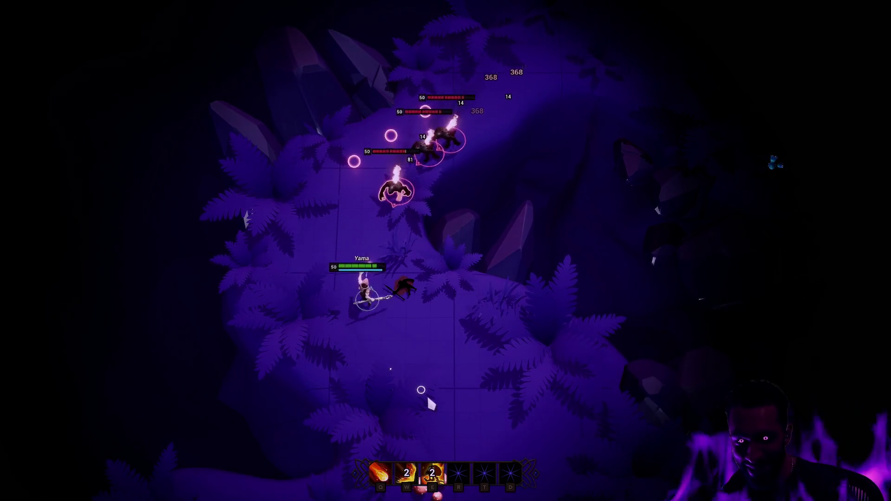
key(q)
right_click(477, 369)
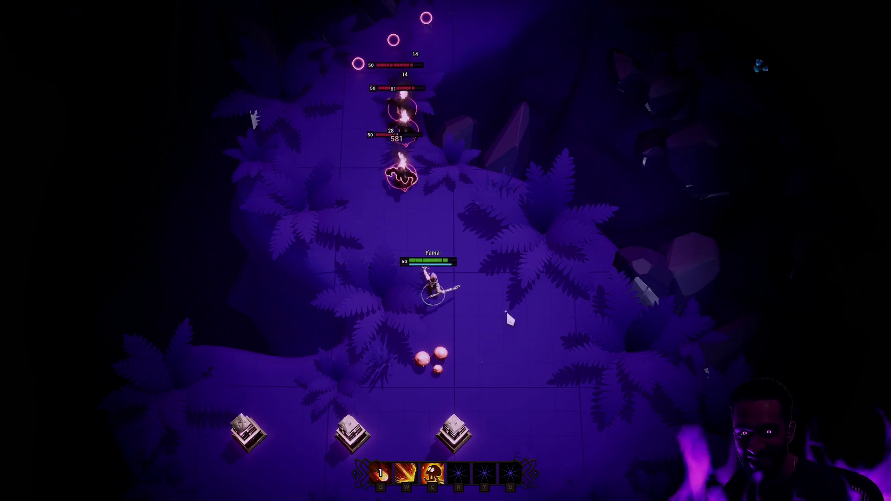
right_click(508, 311)
key(e)
right_click(536, 372)
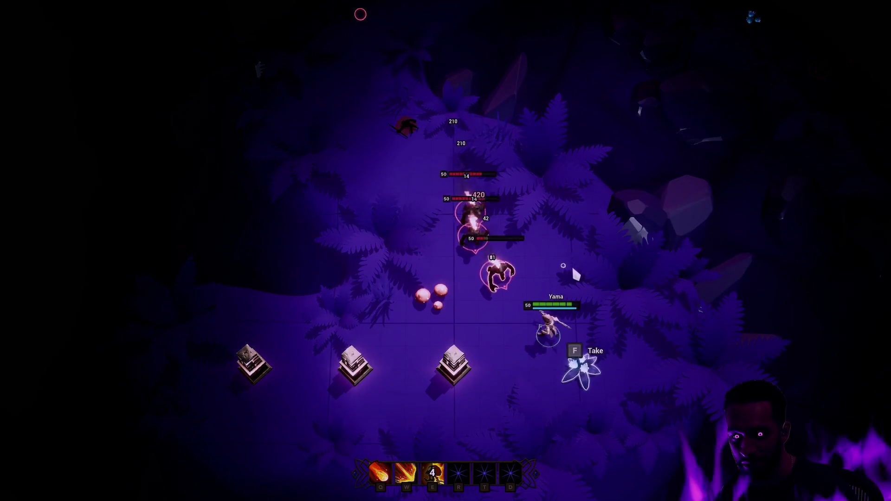
- Keep casting fire and ring abilities while retreating up-right ahead of the enemies
key(w)
right_click(554, 141)
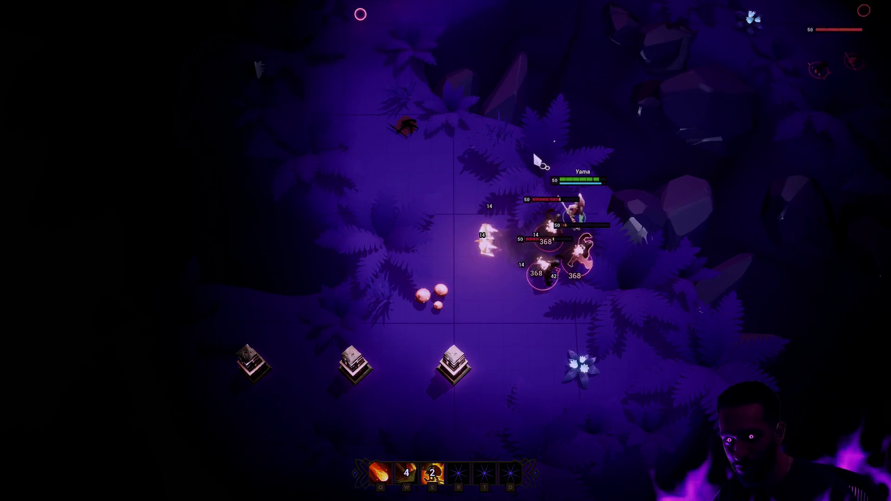
right_click(405, 147)
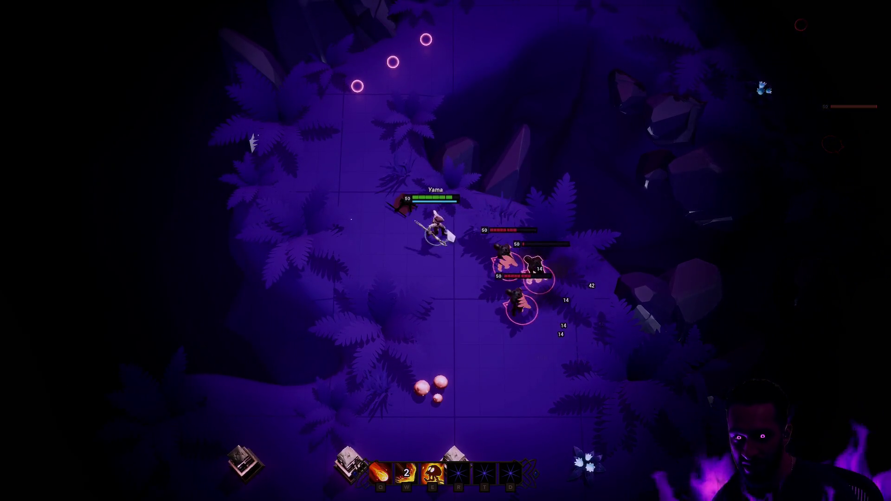
right_click(348, 133)
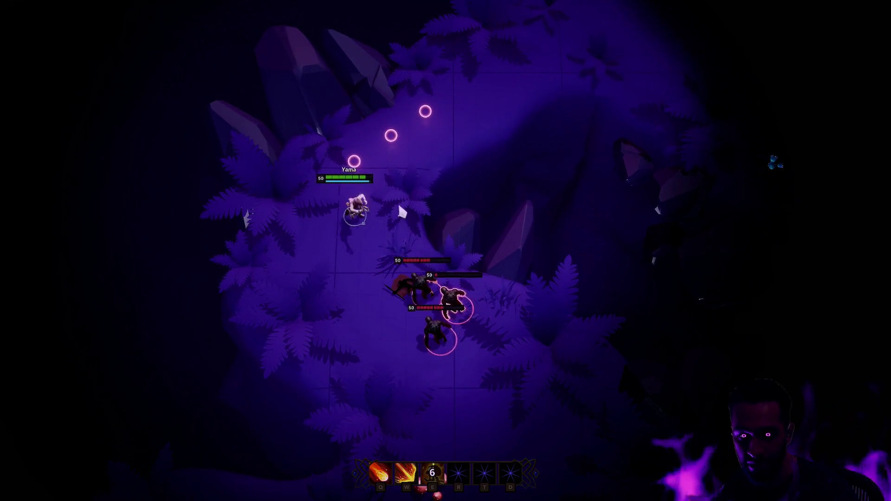
key(e)
right_click(498, 163)
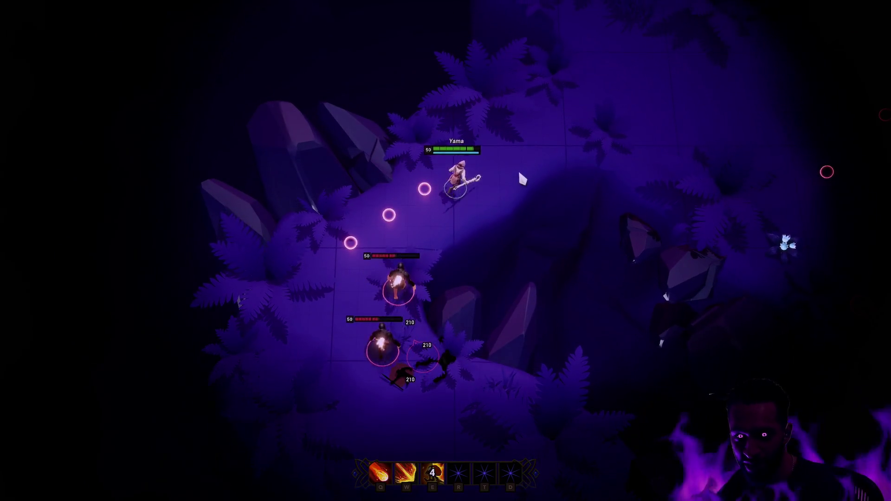
right_click(517, 168)
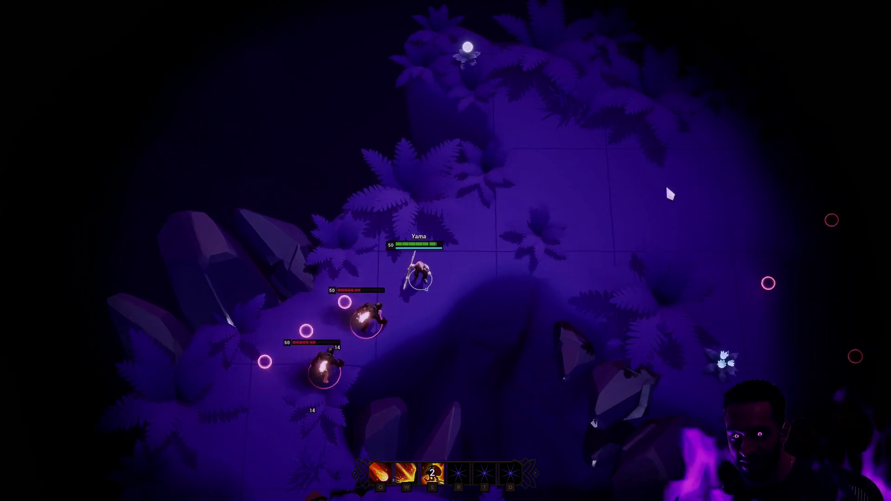
right_click(529, 182)
right_click(581, 229)
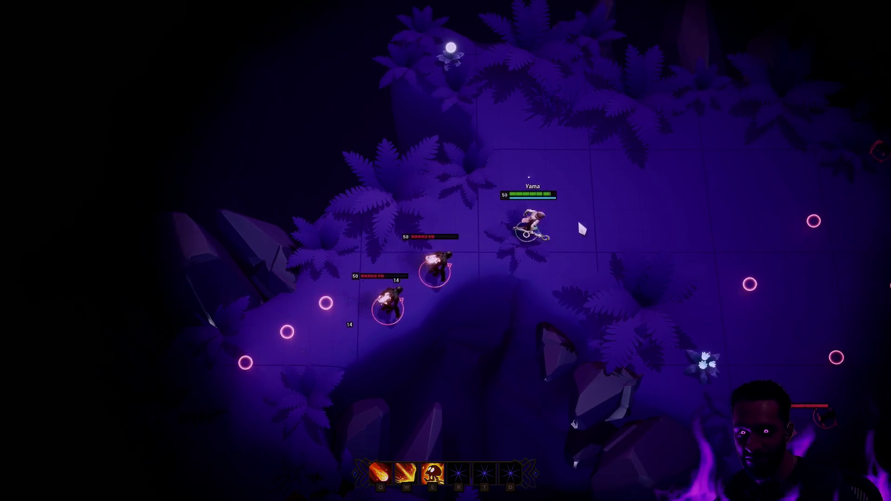
right_click(509, 145)
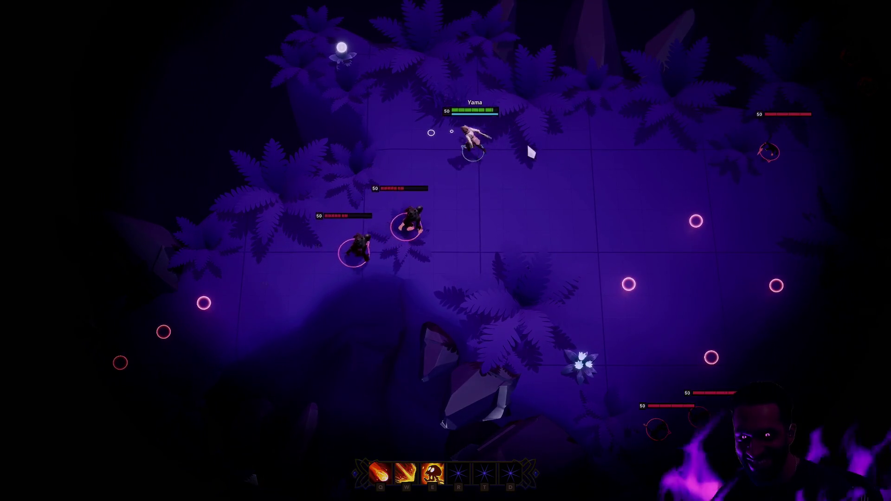
key(w)
right_click(596, 138)
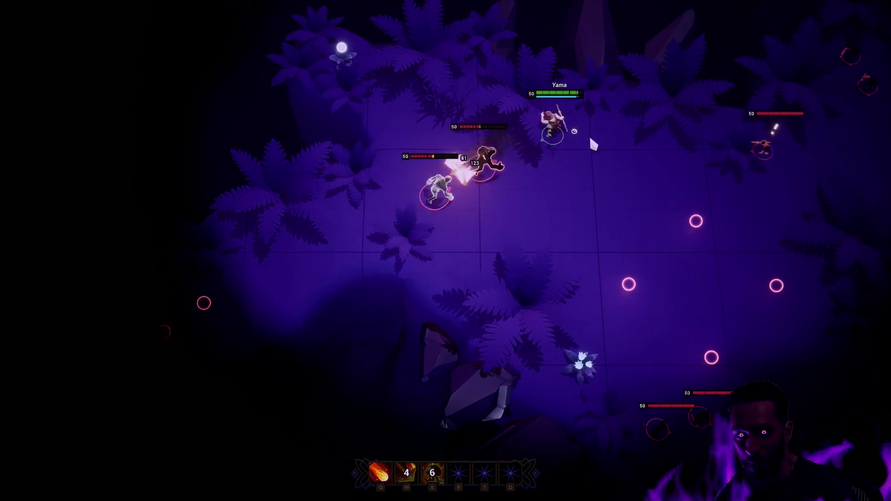
key(e)
right_click(463, 56)
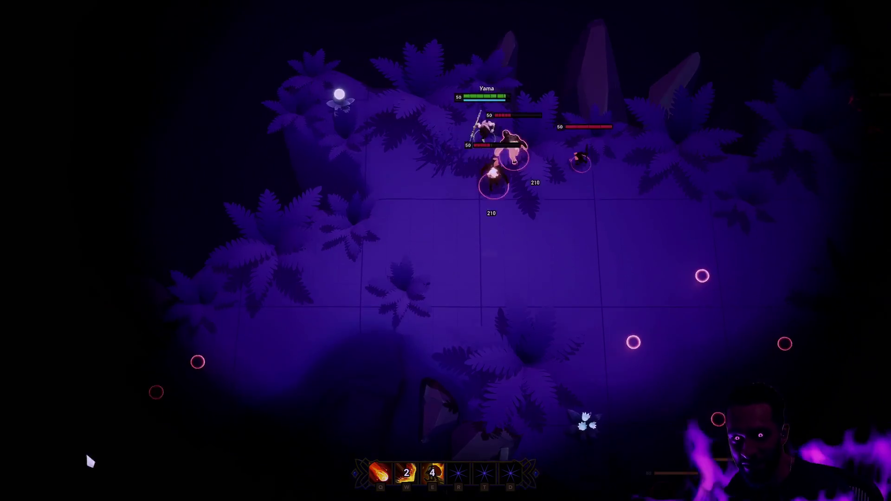
right_click(230, 359)
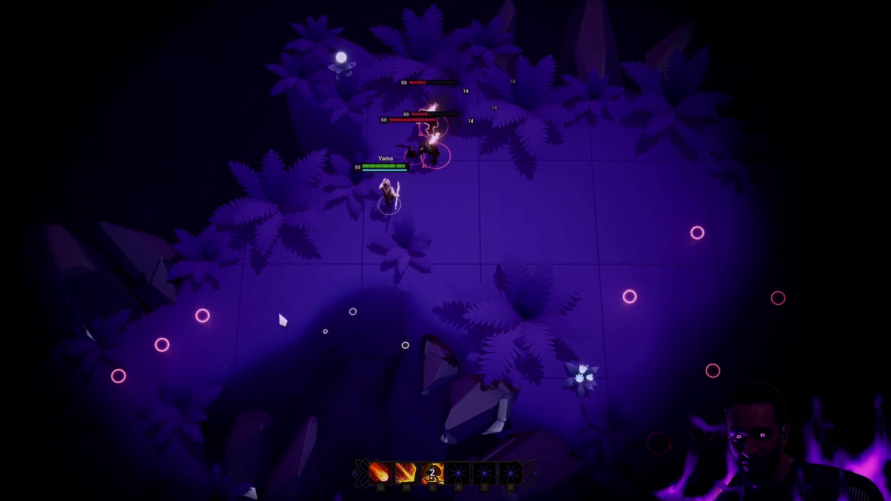
- Stop the play session, leave full-screen, and orbit around the mage in BP_Mage
key(Escape)
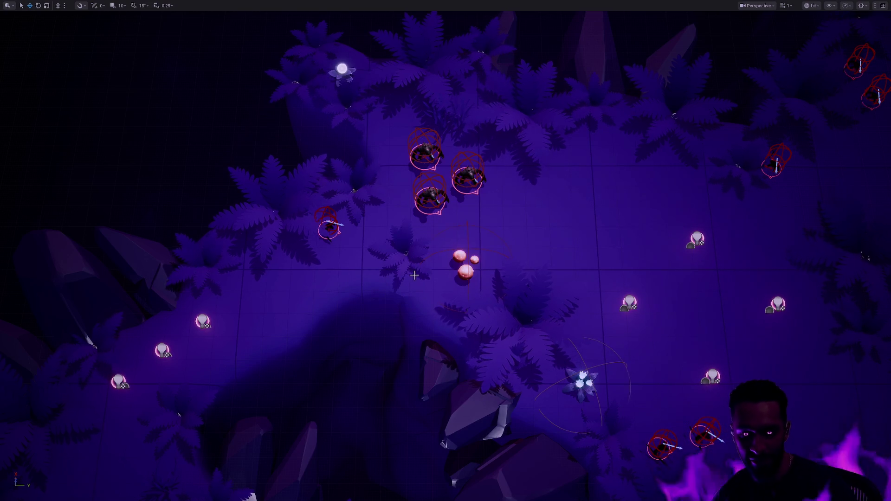
mouse_move(414, 275)
mouse_down()
mouse_move(414, 390)
mouse_move(414, 275)
mouse_up()
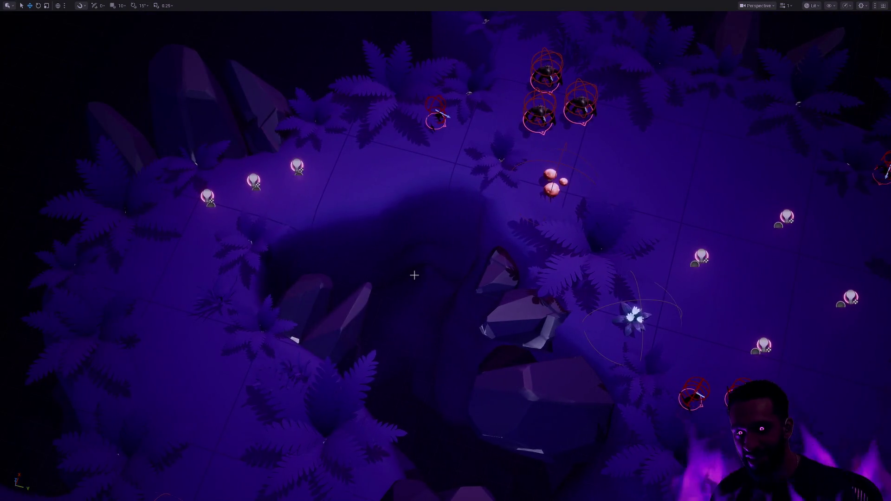
drag(434, 244, 447, 300)
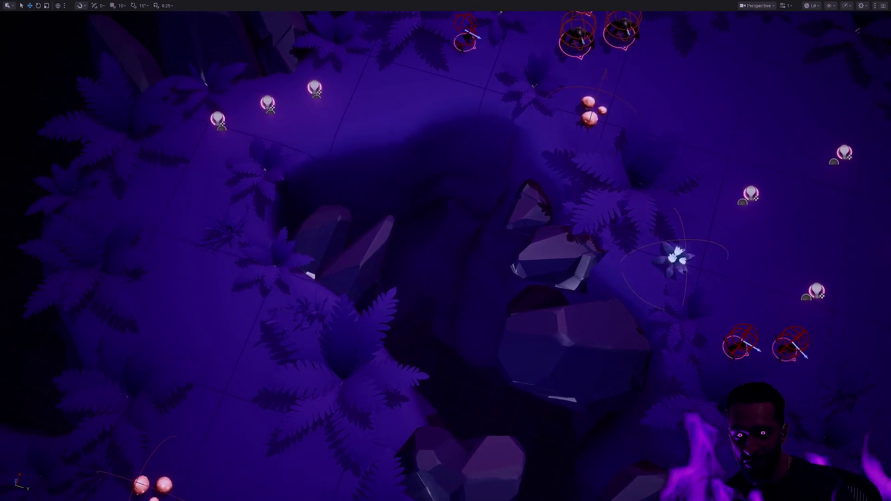
key(F11)
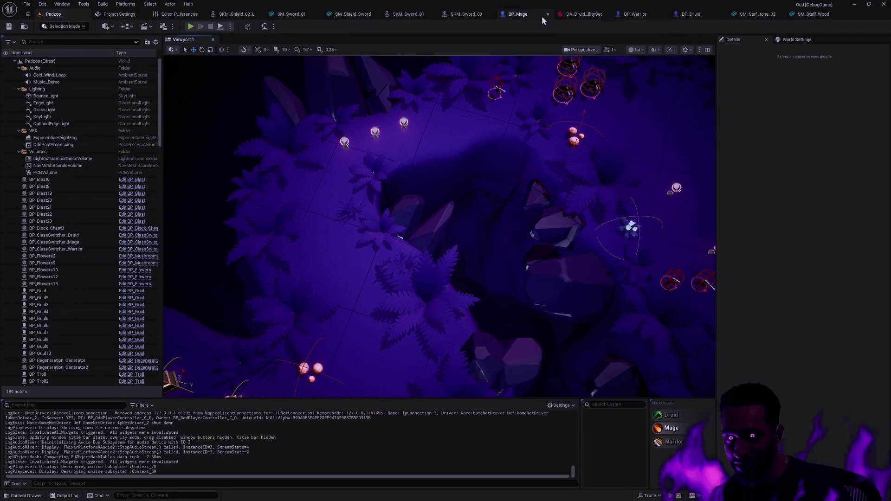
click(541, 18)
mouse_move(496, 236)
mouse_down()
mouse_move(432, 241)
mouse_move(610, 192)
mouse_up()
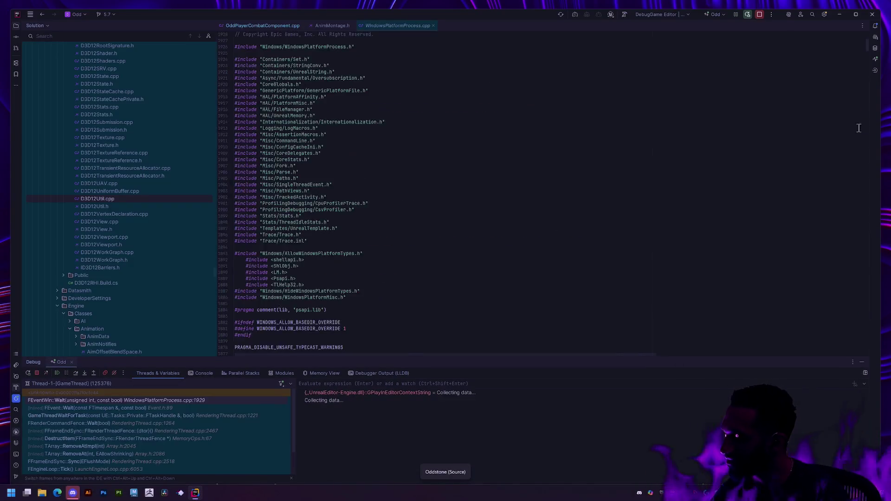
- Resume the paused process in Rider's debugger and Alt+Tab back to the Unreal editor
click(57, 372)
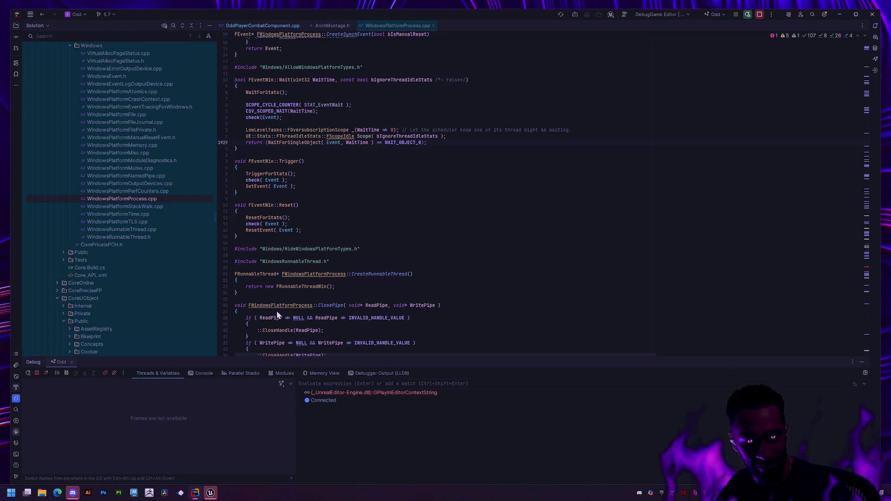
key(alt+Tab)
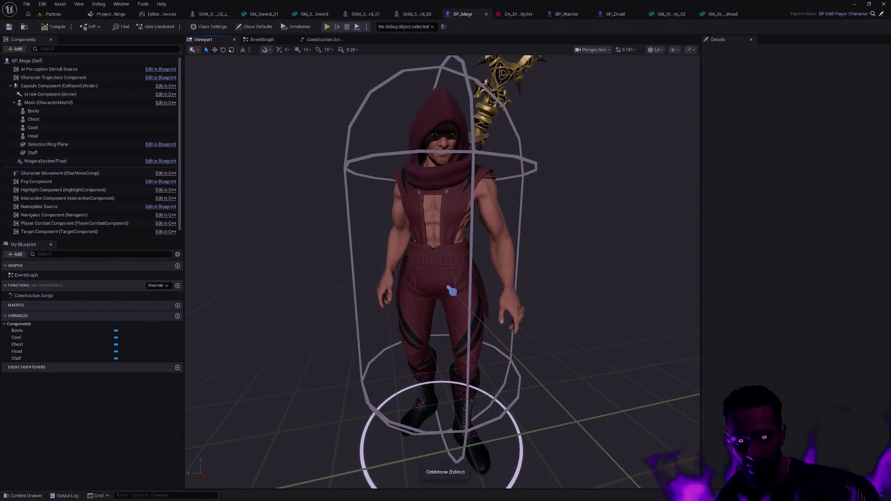
scroll(457, 294, down, 3)
scroll(458, 318, down, 1)
scroll(445, 320, down, 1)
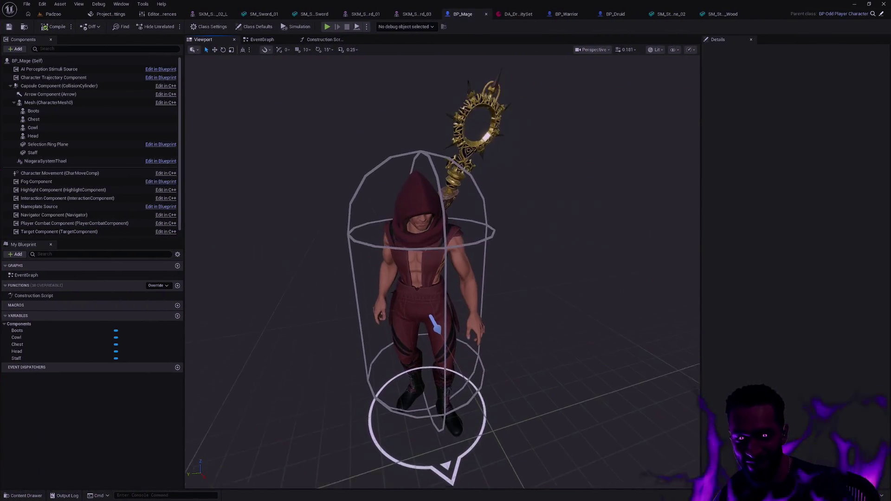
scroll(445, 328, up, 2)
scroll(496, 327, up, 2)
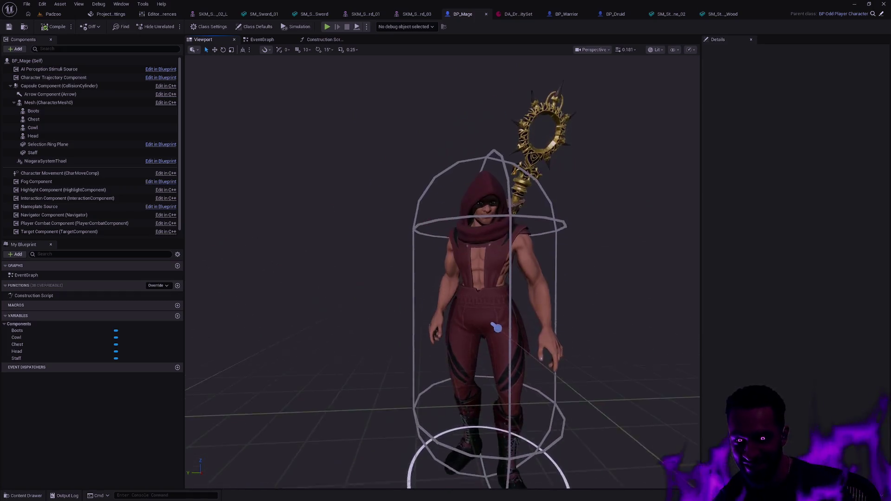
- Review the BP_Mage, BP_Warrior and BP_Druid blueprints and recompile the druid
drag(495, 328, 429, 386)
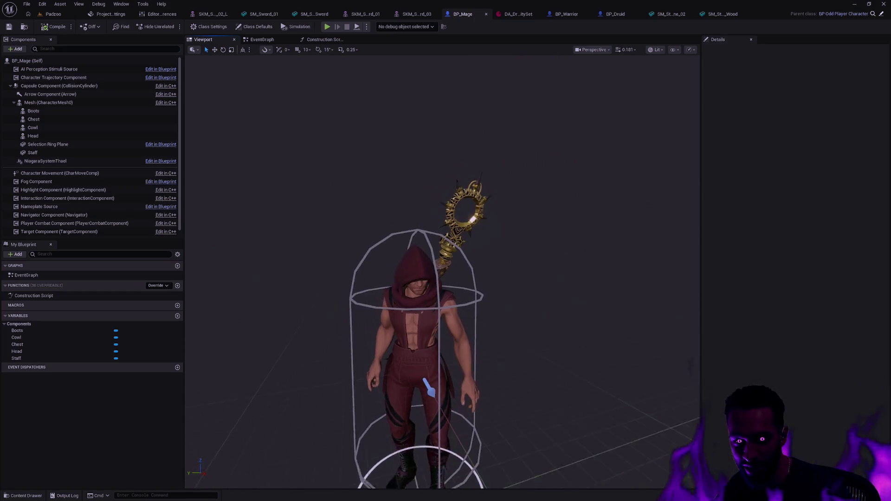
click(567, 14)
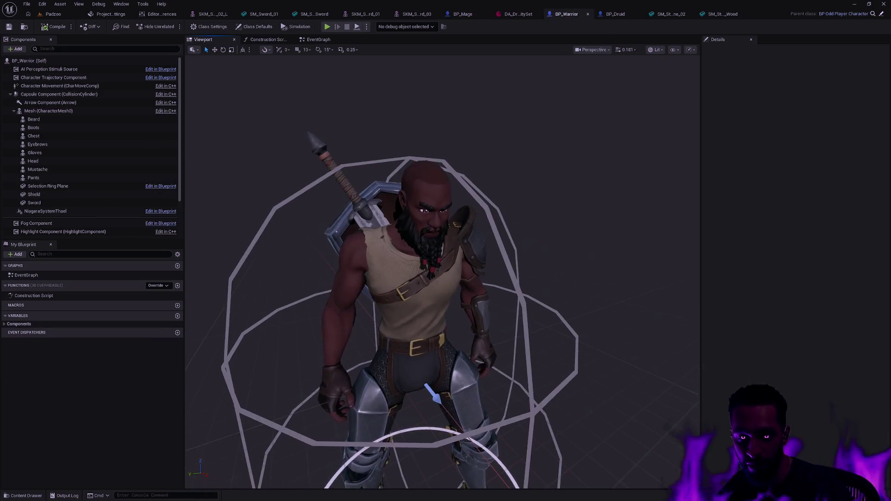
scroll(442, 292, down, 3)
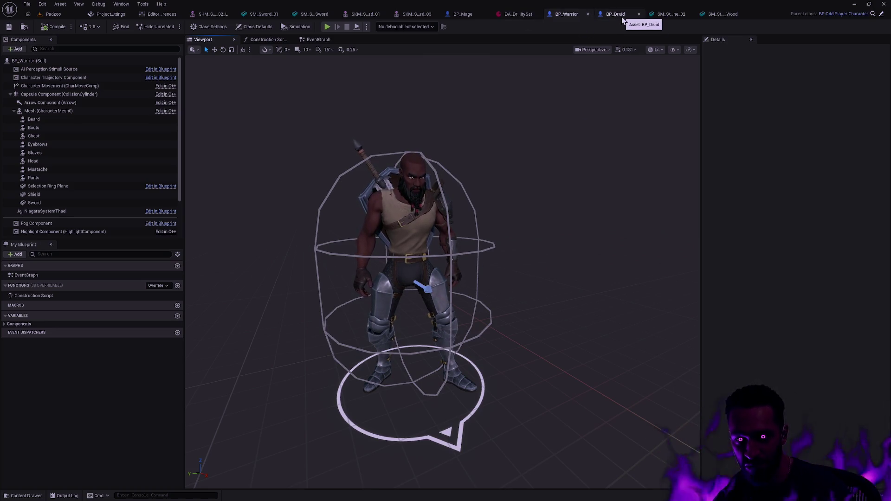
click(441, 242)
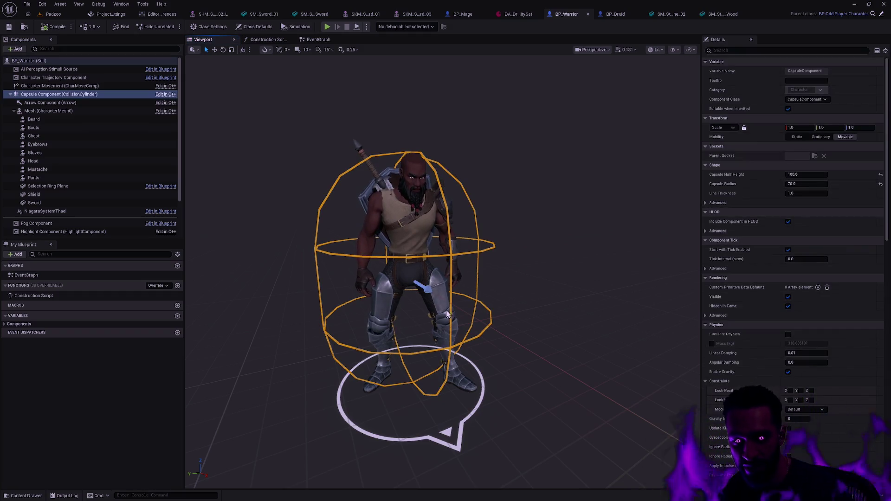
click(622, 14)
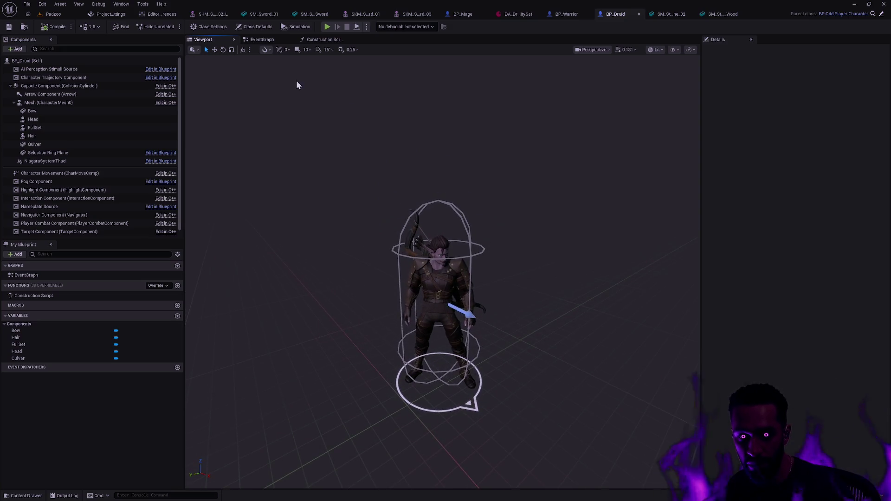
click(53, 25)
- Return to the Padzoo level, glancing at BP_Mage once more, and start a play session
click(53, 13)
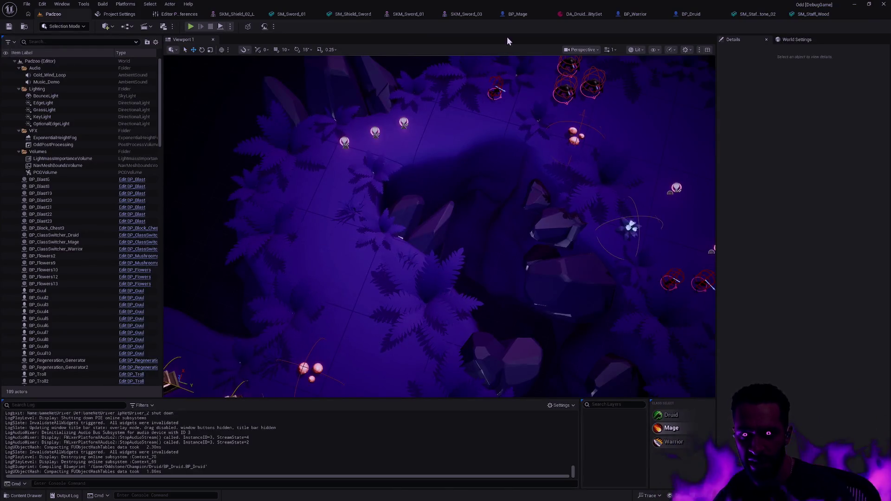
click(516, 14)
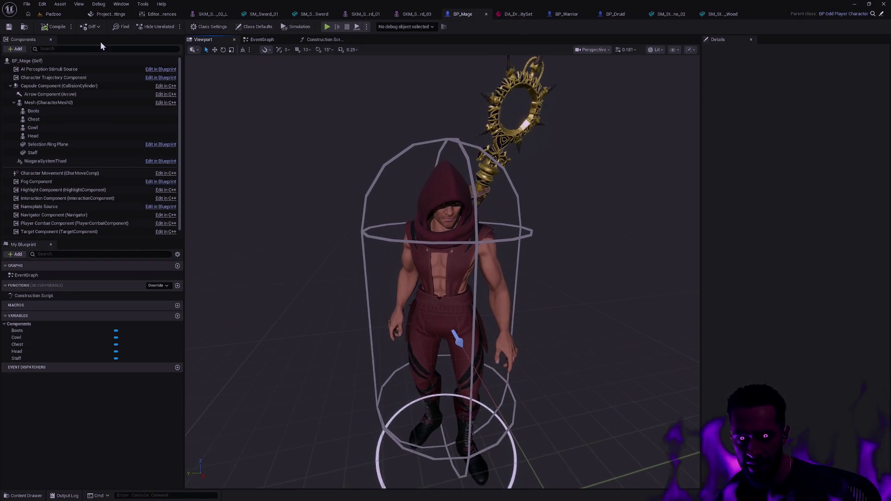
click(54, 15)
key(alt+p)
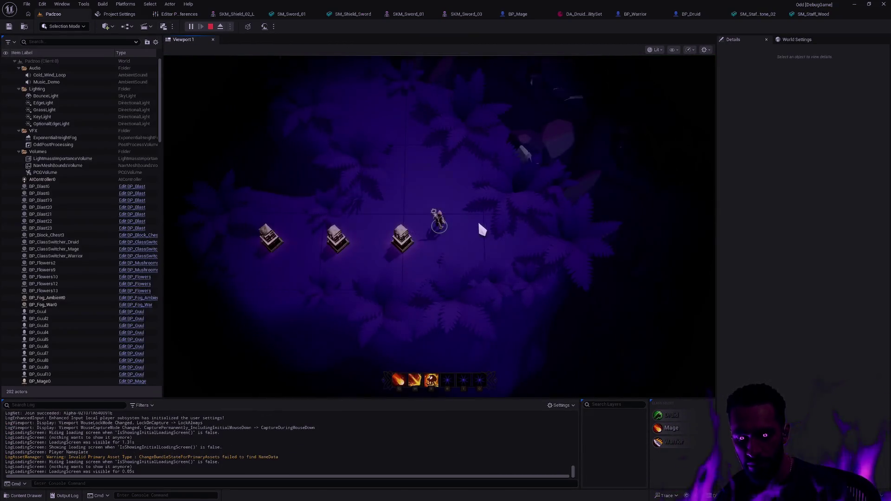
- Play-test the mage fullscreen, walking it around the clearing, then stop play
key(F11)
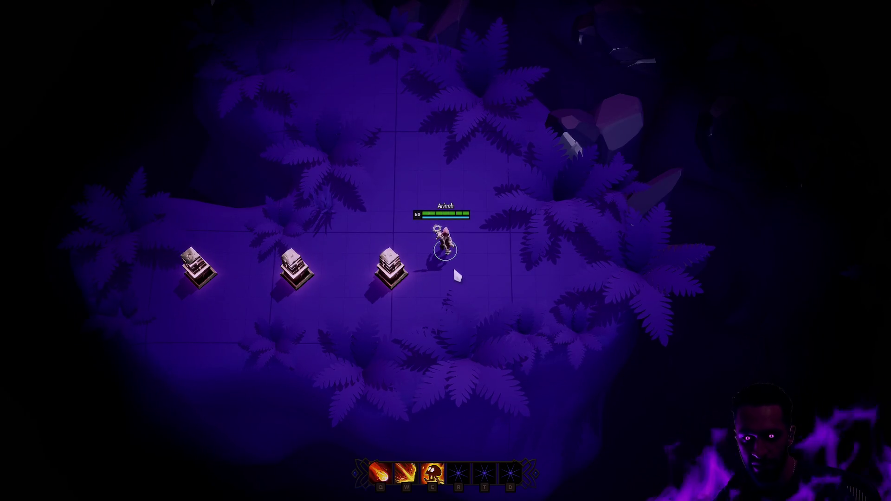
click(407, 212)
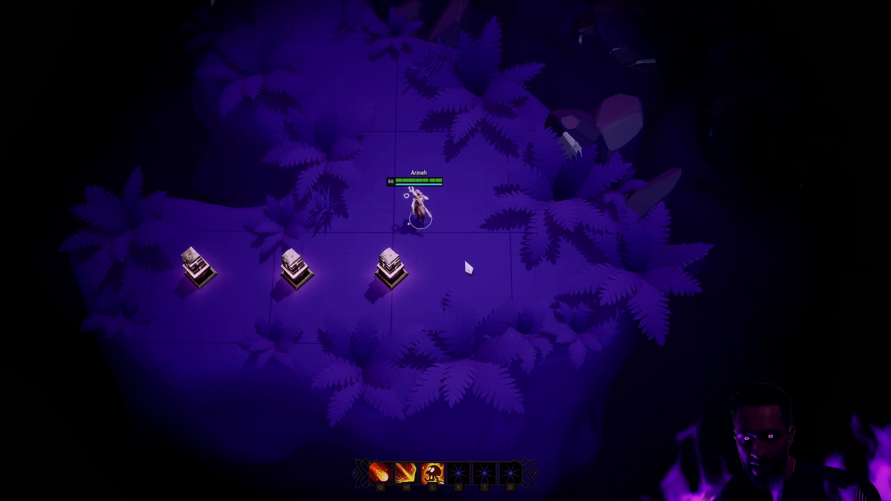
click(467, 269)
click(421, 191)
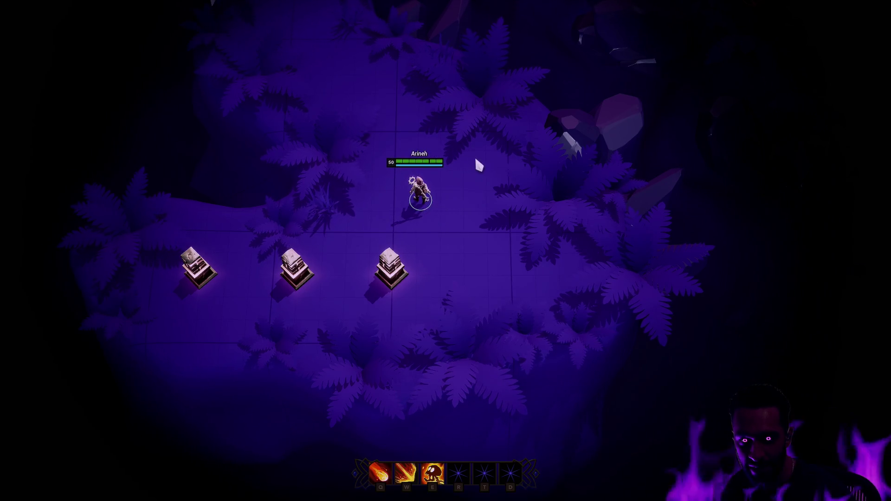
key(Escape)
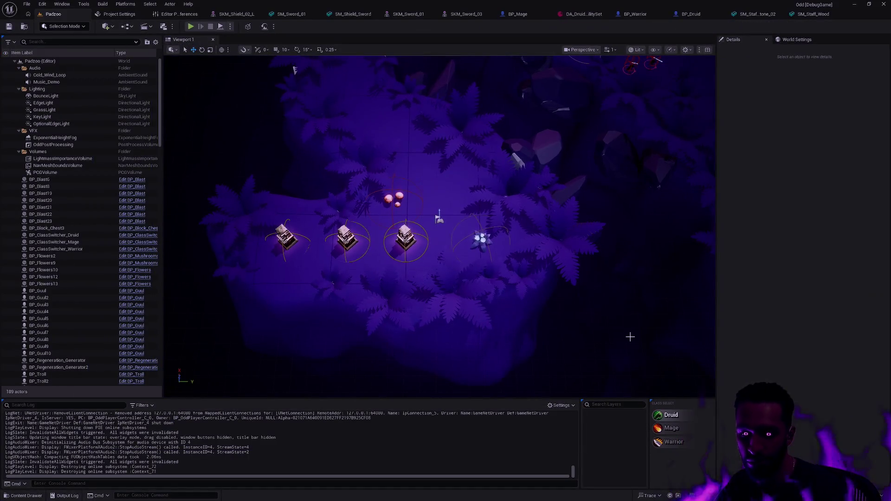
- Run a second play session as the druid, stop it and restore the editor layout
key(alt+p)
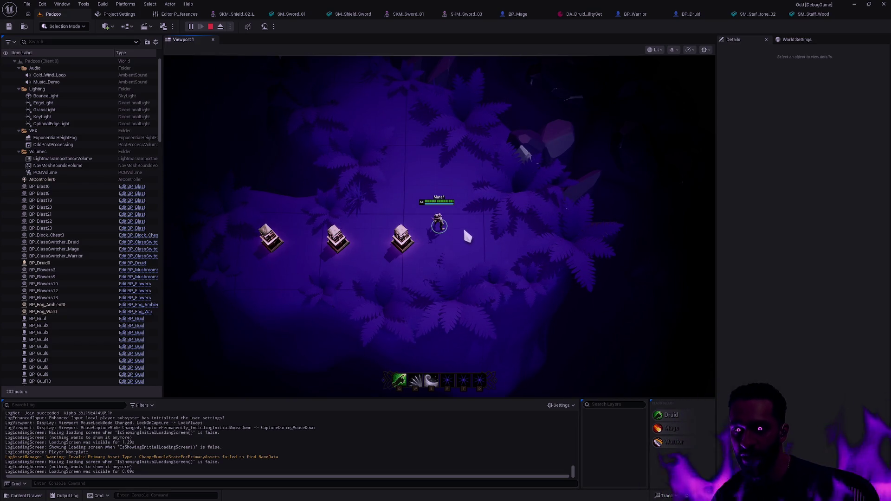
key(Escape)
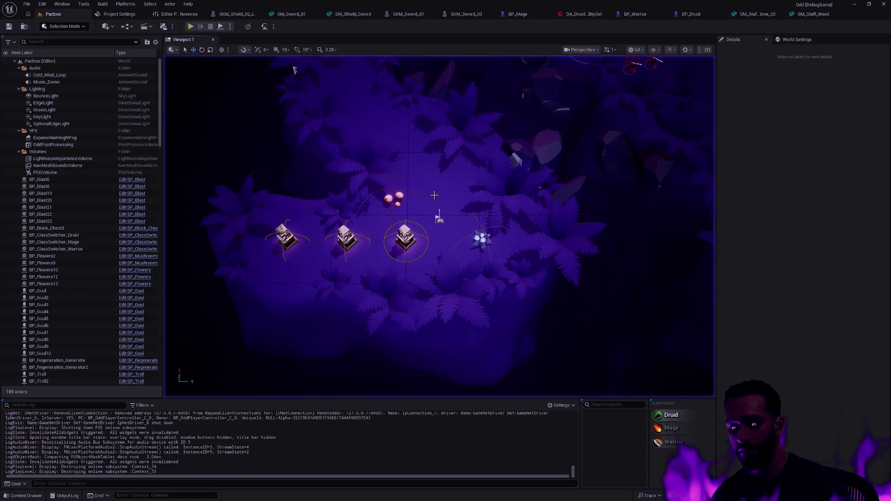
key(F11)
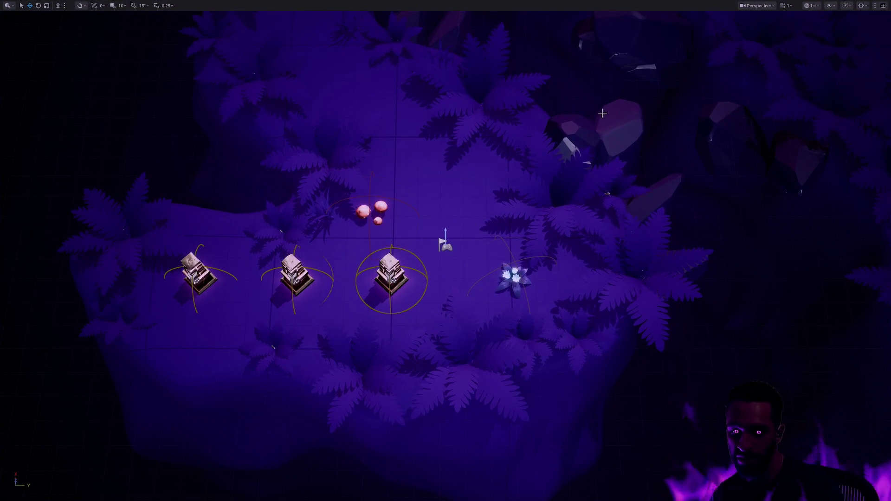
key(F11)
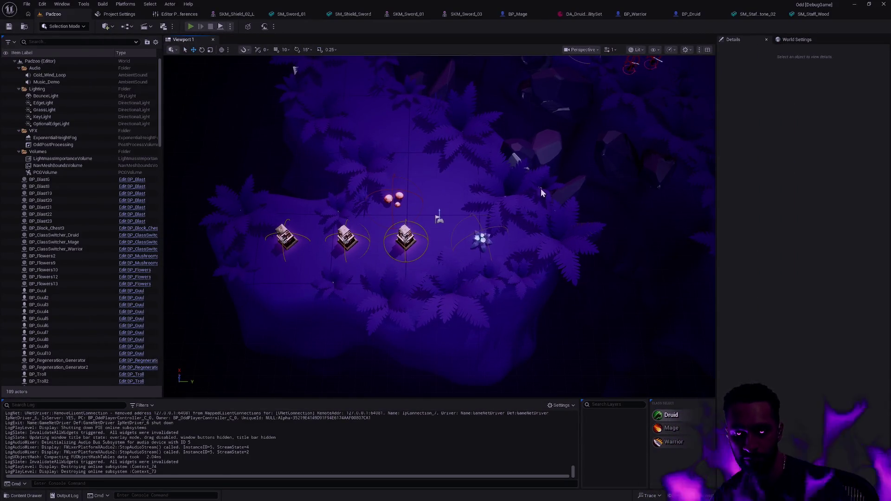
- Start play as the druid and try its W cast, Q healing shield and dash abilities
key(alt+p)
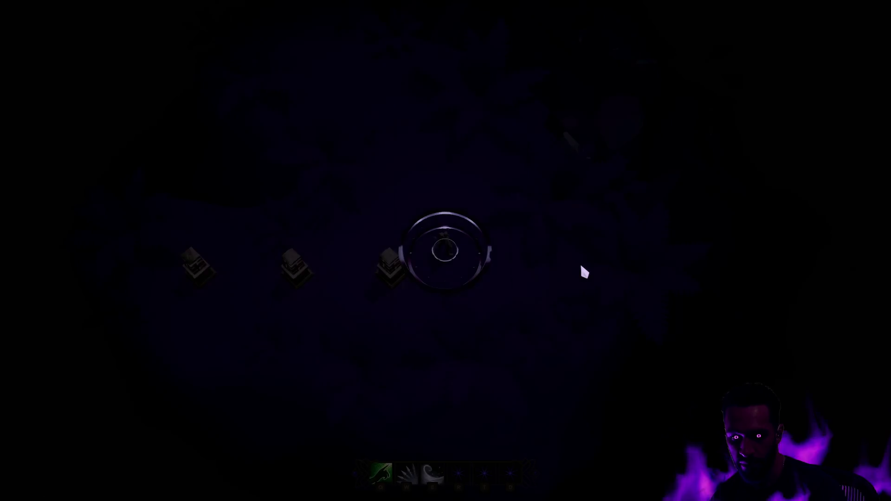
key(w)
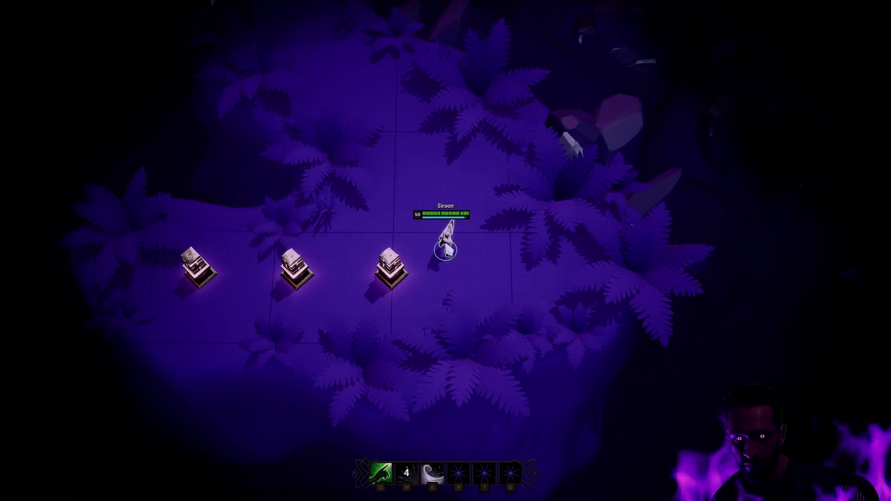
right_click(496, 245)
right_click(461, 243)
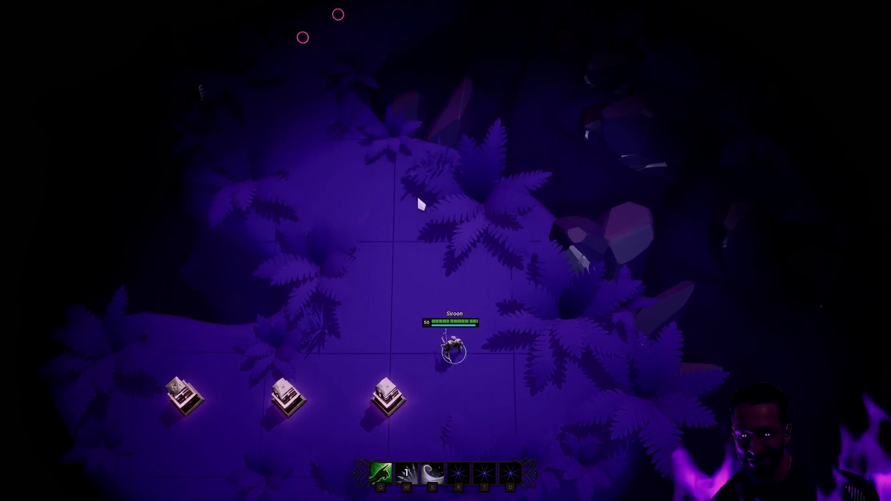
right_click(428, 269)
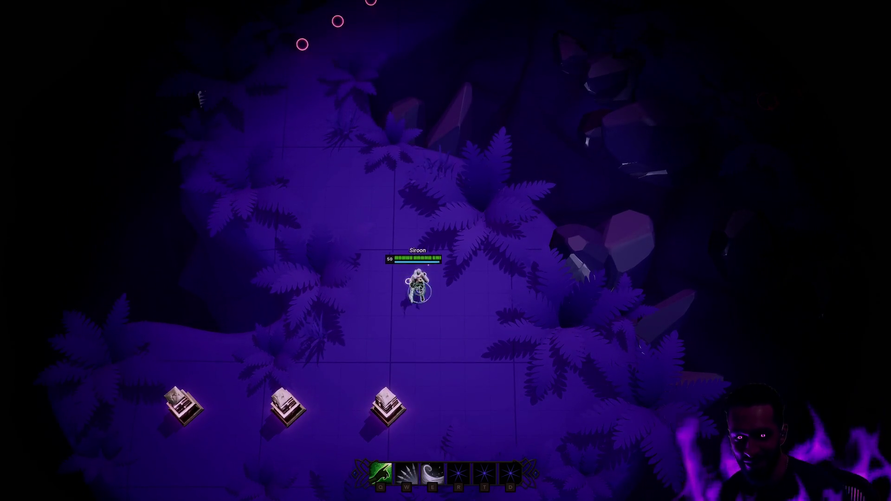
key(q)
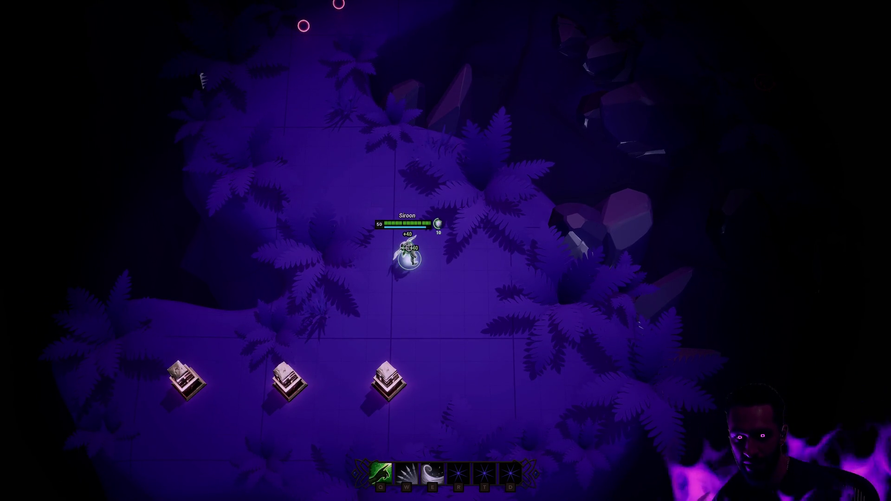
key(q)
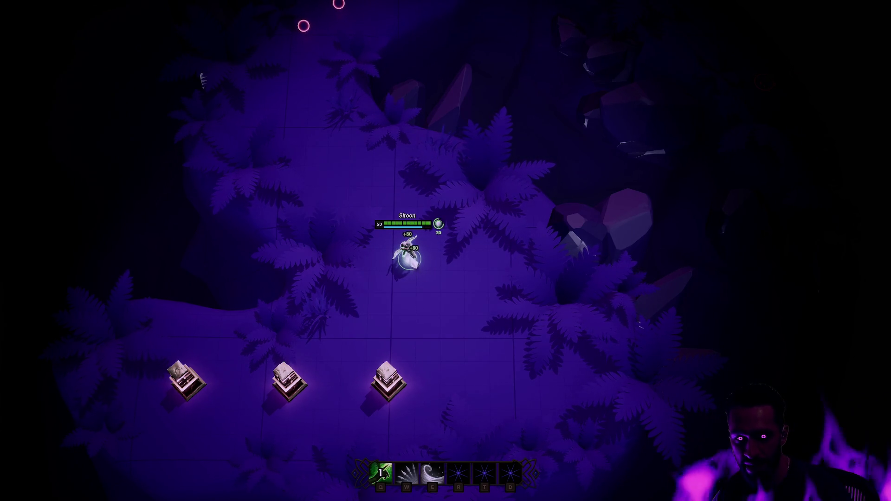
key(q)
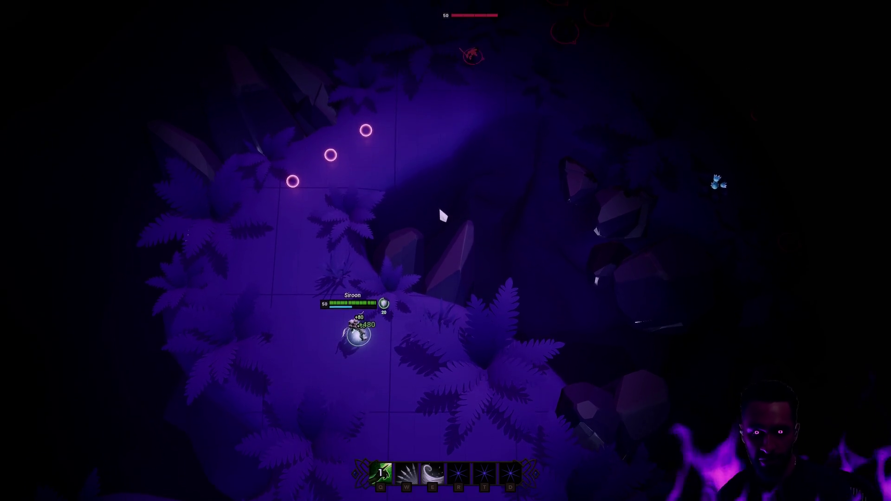
- Walk the druid down the path toward the pillars as the spiders approach
right_click(327, 291)
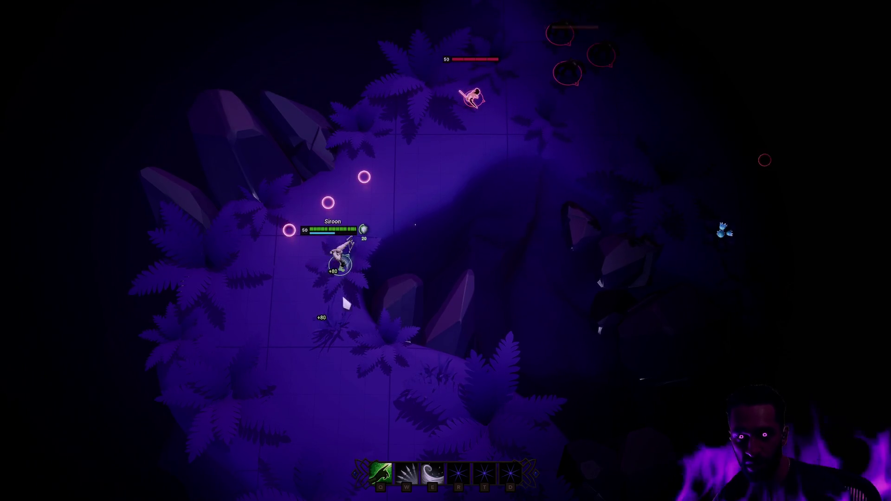
right_click(298, 375)
right_click(361, 397)
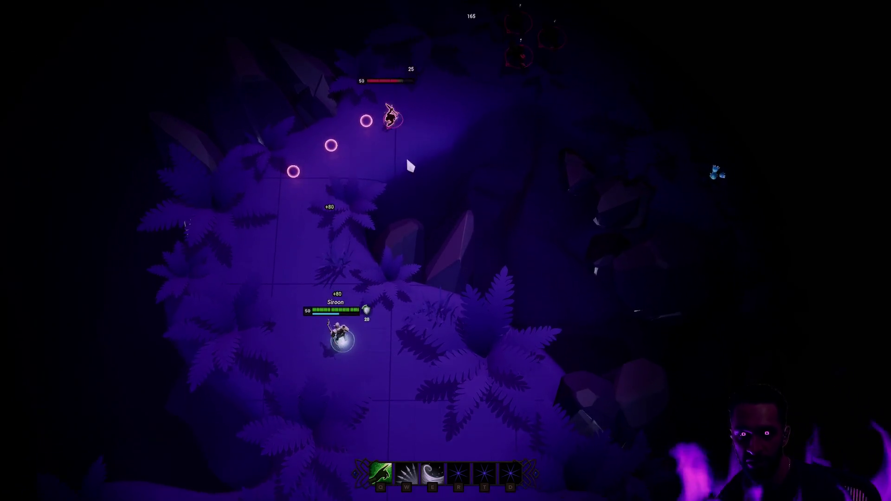
right_click(424, 412)
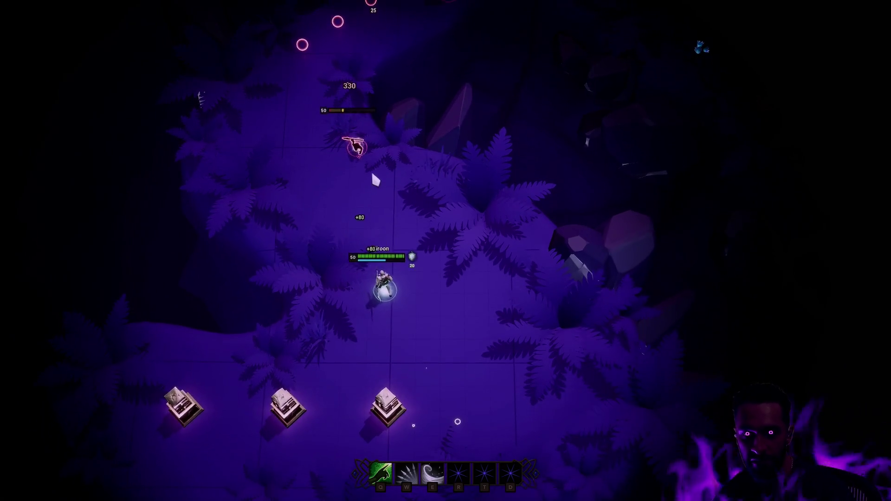
right_click(461, 406)
right_click(526, 363)
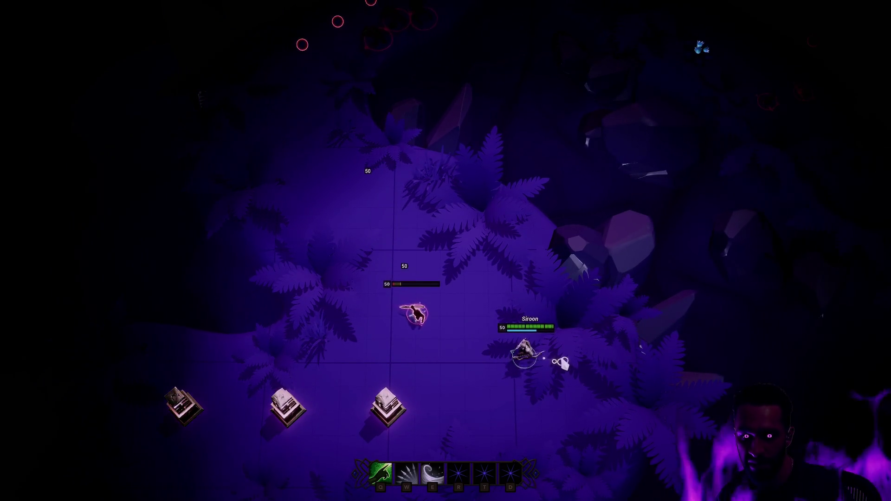
right_click(529, 285)
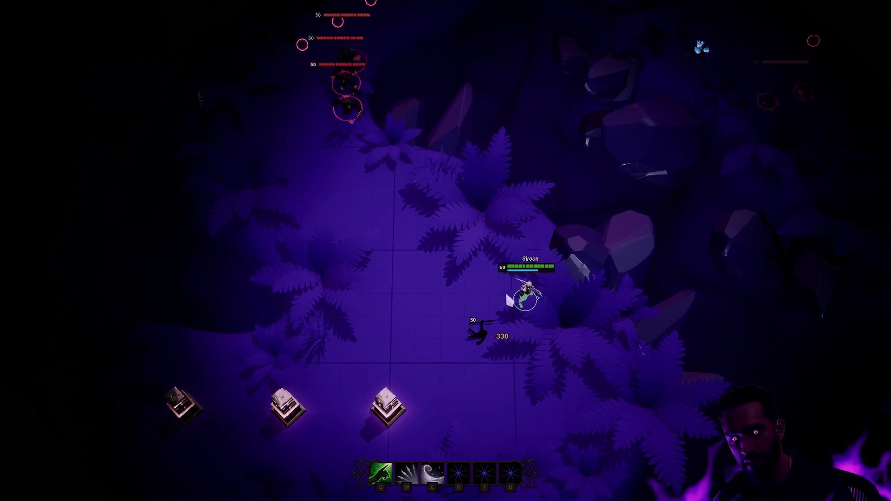
right_click(424, 404)
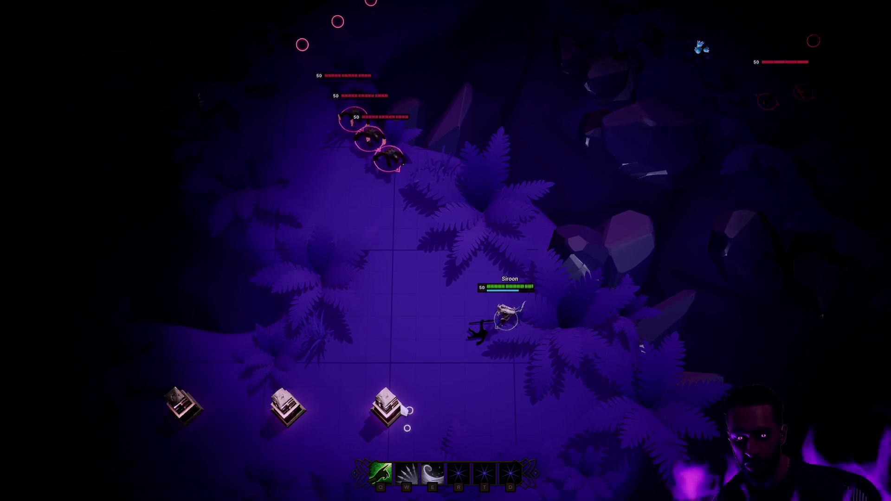
right_click(354, 397)
right_click(287, 360)
right_click(428, 338)
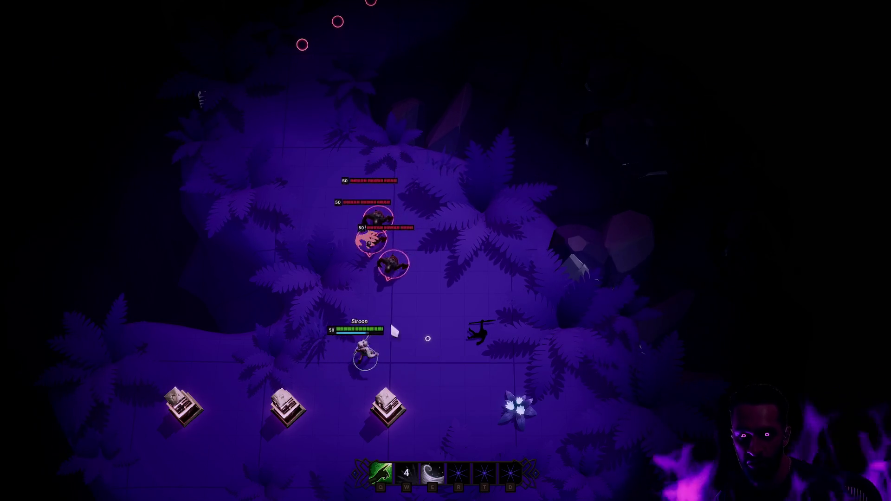
- Fight the spiders with the W damage and Q heal abilities while repositioning and retreating
key(w)
right_click(424, 404)
right_click(480, 387)
right_click(505, 389)
right_click(571, 341)
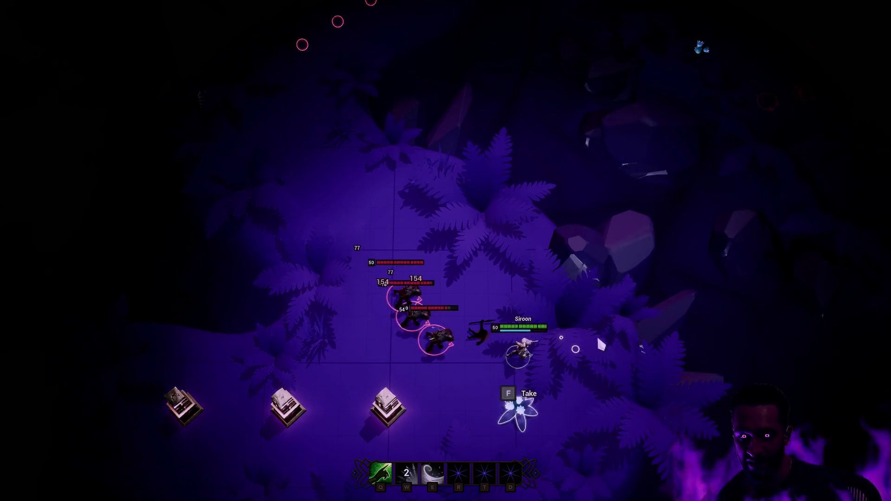
right_click(554, 199)
right_click(502, 217)
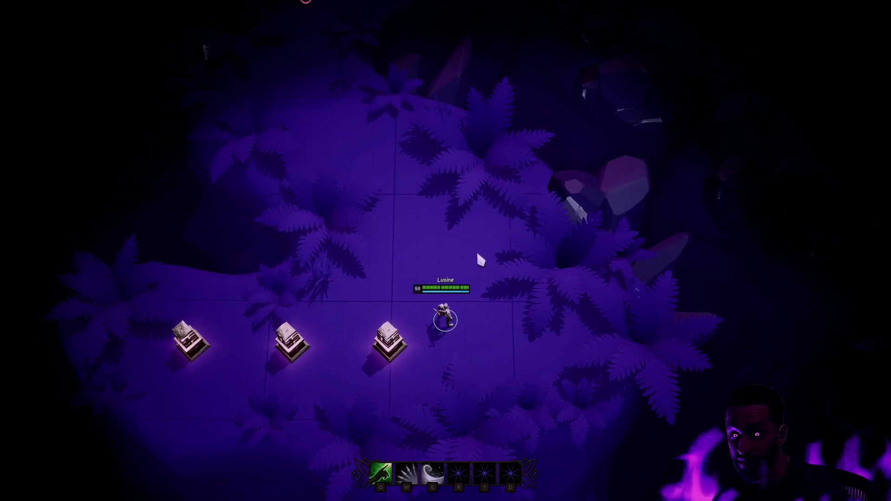
right_click(446, 277)
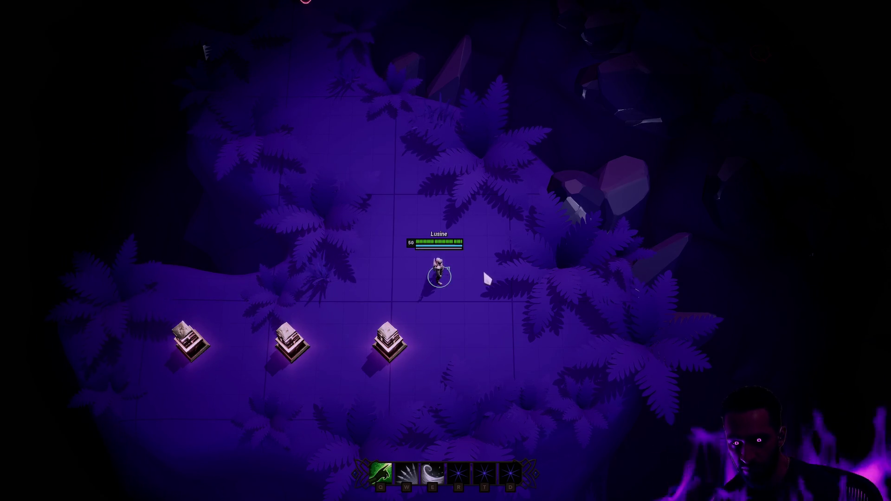
key(q)
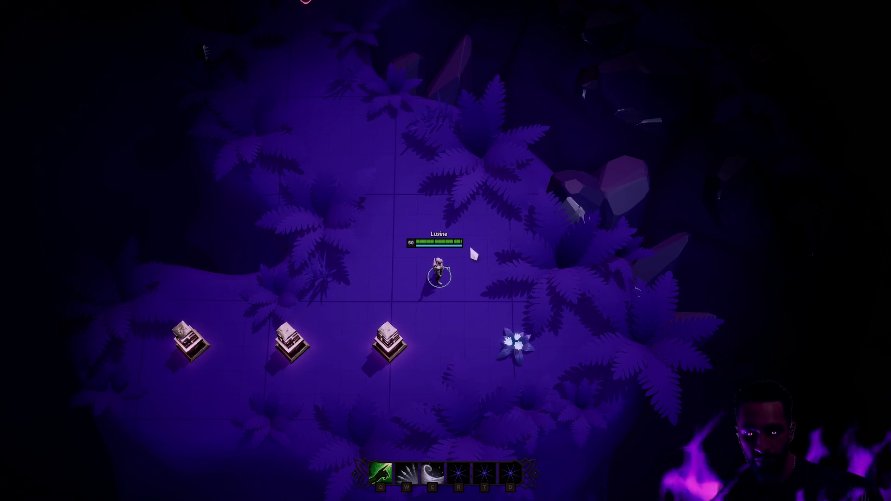
click(430, 210)
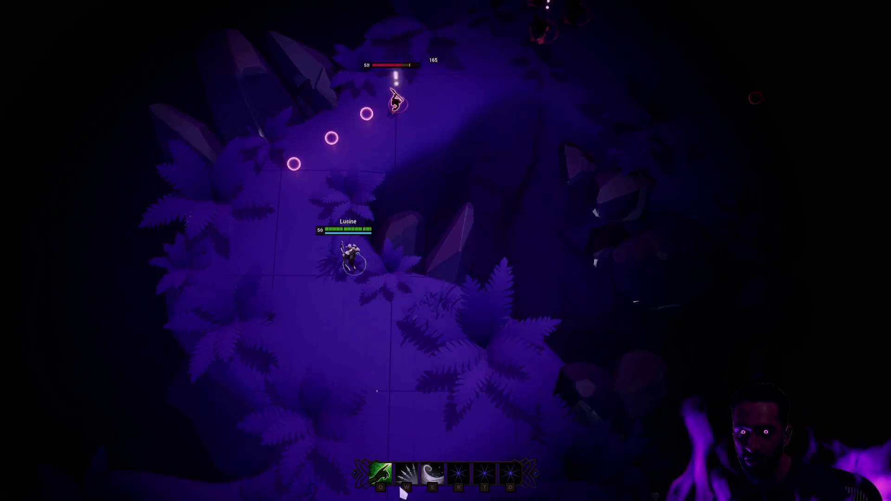
right_click(513, 367)
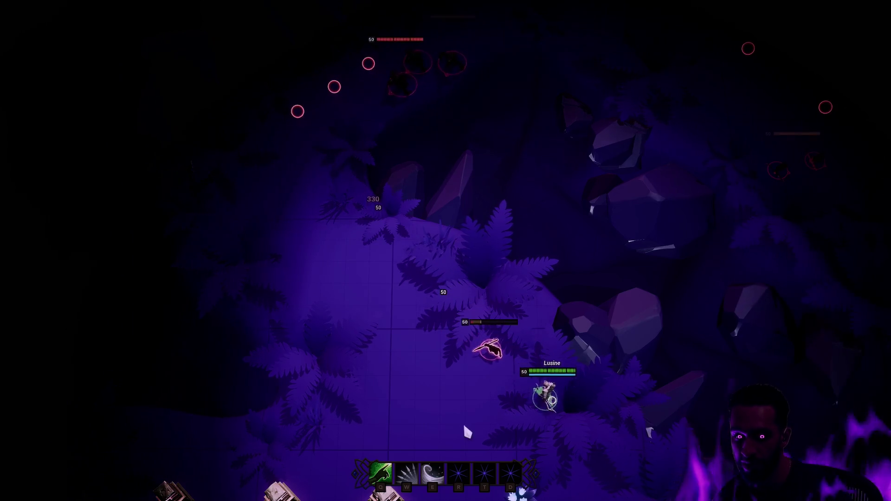
- Stop the druid session, run one more quick play session and end it
key(Escape)
key(alt+p)
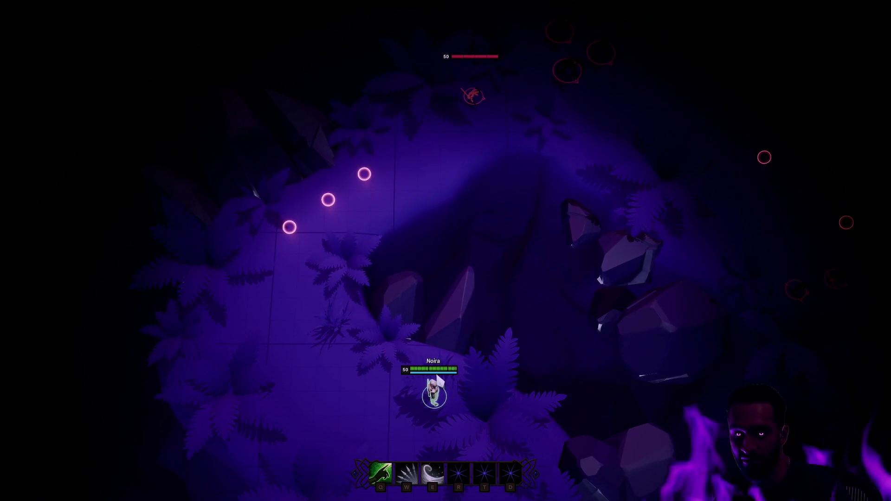
key(Escape)
- Select Mage in the class switcher, start play fullscreen and walk the mage along the path
click(676, 427)
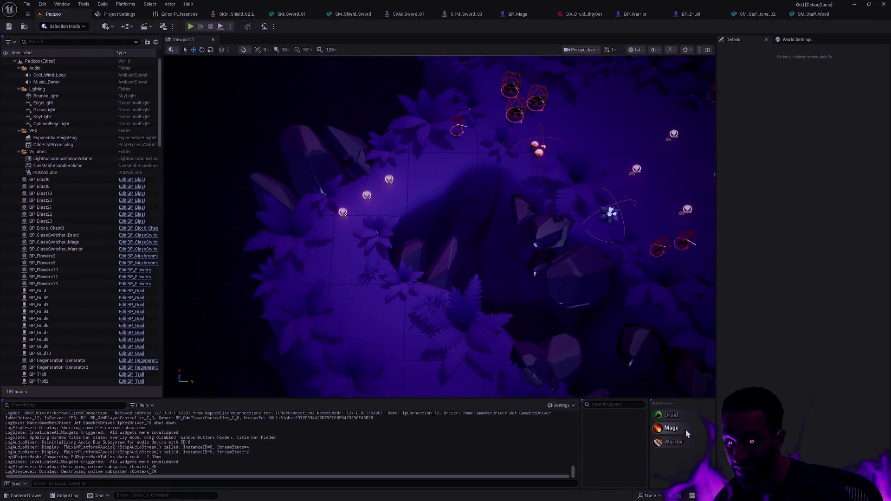
click(191, 26)
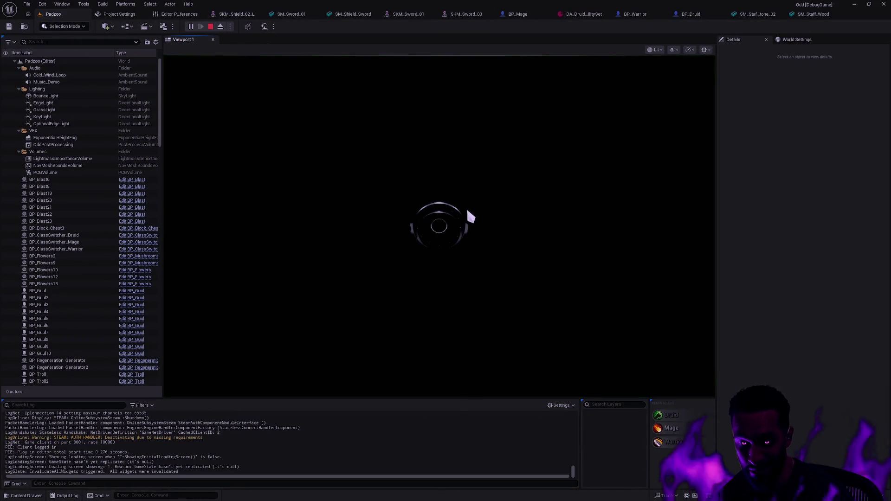
key(F11)
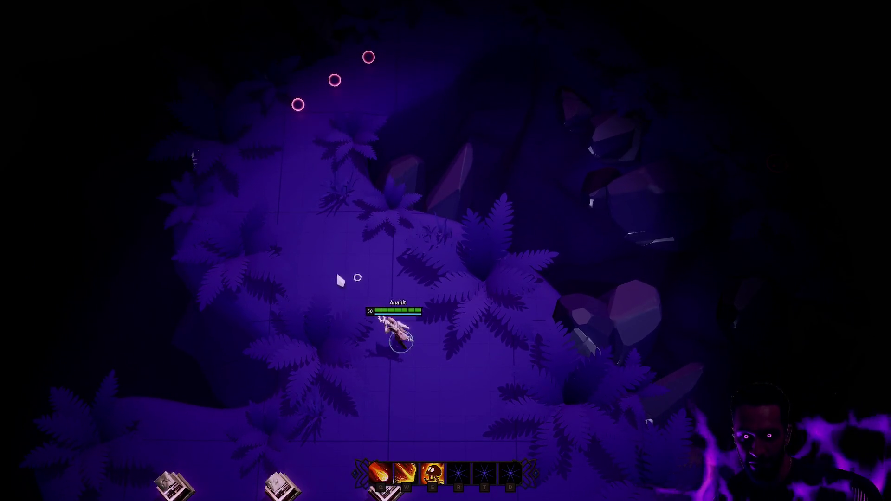
click(429, 193)
click(387, 199)
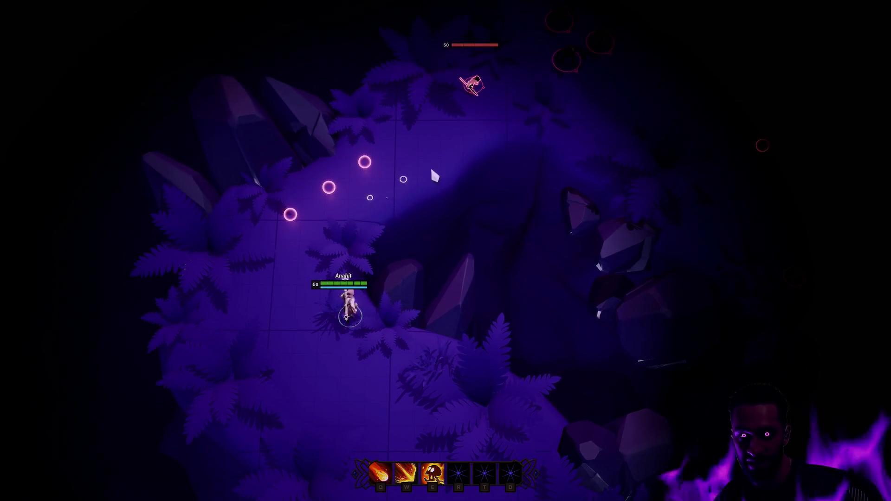
click(411, 342)
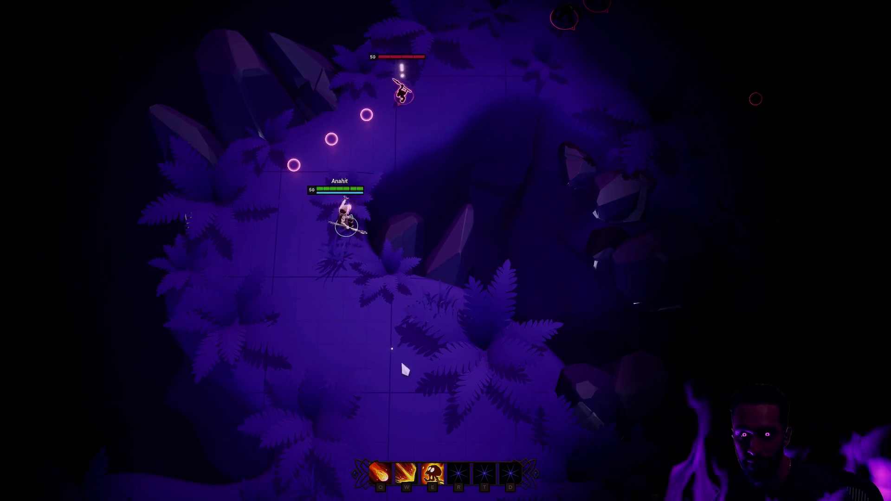
- Kill the approaching spider with the mage's W and Q fire abilities
key(w)
click(437, 397)
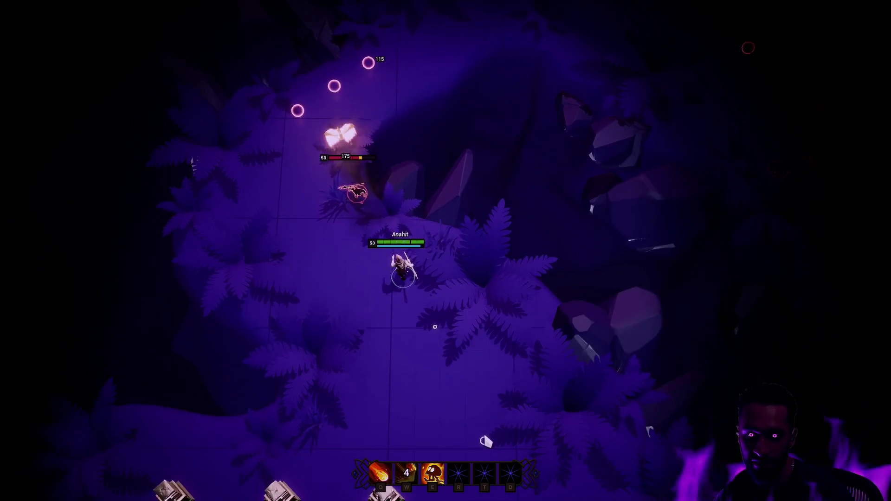
key(q)
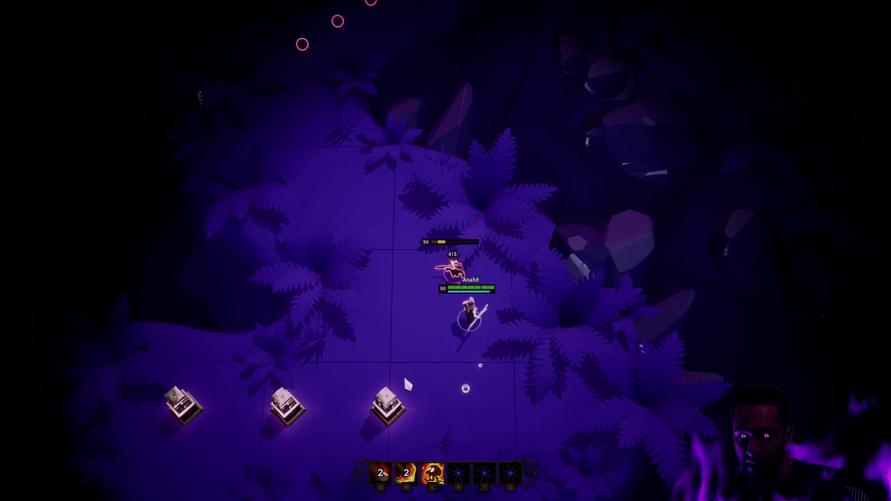
click(328, 125)
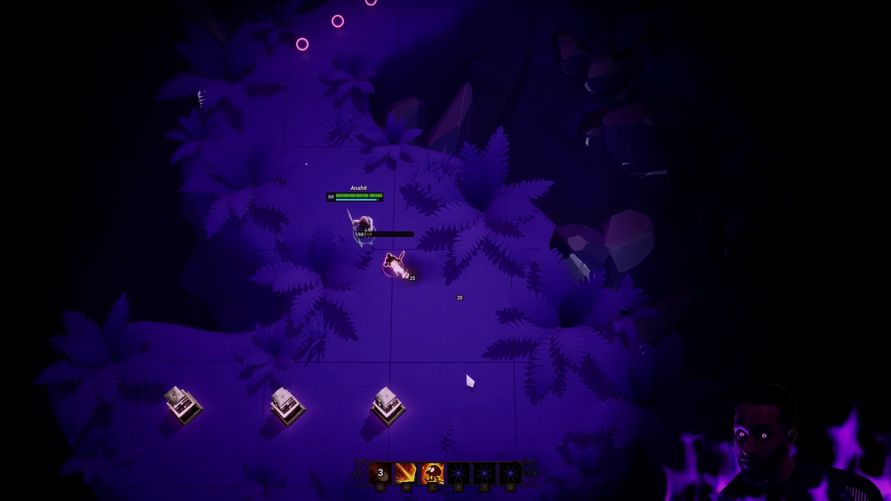
click(288, 139)
key(q)
click(399, 254)
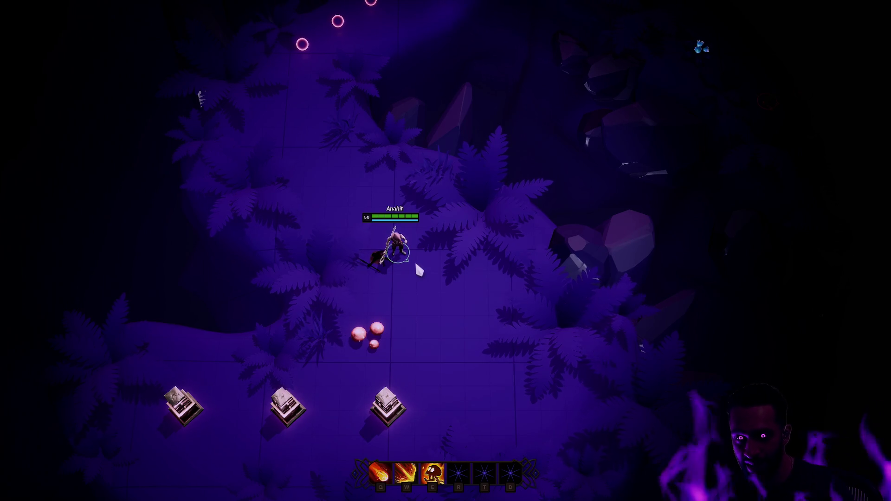
click(415, 99)
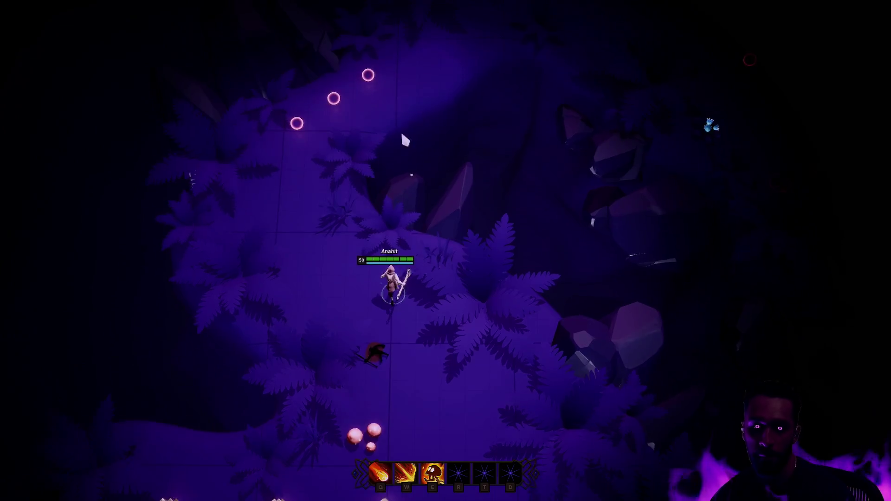
- Leave fullscreen and stop the mage play session
key(F11)
key(Escape)
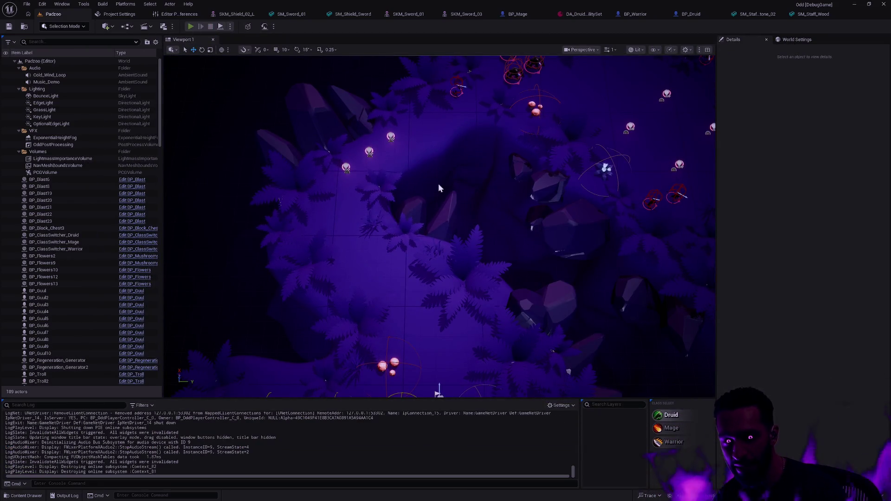
- Start play fullscreen as Noira, walk north, cast W at a spider and pull back down the path
key(alt+p)
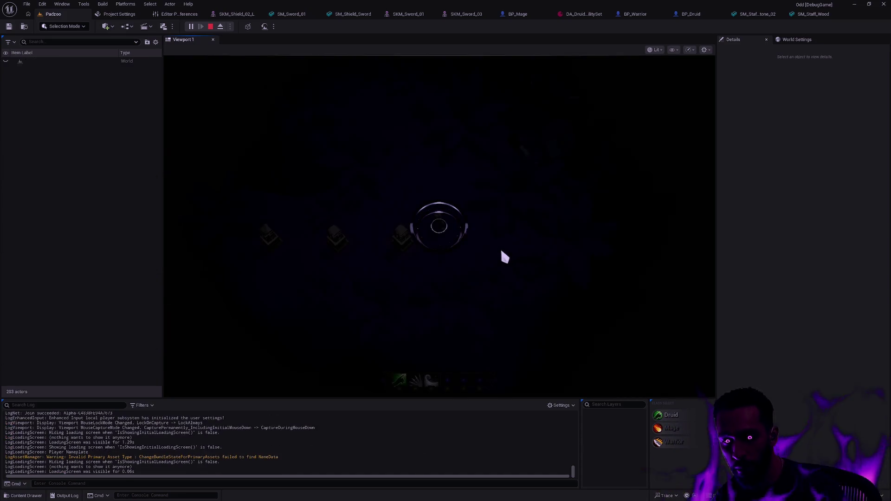
key(F11)
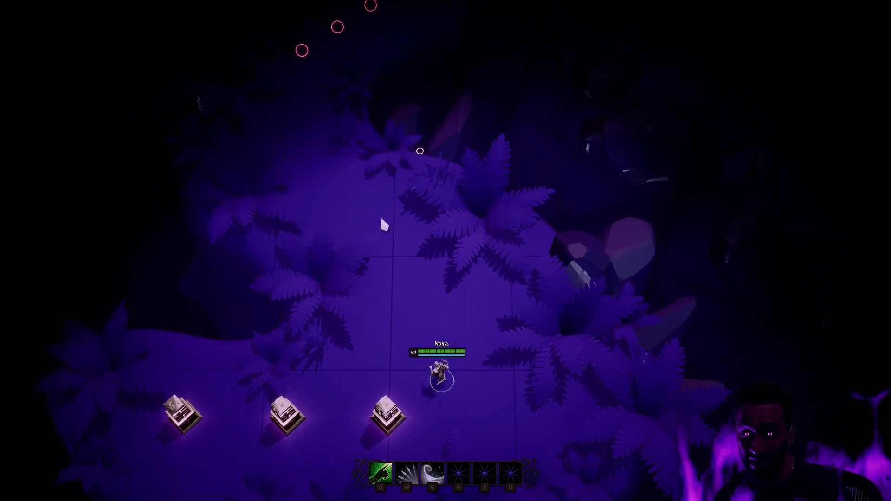
right_click(381, 218)
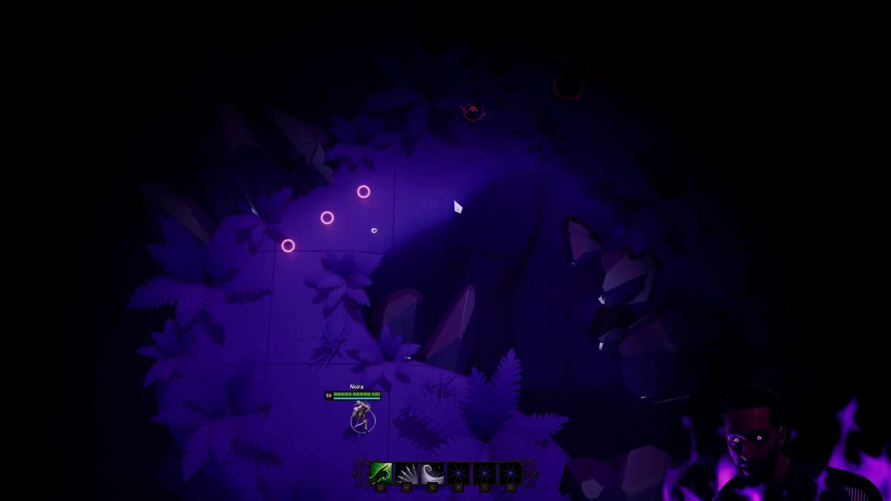
right_click(453, 198)
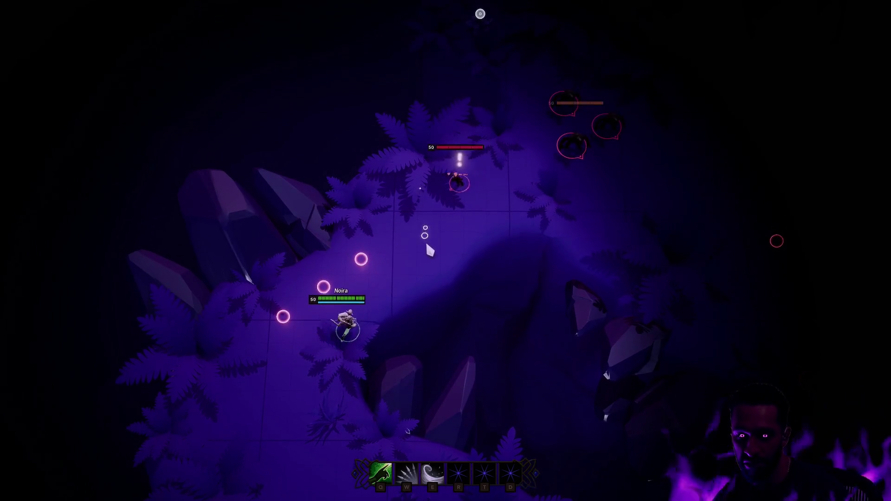
key(w)
right_click(386, 330)
right_click(346, 346)
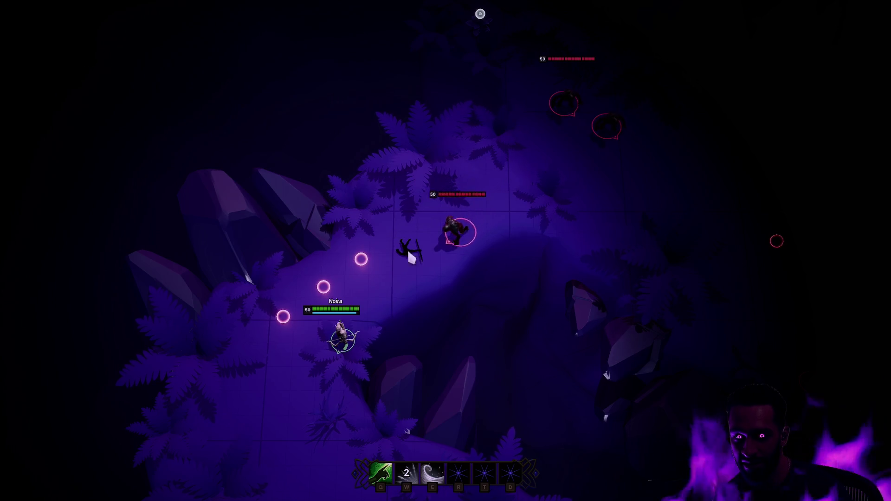
right_click(338, 425)
right_click(385, 437)
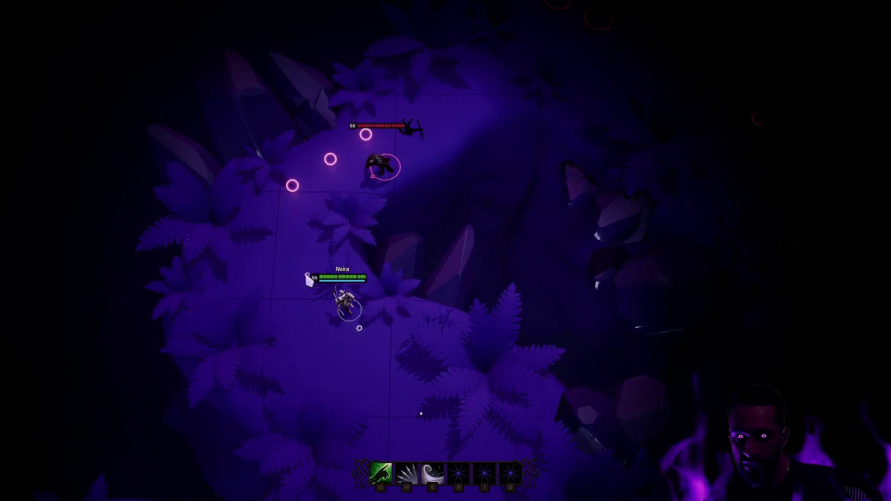
- Attack the spider, casting W and repositioning Noira around it during the fight
right_click(442, 414)
right_click(486, 374)
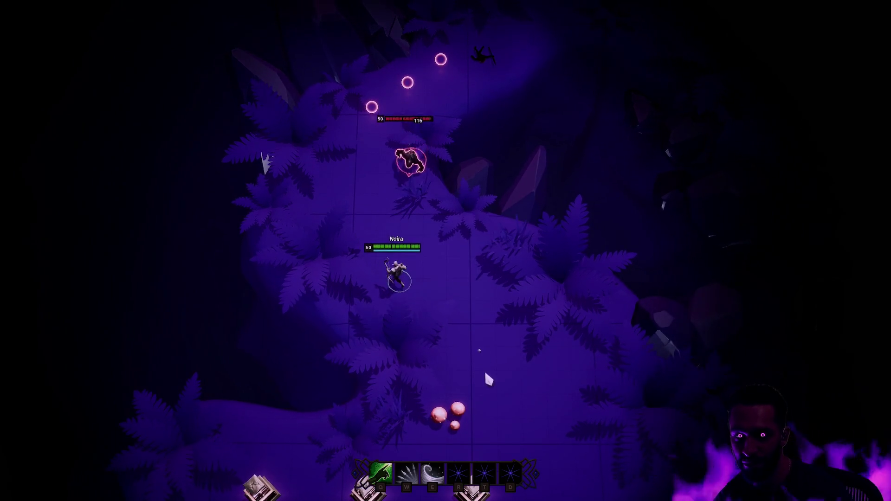
right_click(423, 127)
right_click(557, 324)
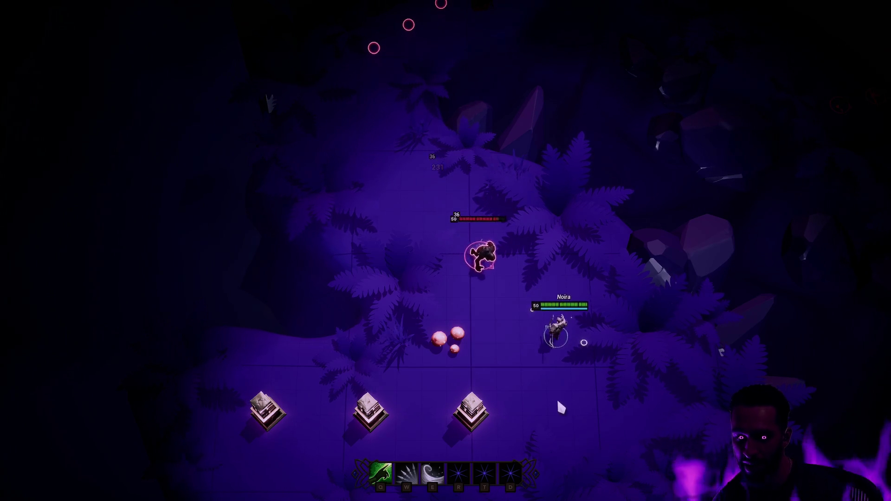
key(w)
right_click(611, 414)
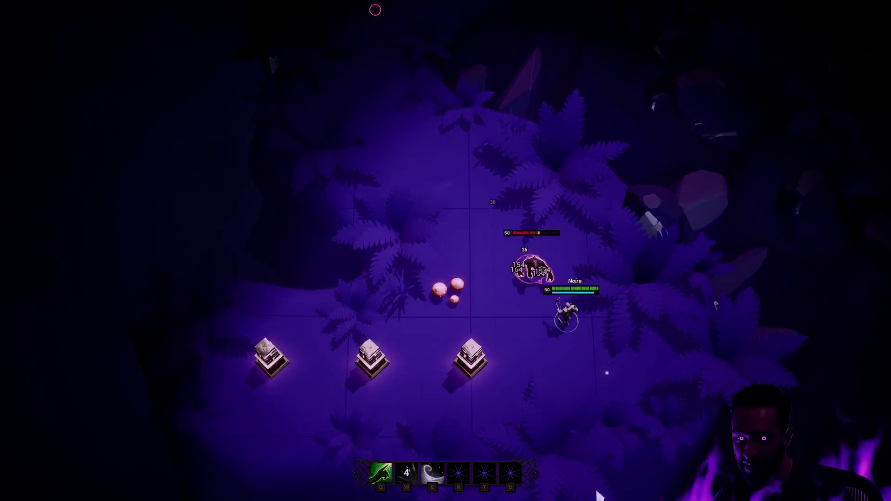
right_click(573, 411)
right_click(444, 373)
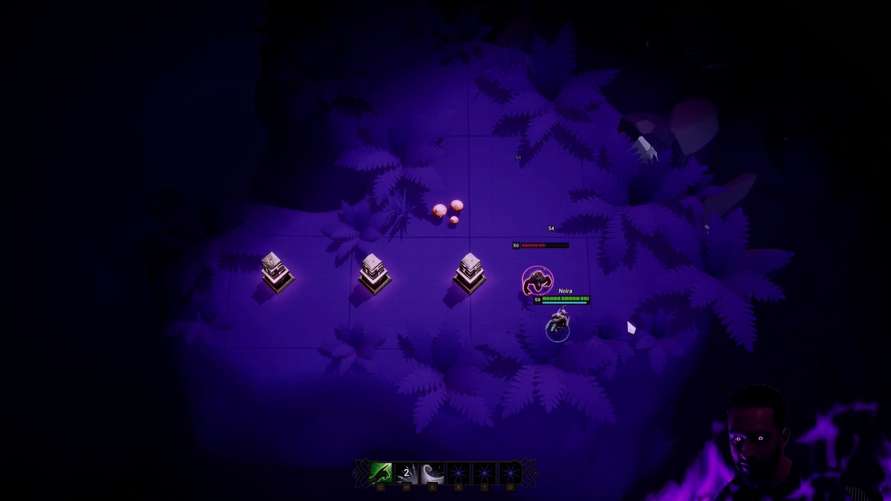
right_click(631, 197)
right_click(563, 123)
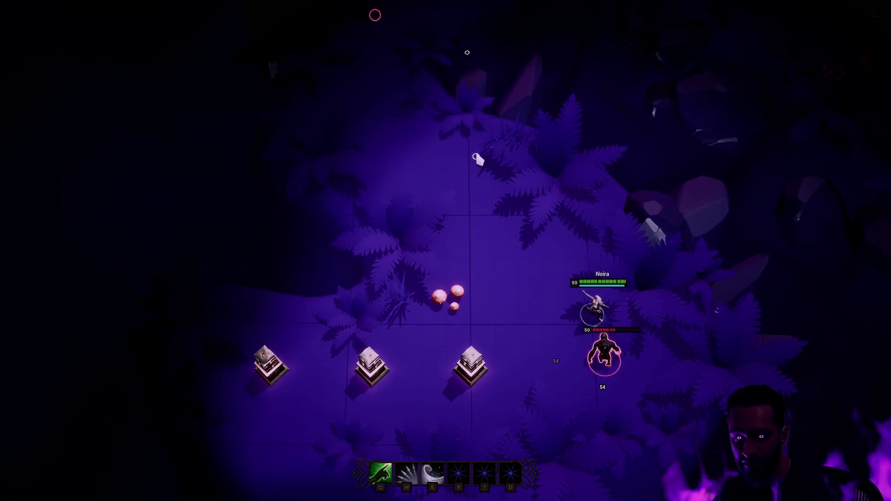
right_click(453, 179)
right_click(538, 277)
right_click(483, 251)
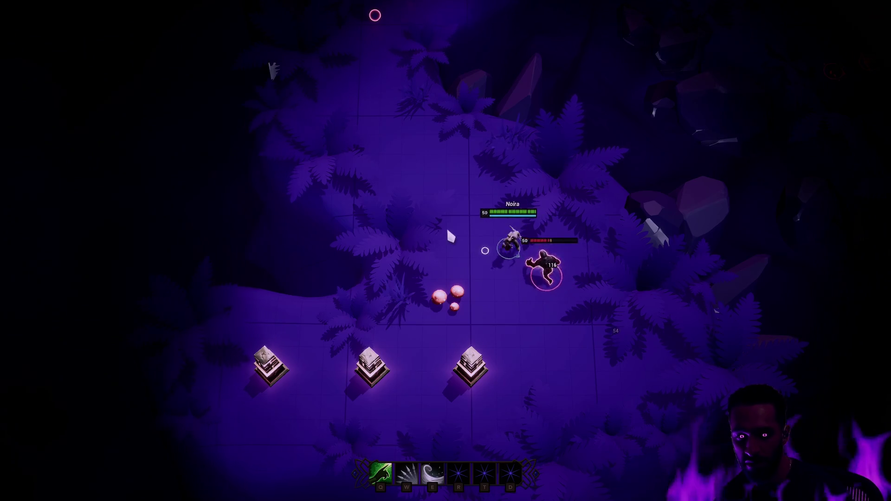
- Cast W again, fire the aimed Q skillshot at two new enemies, retreat and stop play
key(w)
right_click(439, 186)
right_click(400, 170)
right_click(416, 130)
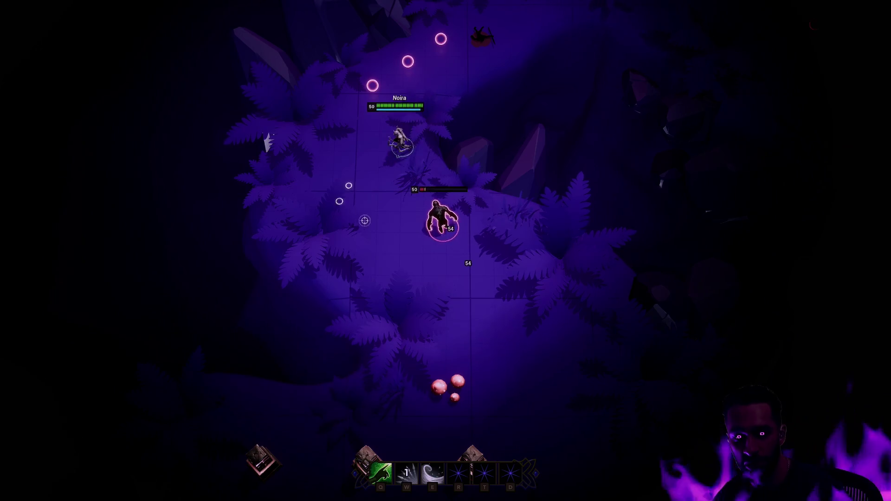
key(space)
right_click(732, 156)
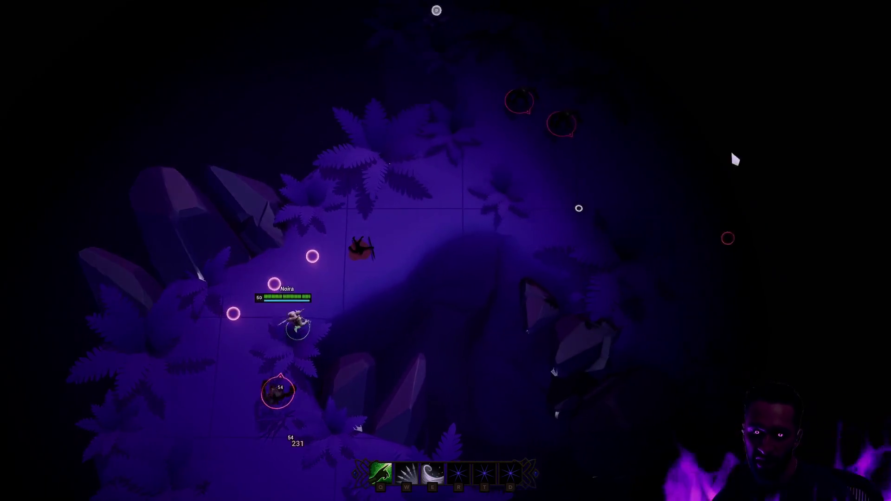
key(q)
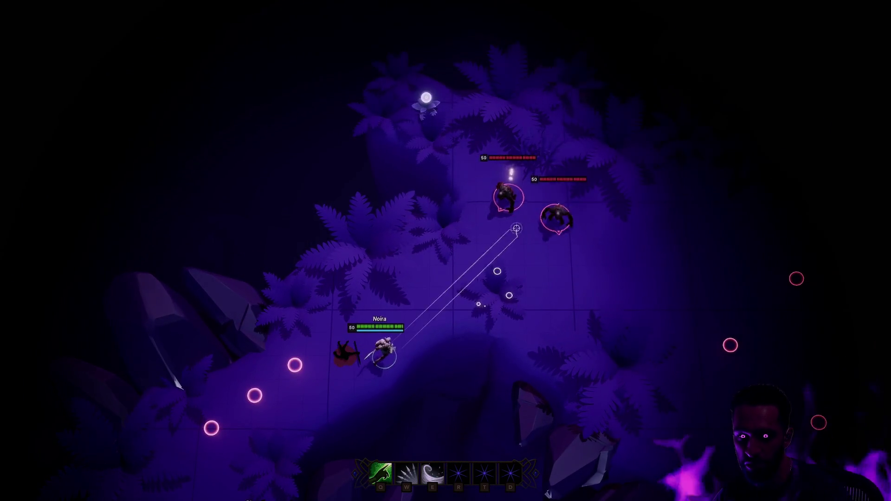
click(516, 228)
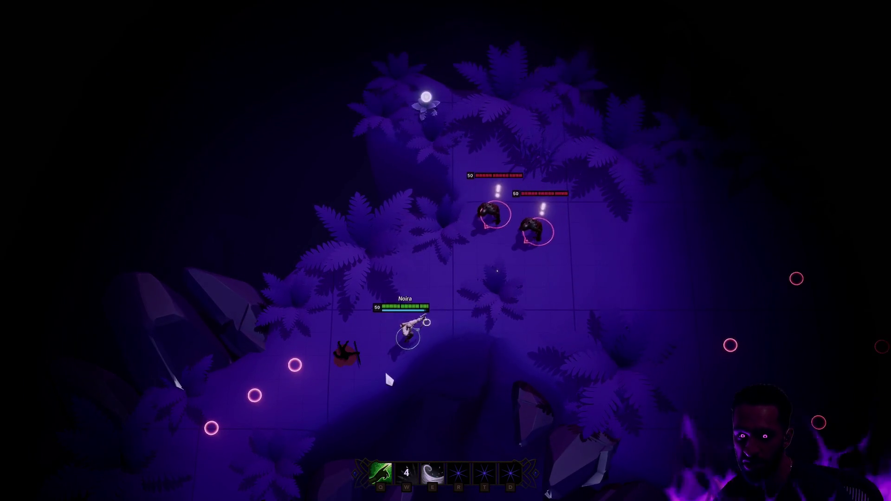
right_click(305, 417)
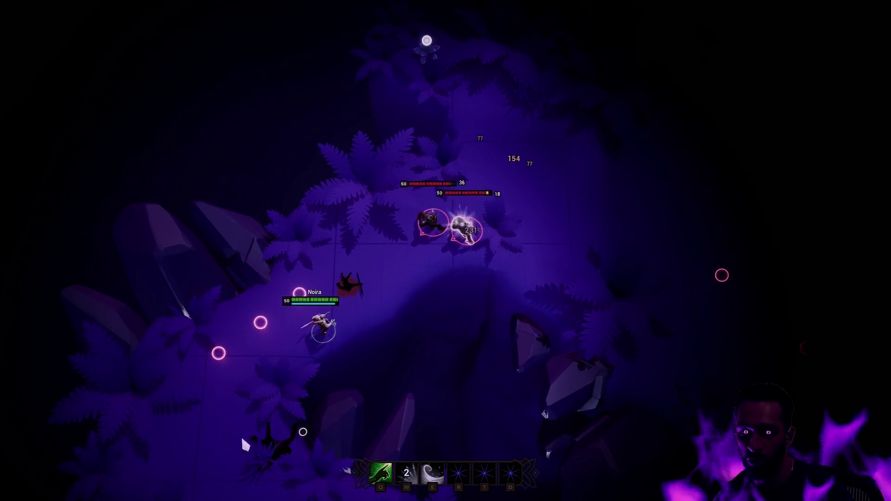
right_click(290, 424)
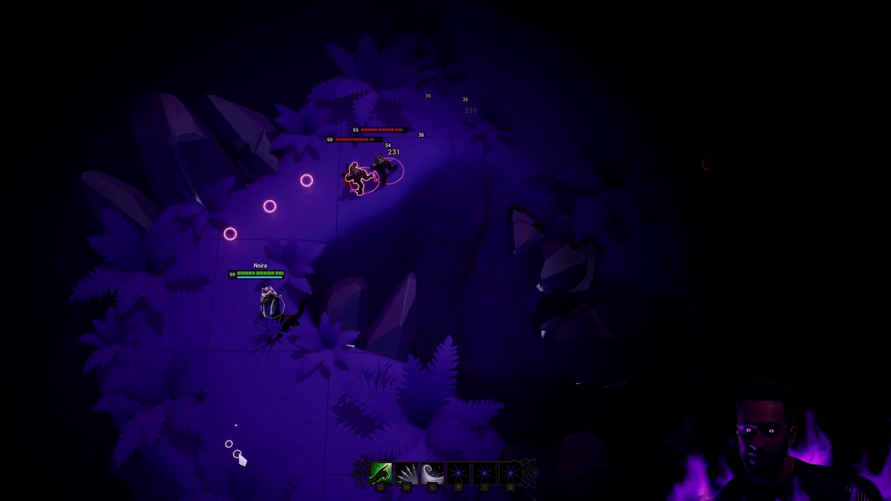
right_click(290, 439)
key(Escape)
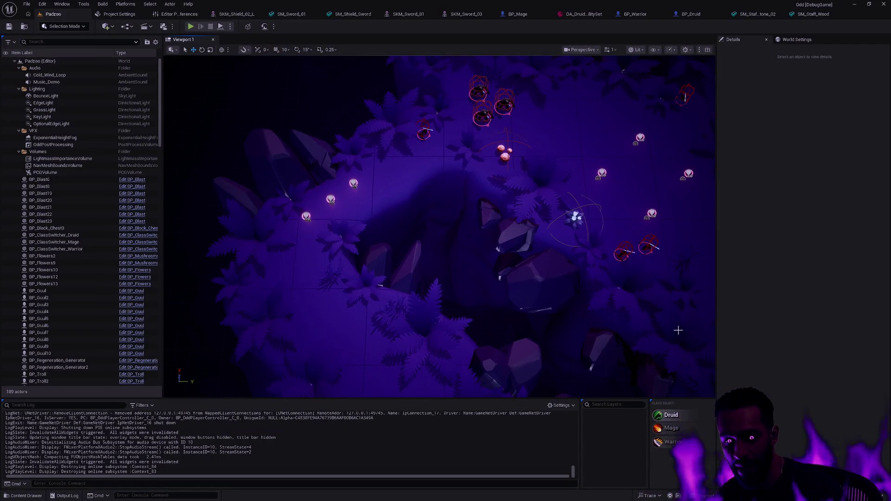
- Run a brief fullscreen play session as Anush, stop it, and dismiss the Open Asset dialog
click(190, 27)
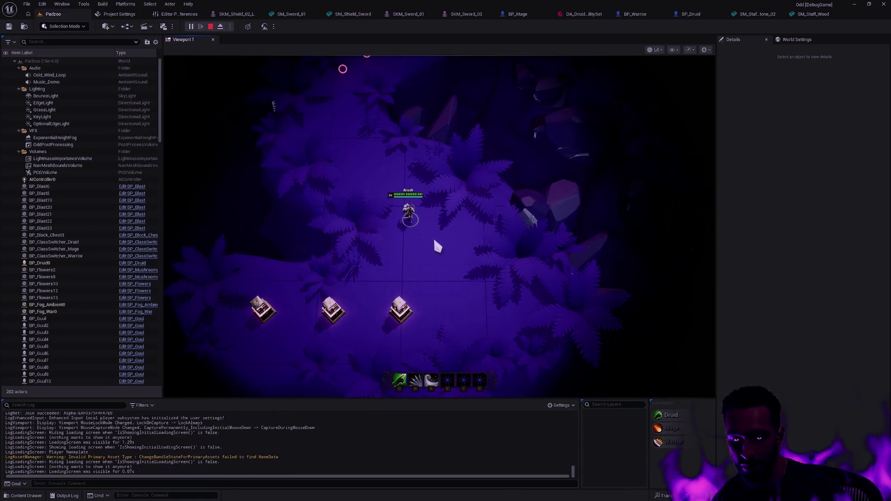
key(F11)
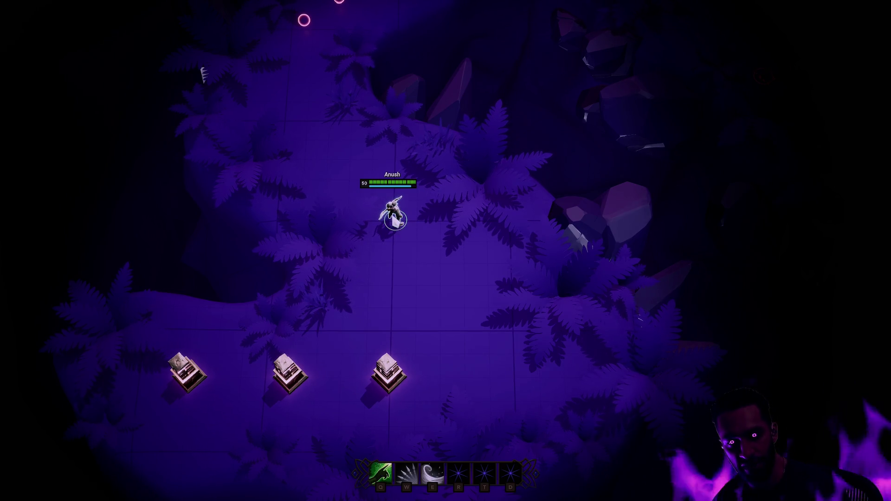
key(F11)
key(Escape)
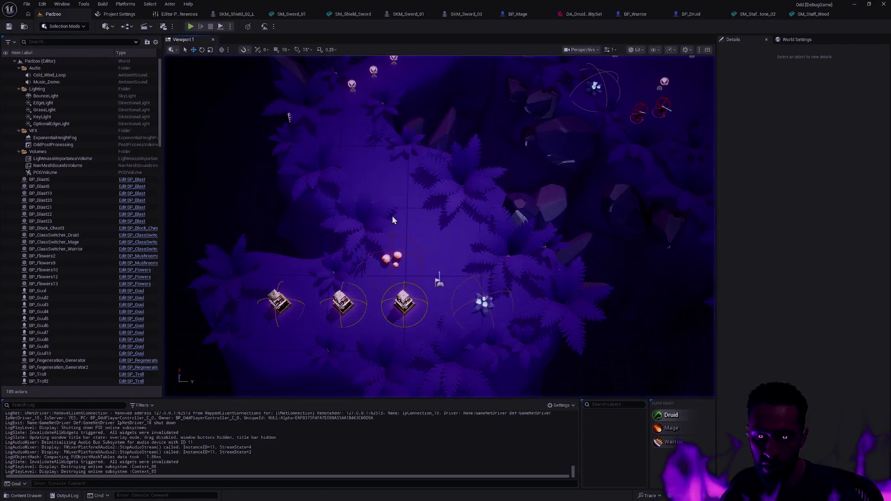
key(ctrl+p)
key(Escape)
- Show BP_Druid's class defaults, expand Audio and Ability Sets, and browse to its male montages
click(698, 20)
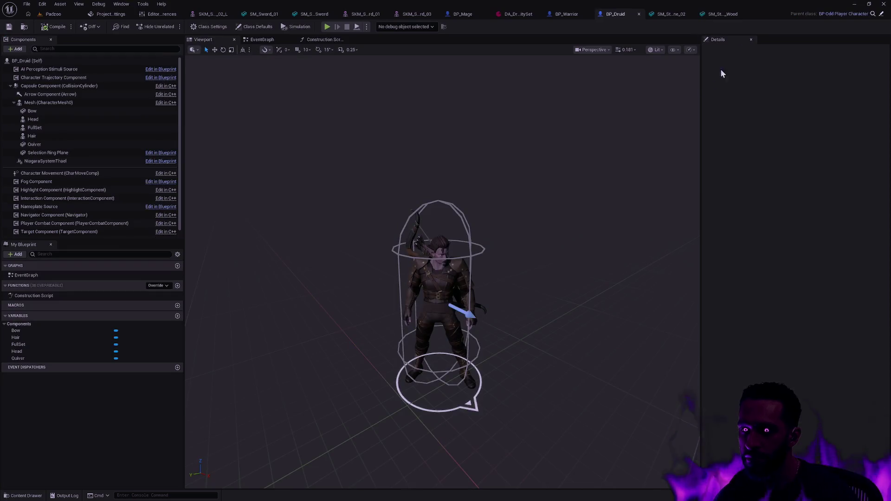
click(255, 27)
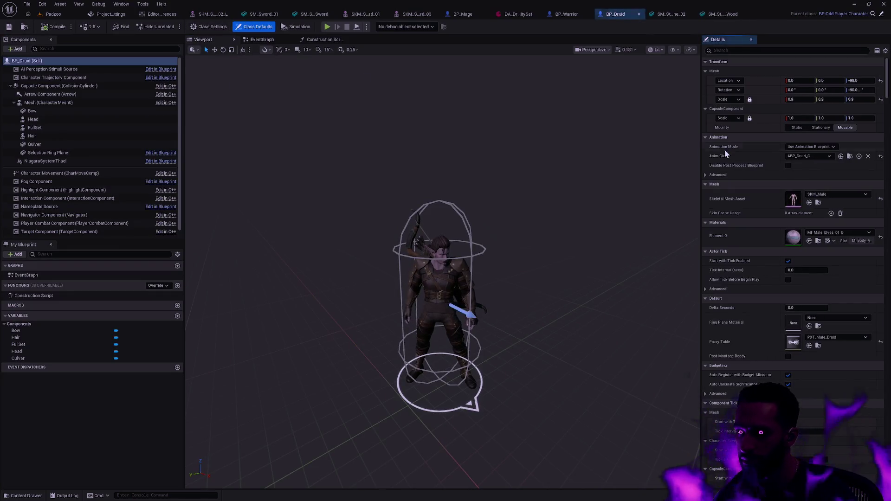
drag(887, 85, 887, 405)
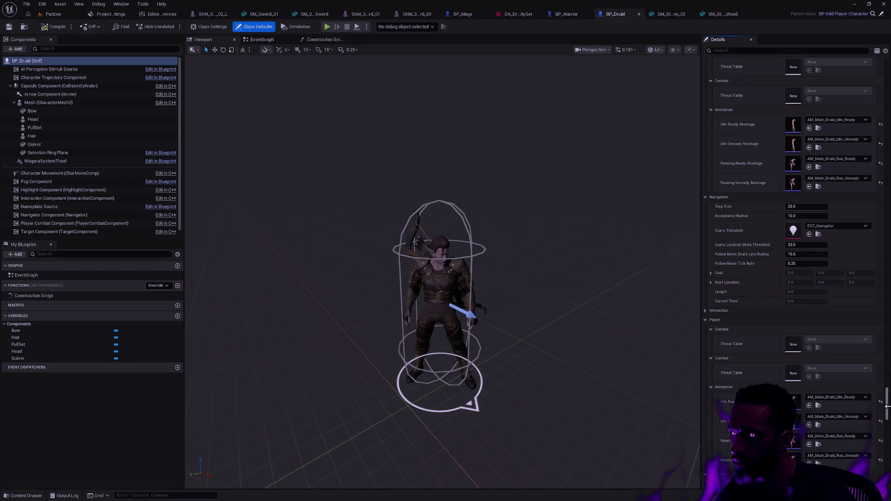
drag(886, 409, 886, 415)
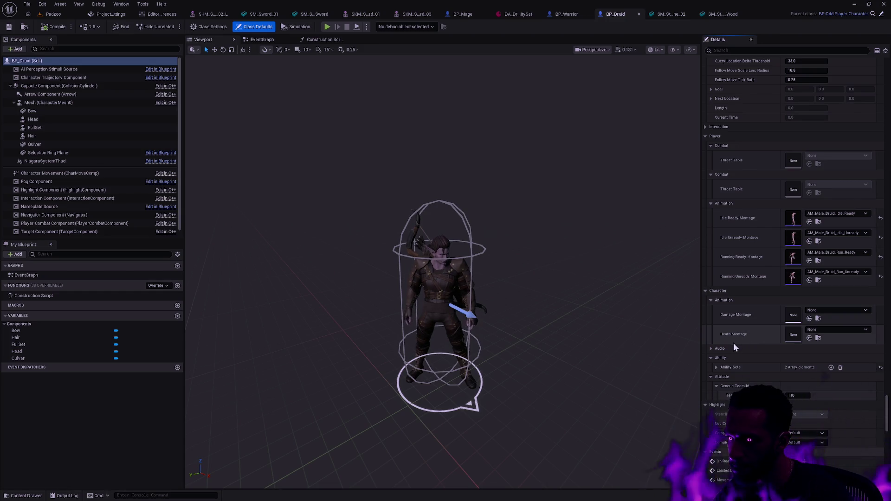
click(711, 349)
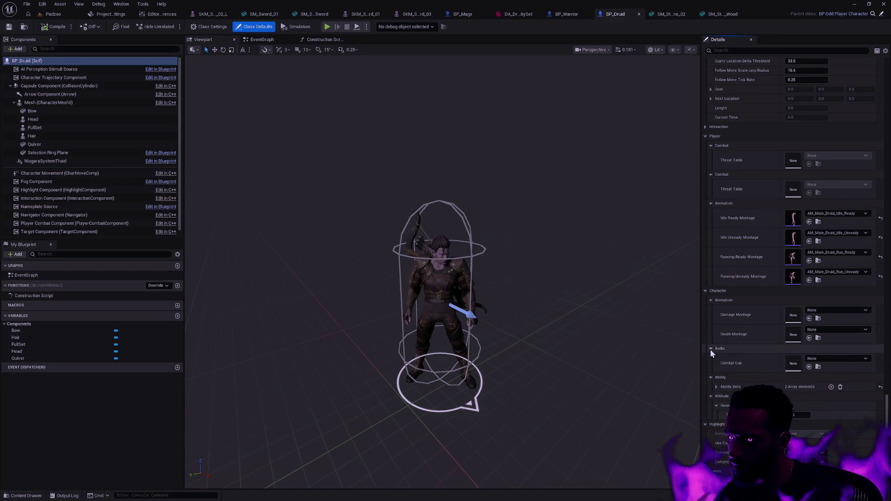
click(717, 386)
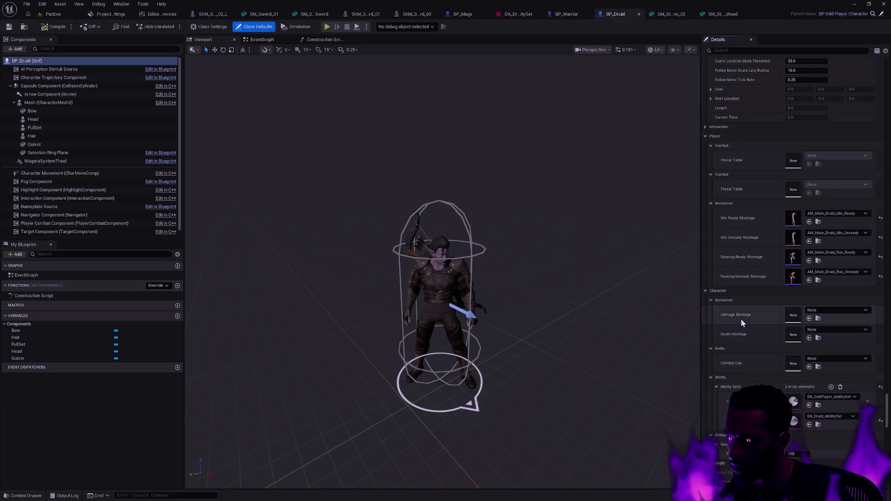
mouse_move(735, 315)
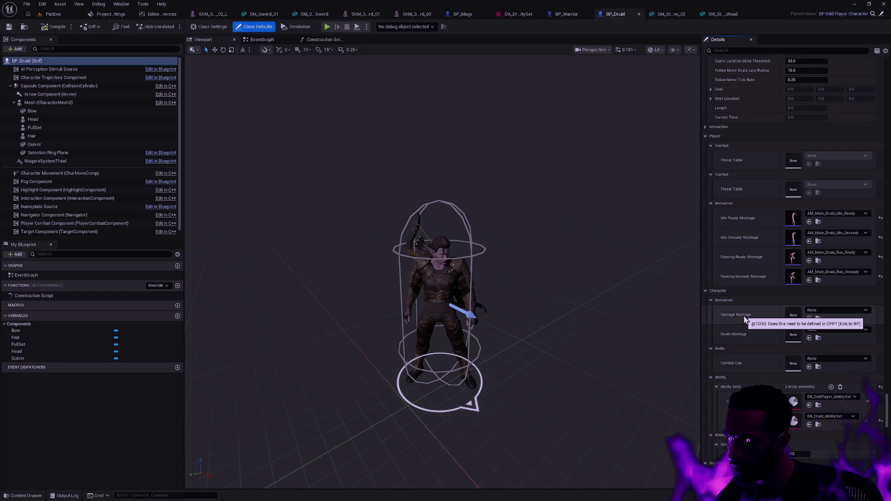
click(818, 221)
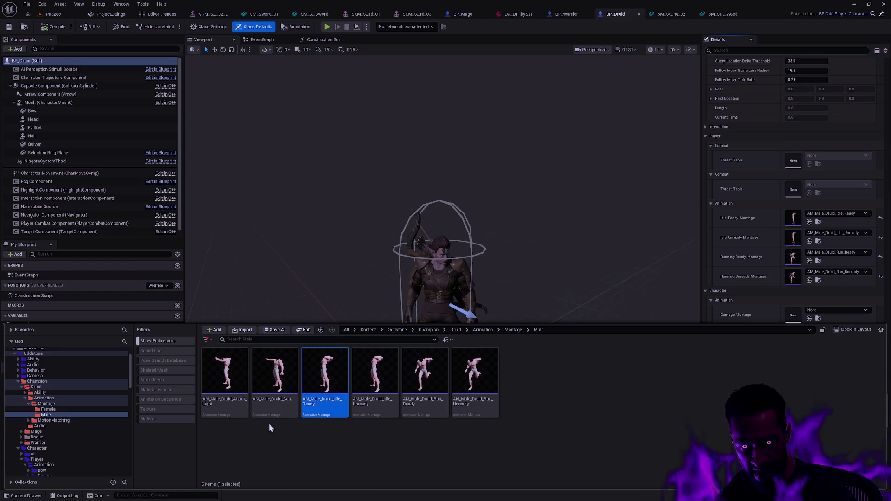
- Preview the AM_Male_Druid_Cast montage, switch to Attack_Light and back to Cast
click(274, 402)
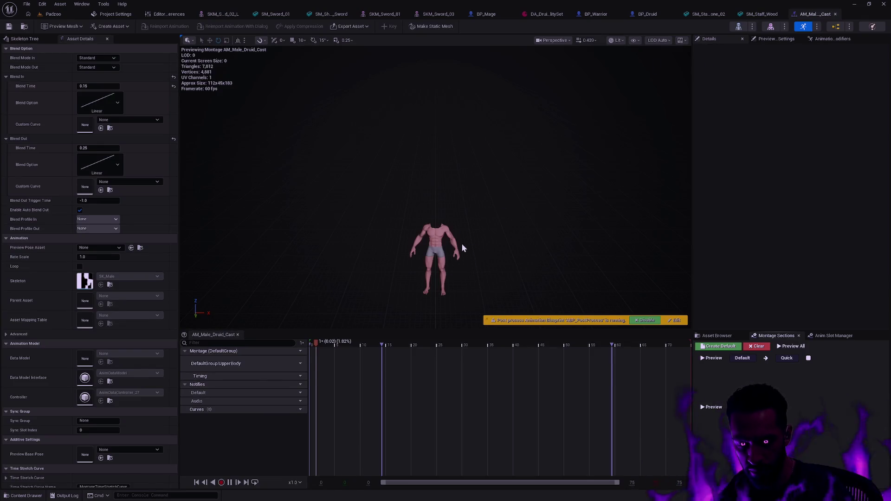
key(ctrl+space)
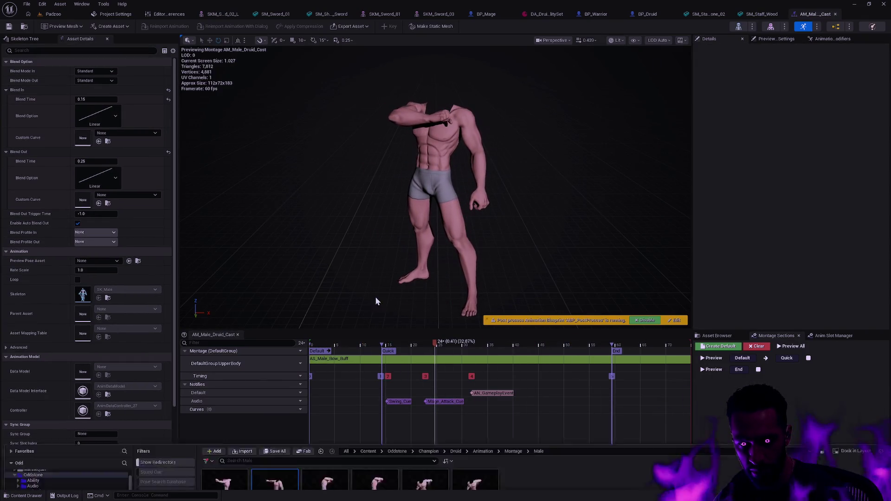
key(Left)
key(Return)
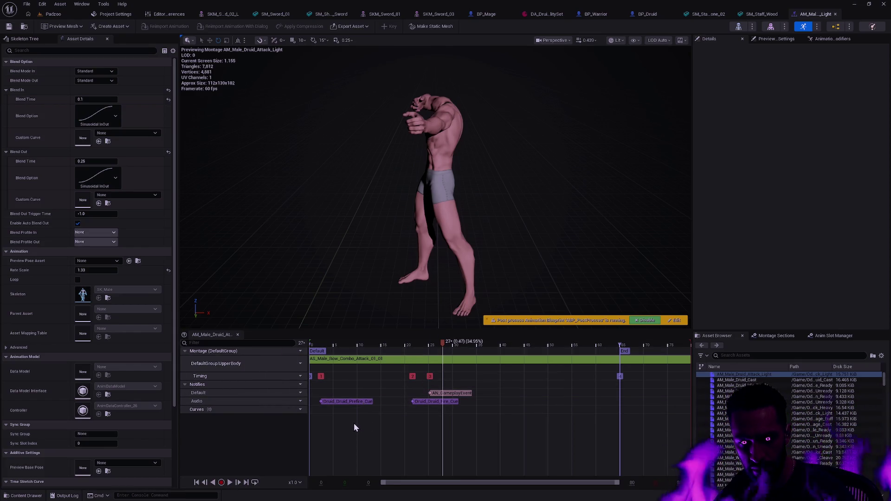
key(ctrl+space)
key(Right)
key(Return)
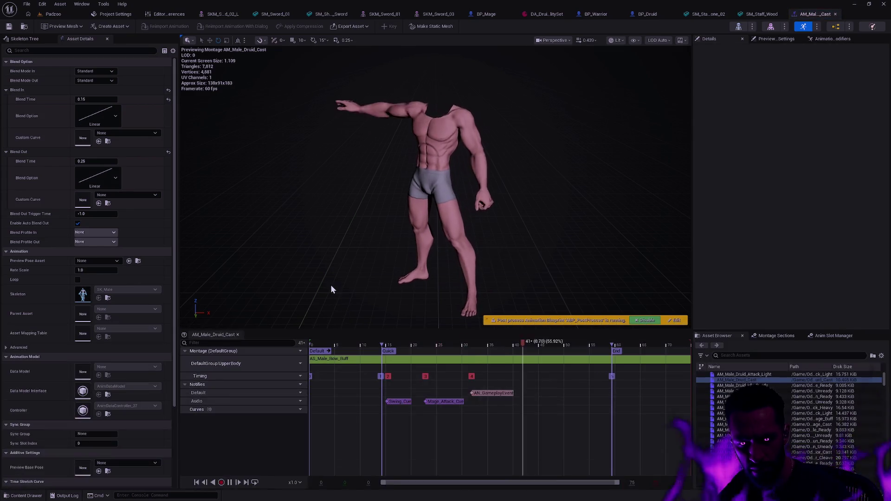
- Navigate the content browser up to the Druid folder and open its Ability folder
click(25, 25)
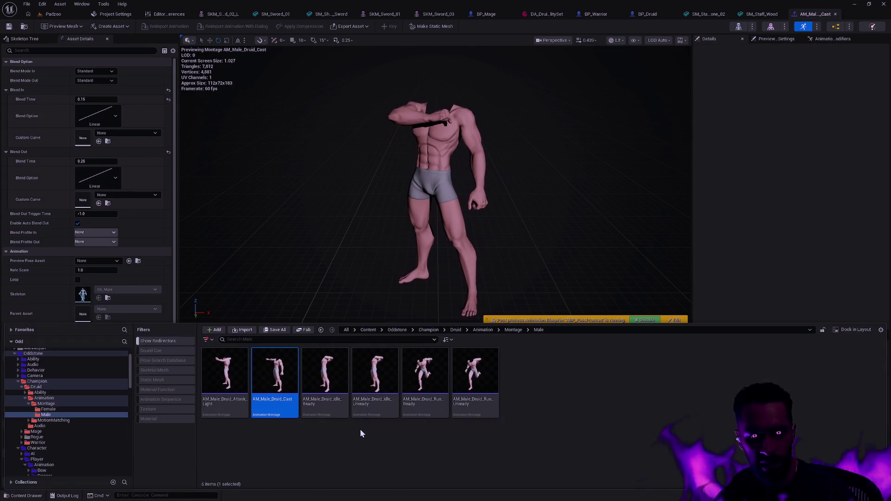
click(459, 332)
click(206, 376)
double_click(207, 376)
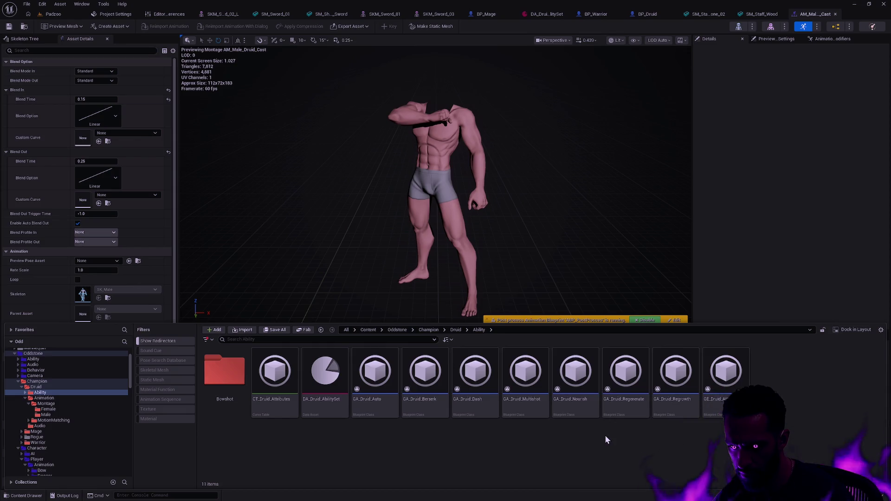
- Check GA_Druid_Regrowth's defaults, then close it, the cast montage and both staff mesh editors
double_click(676, 386)
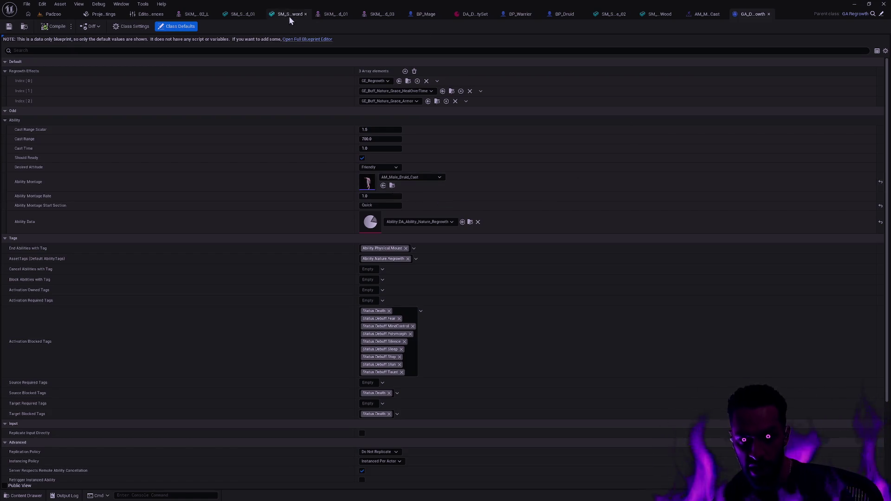
click(768, 15)
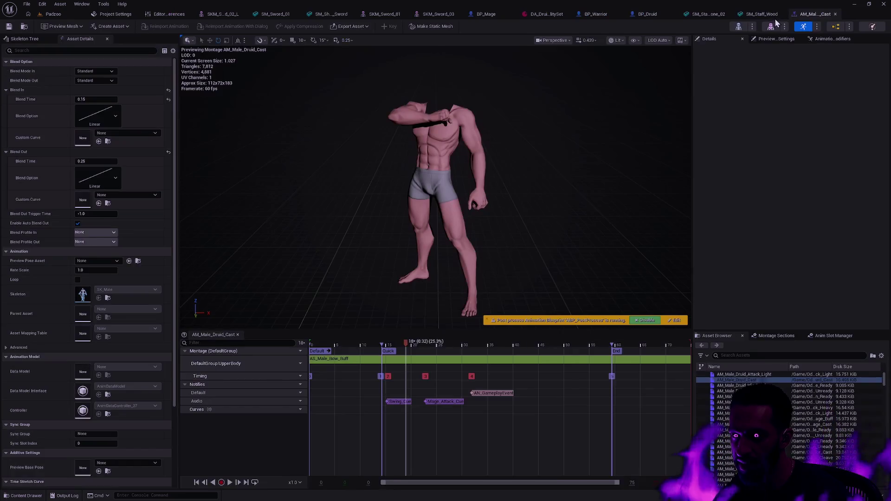
click(833, 15)
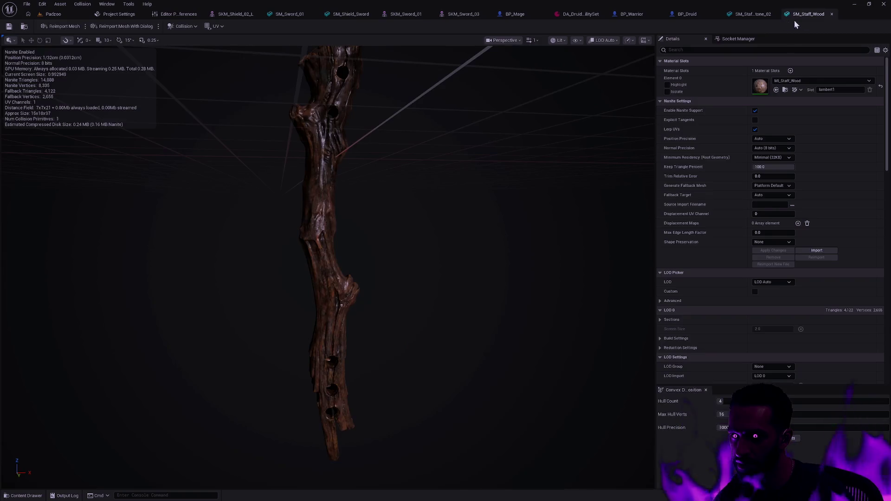
click(823, 15)
click(826, 14)
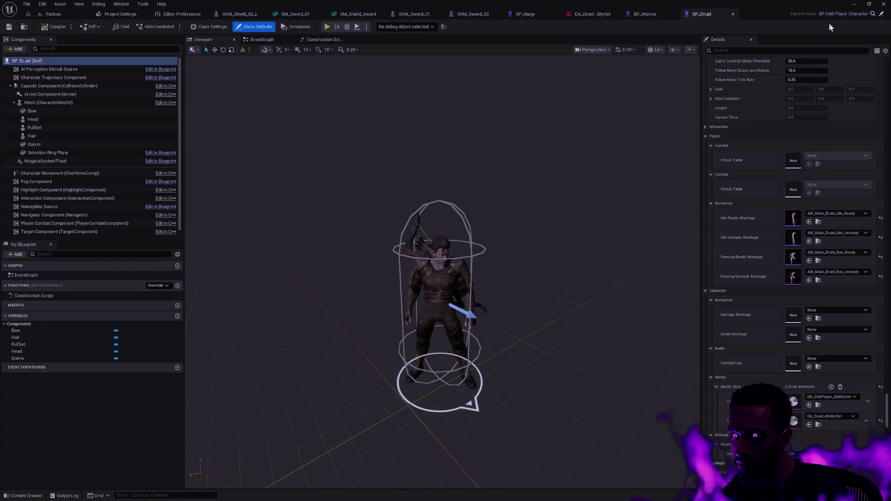
- Close the BP_Druid Blueprint editor to return to the Padzoo level
click(733, 13)
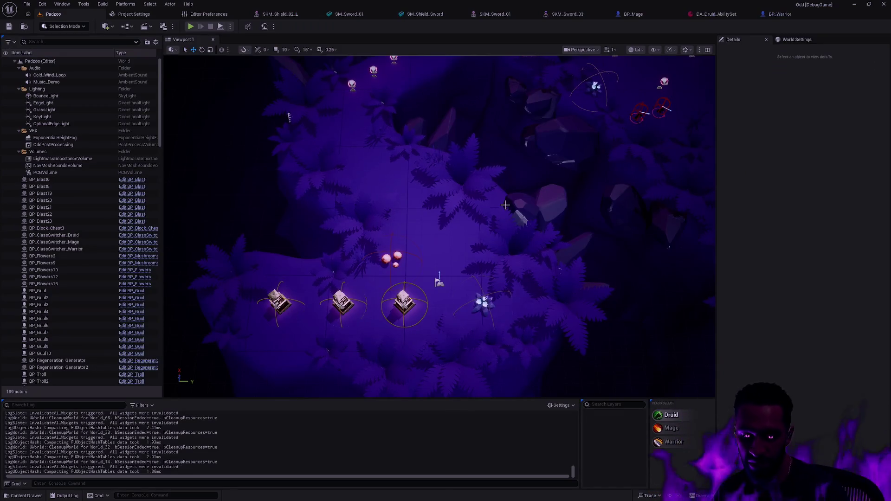
- Fly the viewport camera up to the lanterns and caged enemies, then choose Druid as the play class
drag(537, 263, 166, 391)
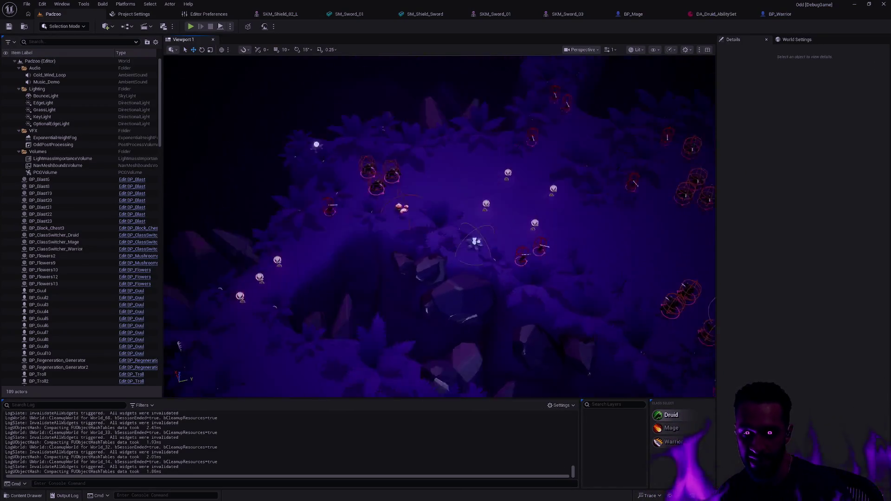
scroll(496, 267, up, 5)
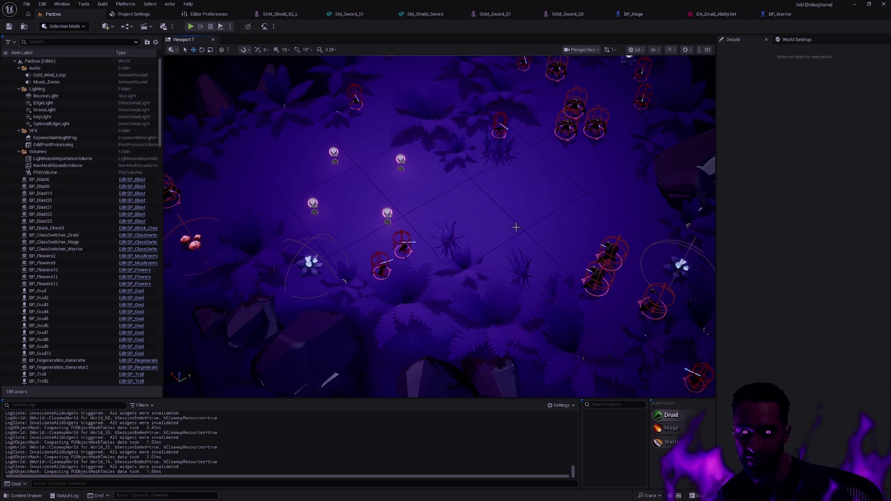
drag(516, 227, 516, 227)
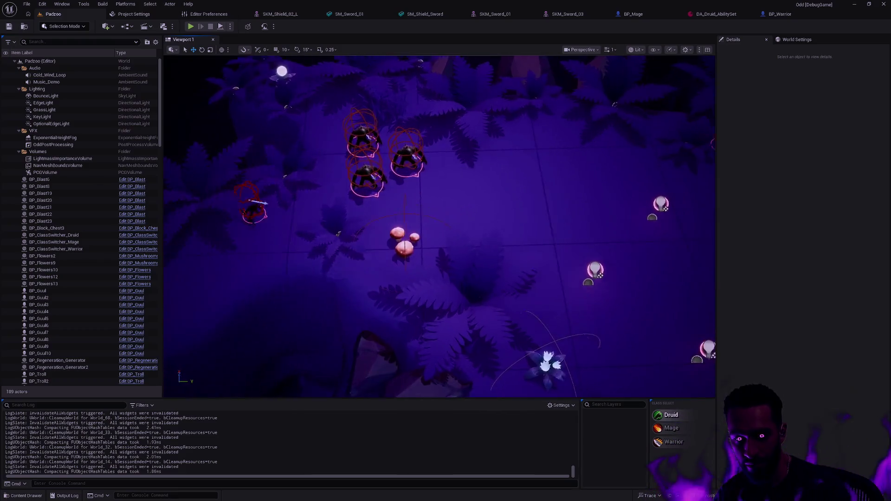
key(d)
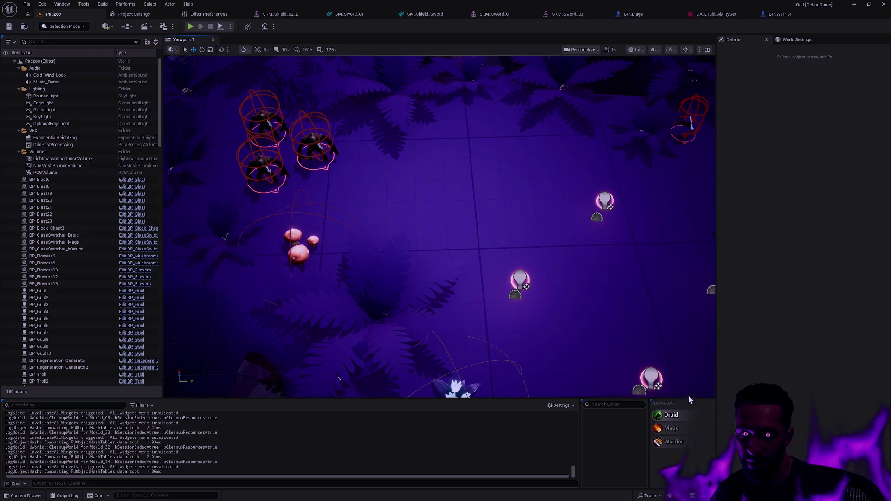
click(674, 416)
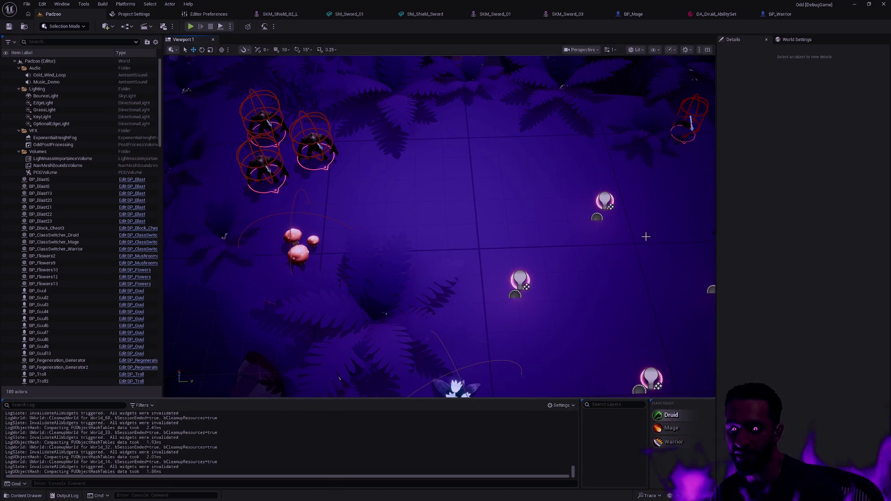
- Glance at the Druid ability assets in the Content Drawer, then move the camera over to the flower
key(ctrl+space)
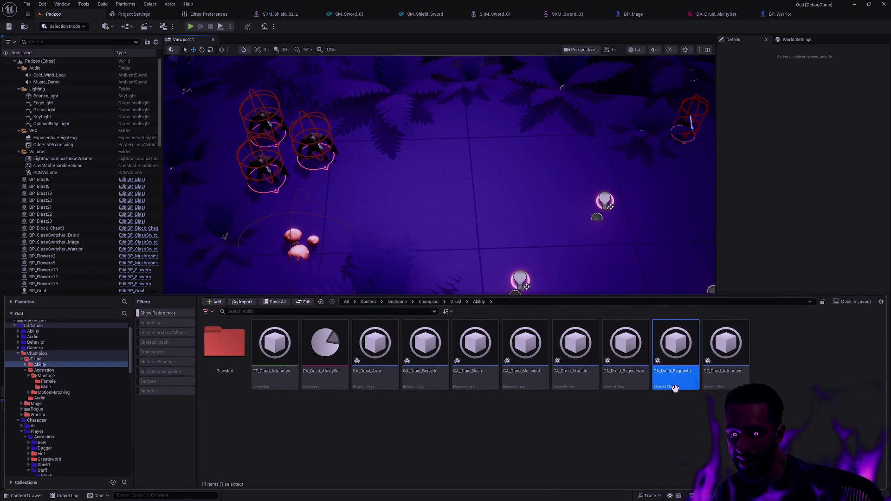
click(741, 260)
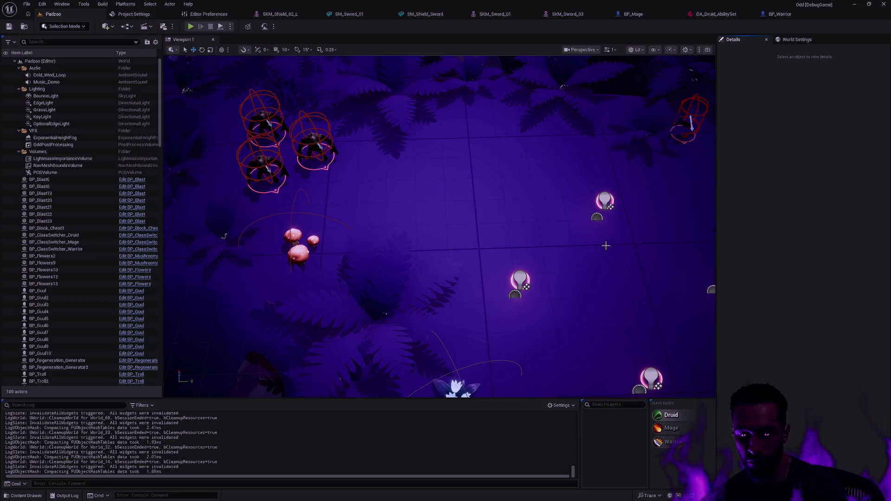
drag(602, 235, 638, 267)
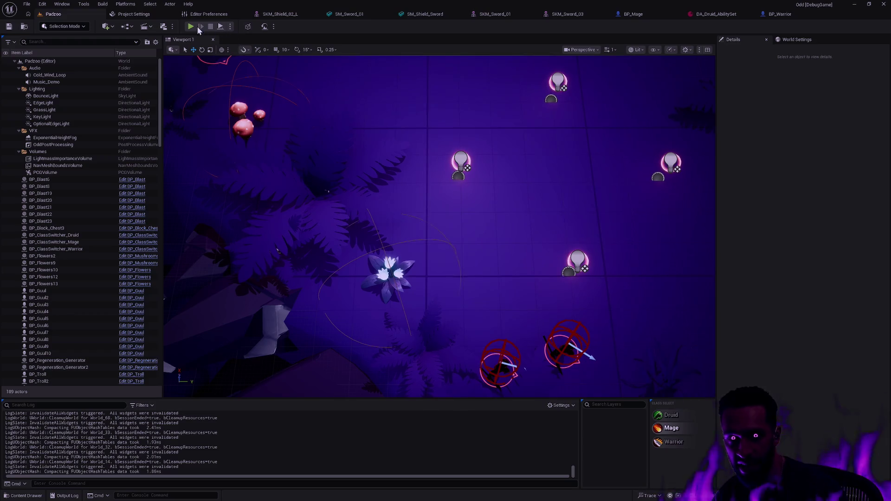
- Start a play-test with Alt+P, walk up the path and engage the first approaching enemy
key(alt+p)
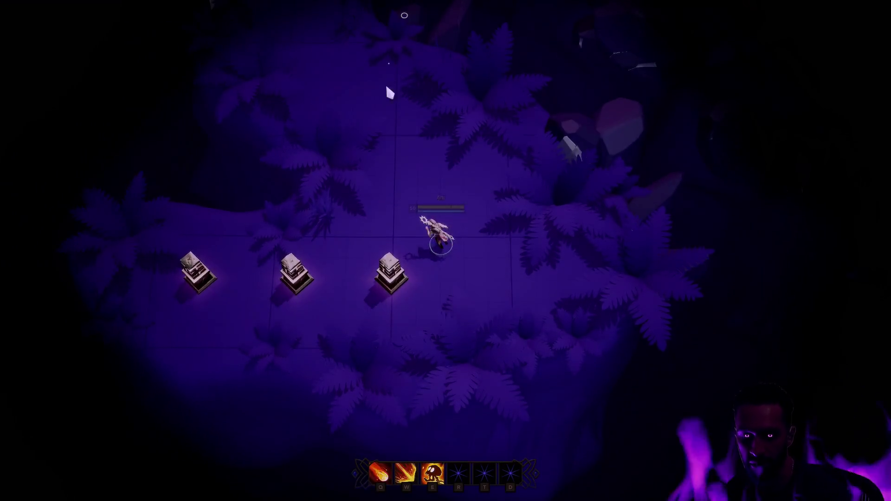
click(390, 93)
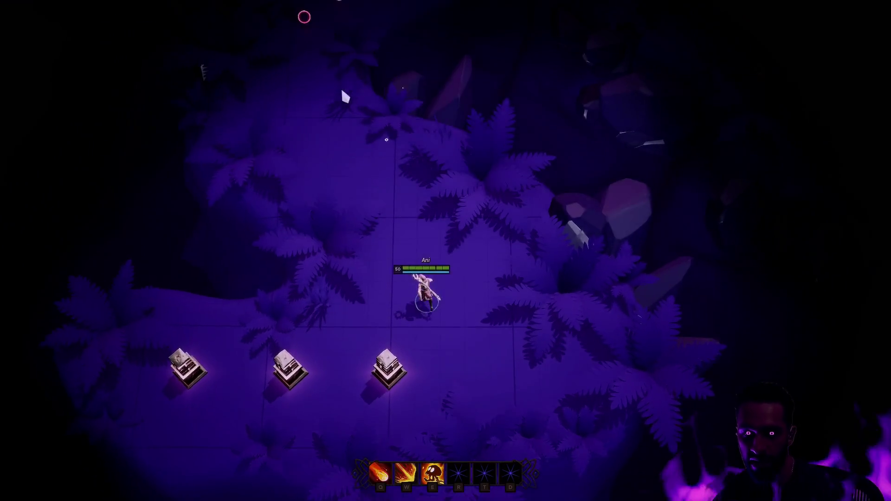
click(324, 207)
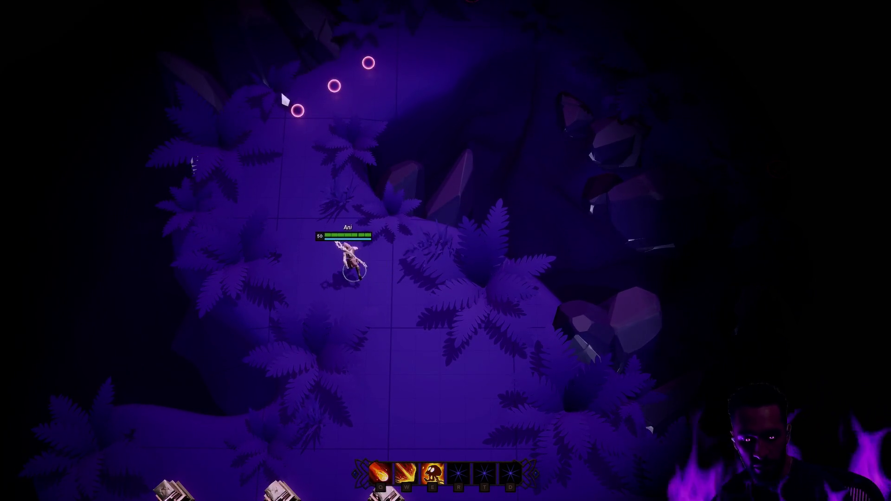
click(414, 233)
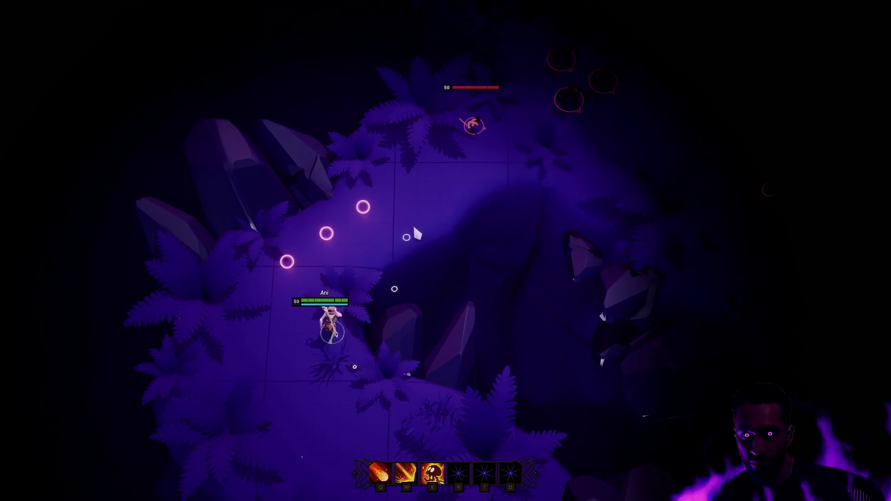
click(300, 334)
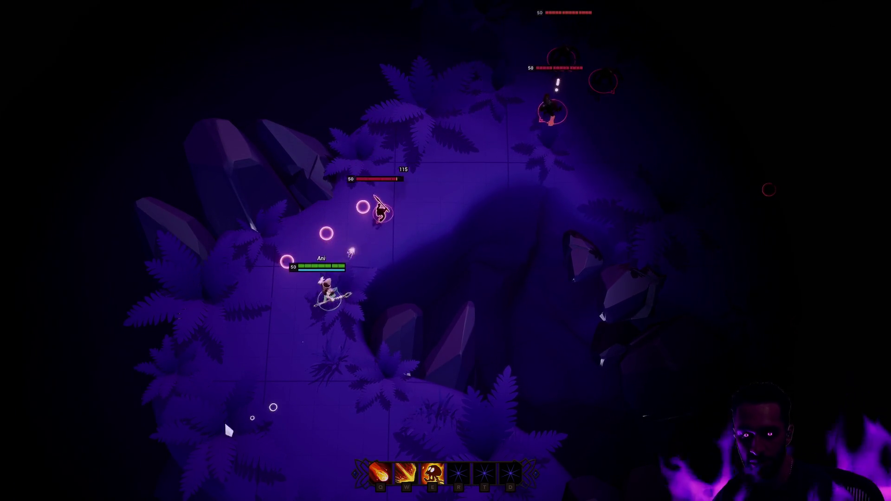
click(431, 207)
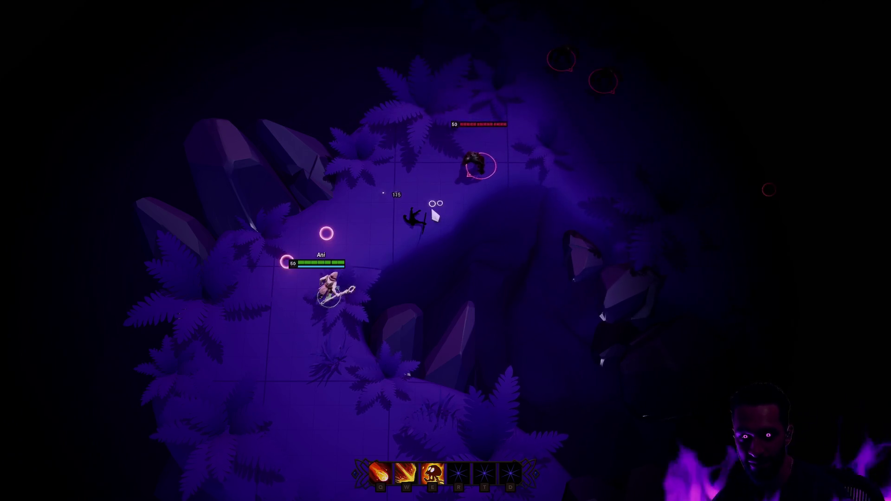
- Cast the Q, W and fiery ring E abilities on the enemy while stepping around it
key(q)
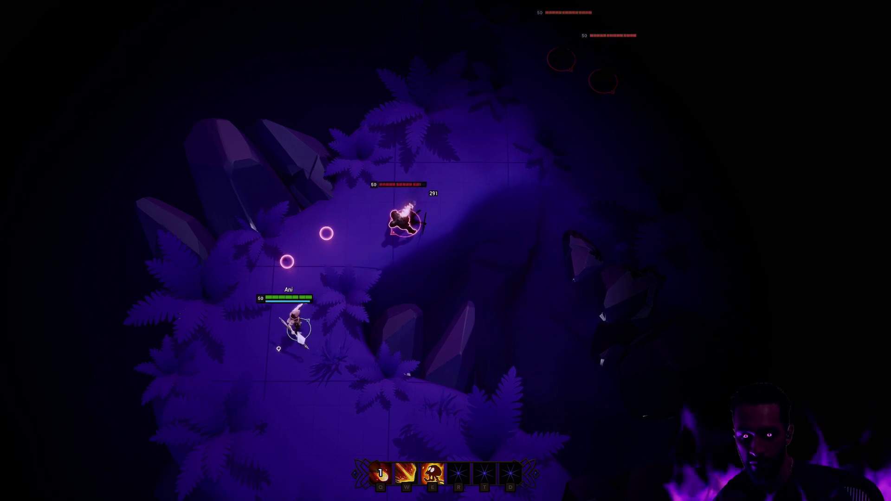
click(364, 353)
key(w)
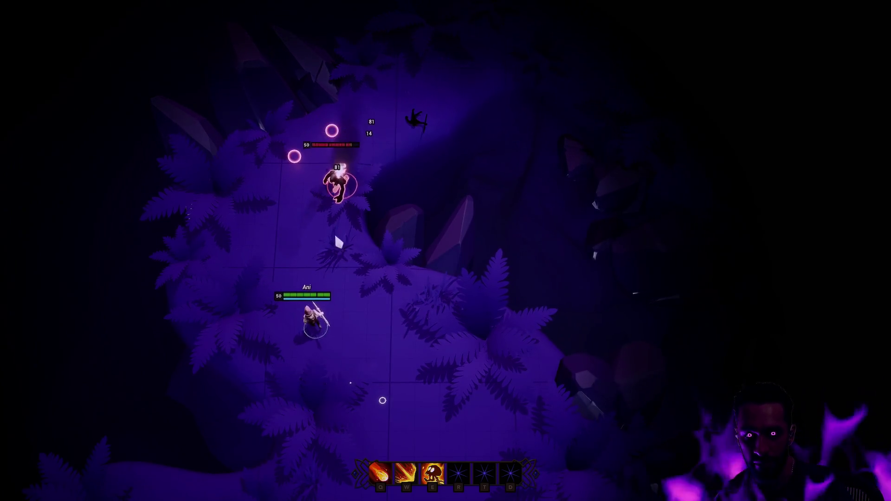
click(417, 413)
click(449, 394)
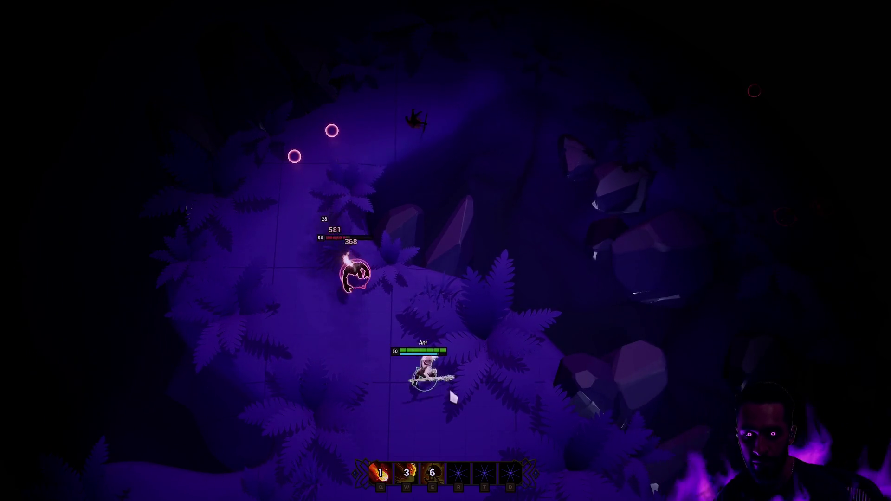
key(e)
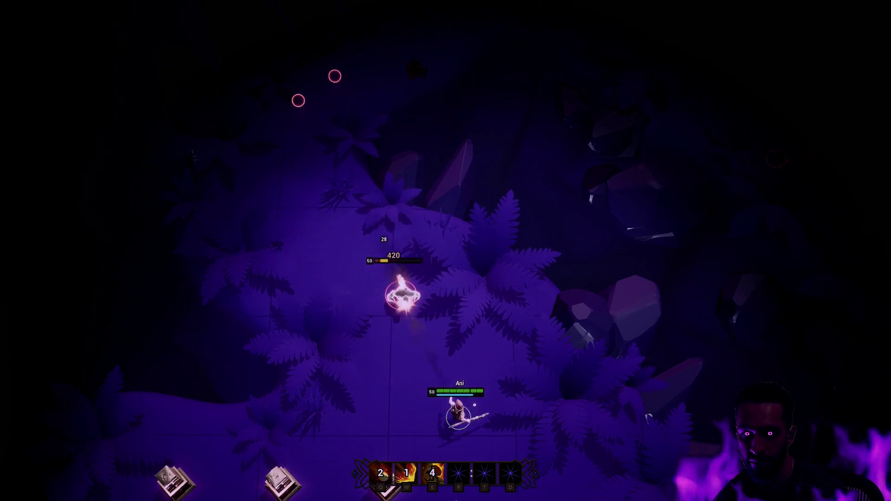
click(521, 275)
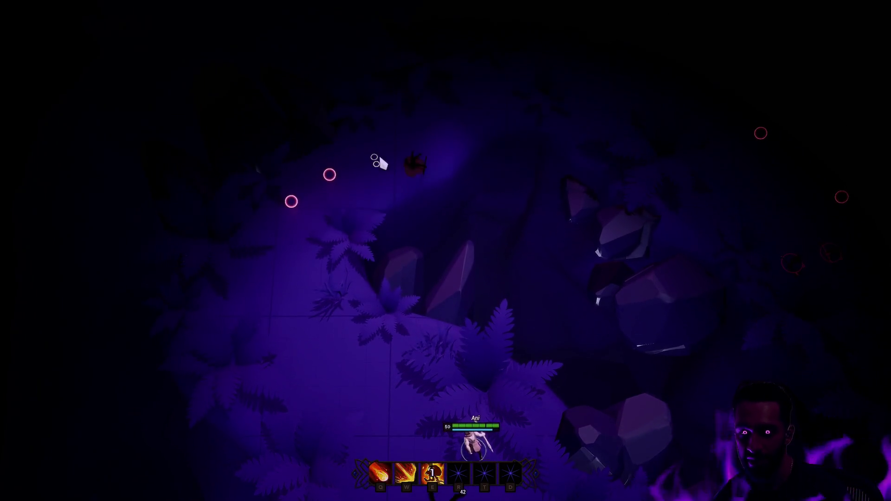
click(332, 197)
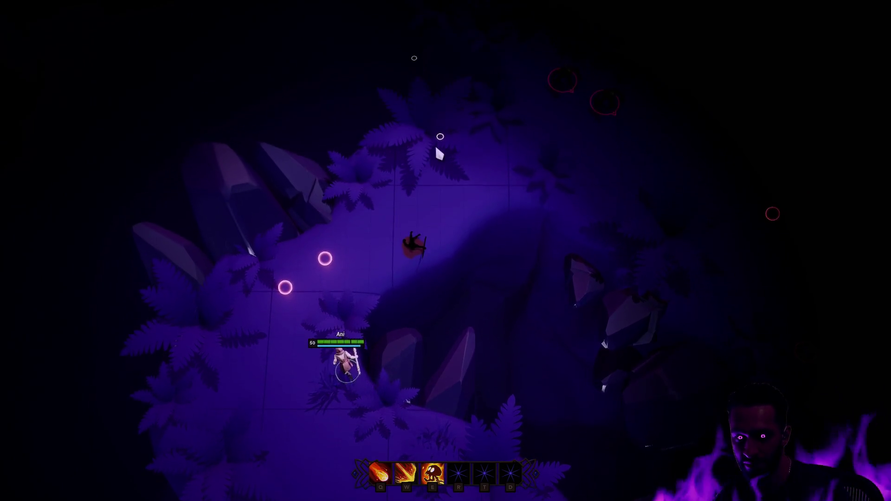
- Approach the two enemies and hit them with an aimed cast, beam and fire ring abilities
click(470, 193)
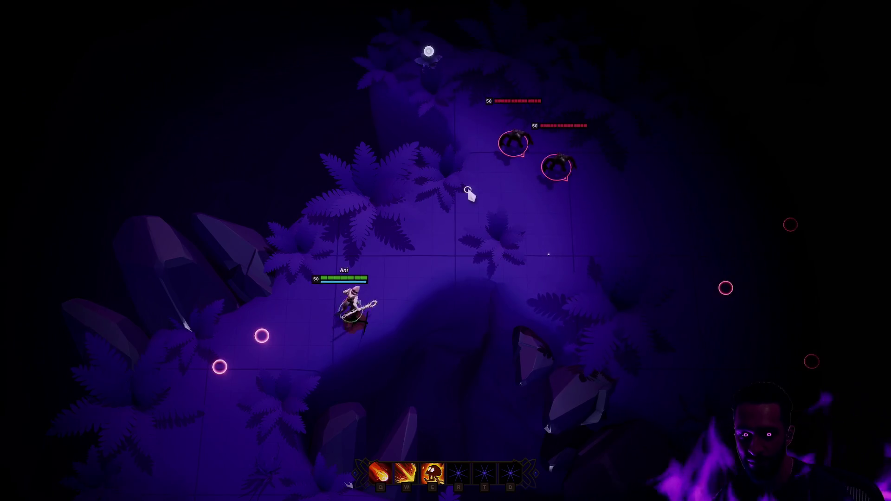
click(457, 207)
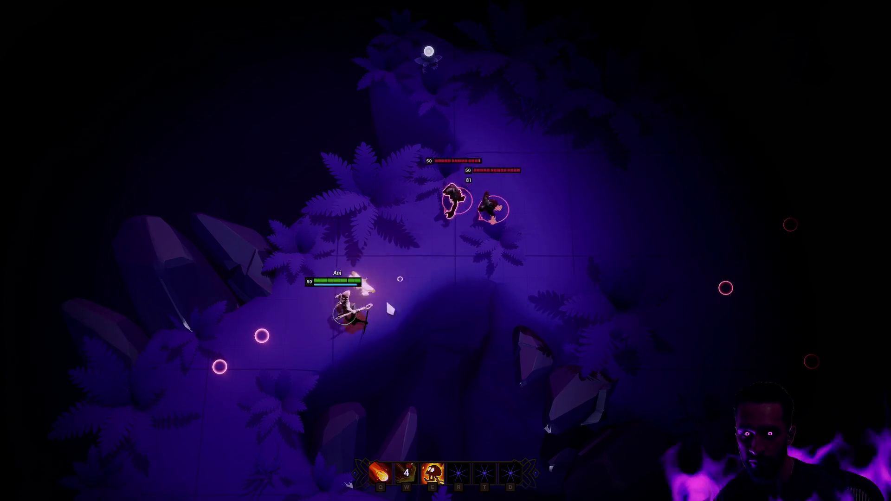
key(q)
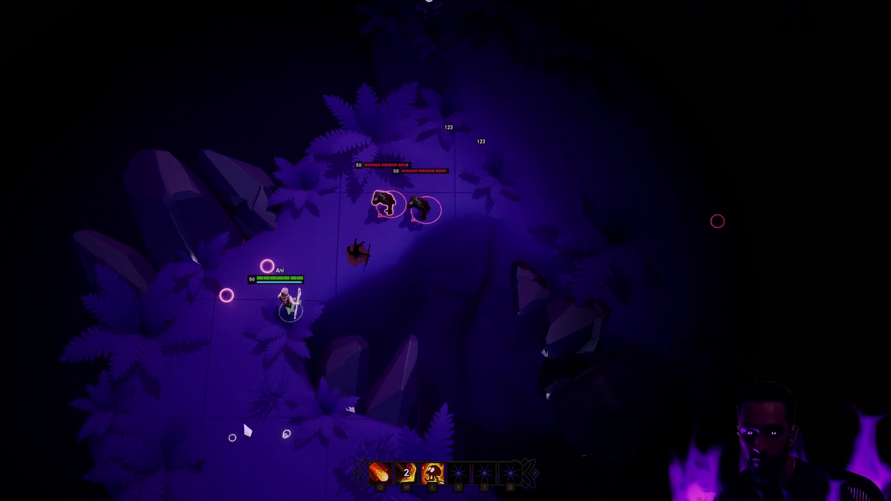
key(e)
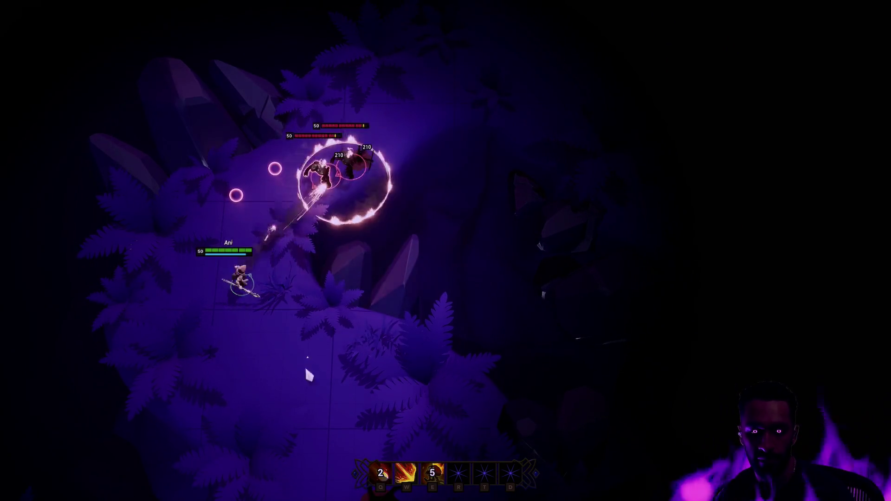
key(w)
click(295, 224)
click(437, 364)
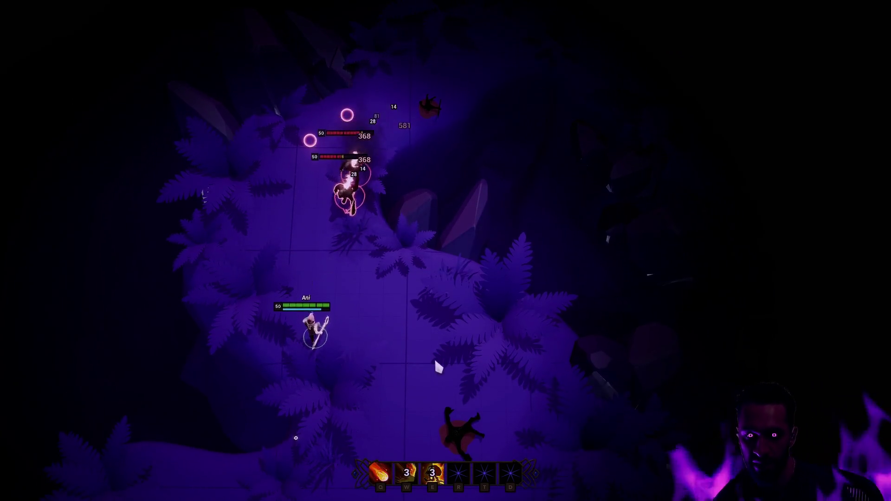
key(q)
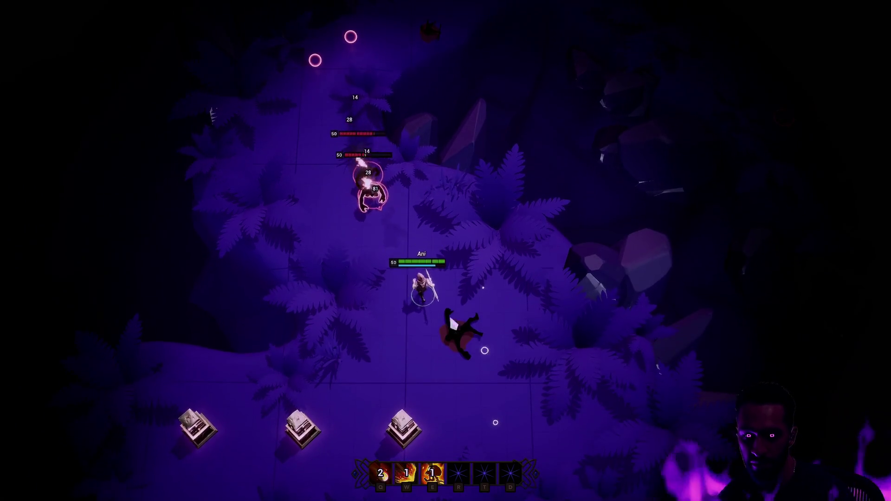
key(e)
- Keep beaming the nearby enemies, retreat north-west across the grass and cast fire and area skills on the pursuer
click(533, 430)
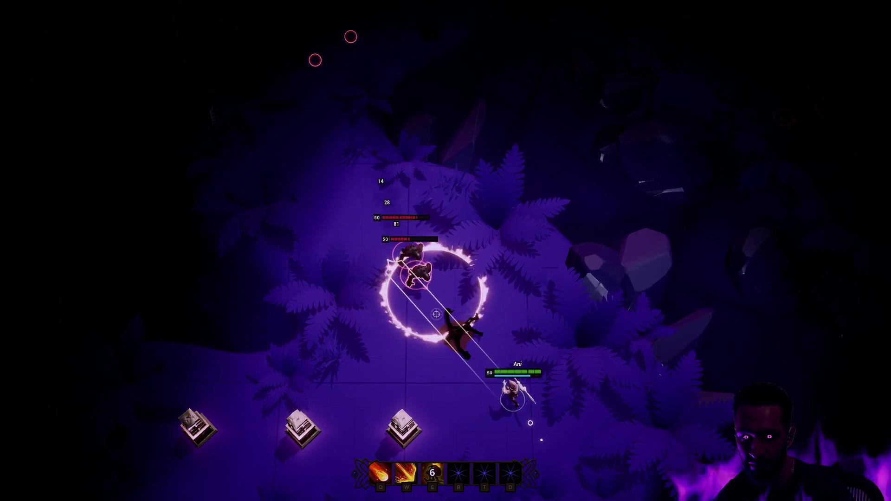
key(q)
key(w)
click(522, 421)
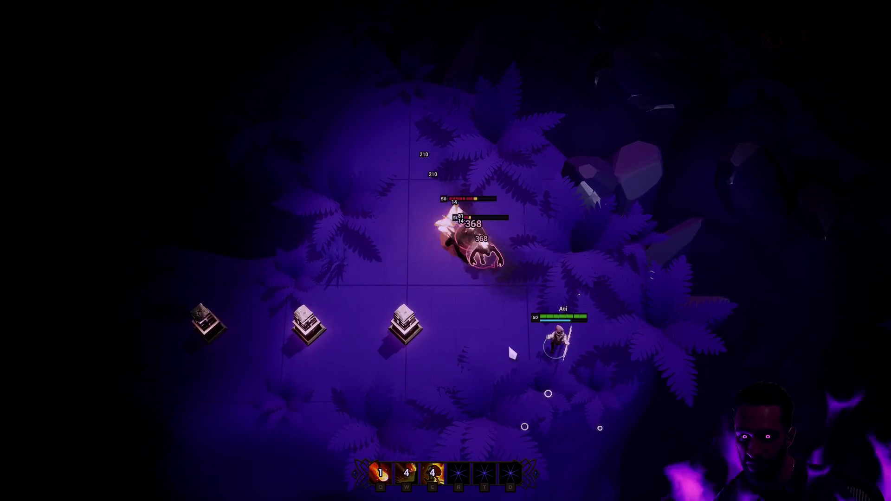
key(q)
click(570, 165)
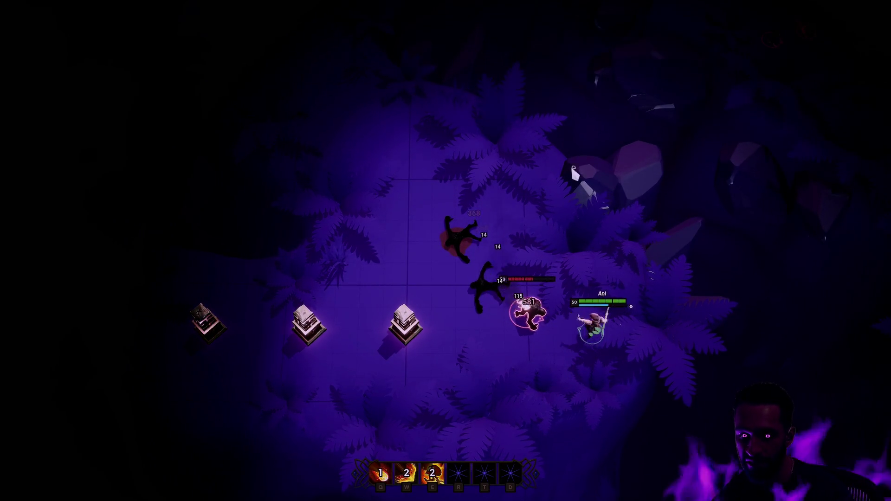
click(406, 132)
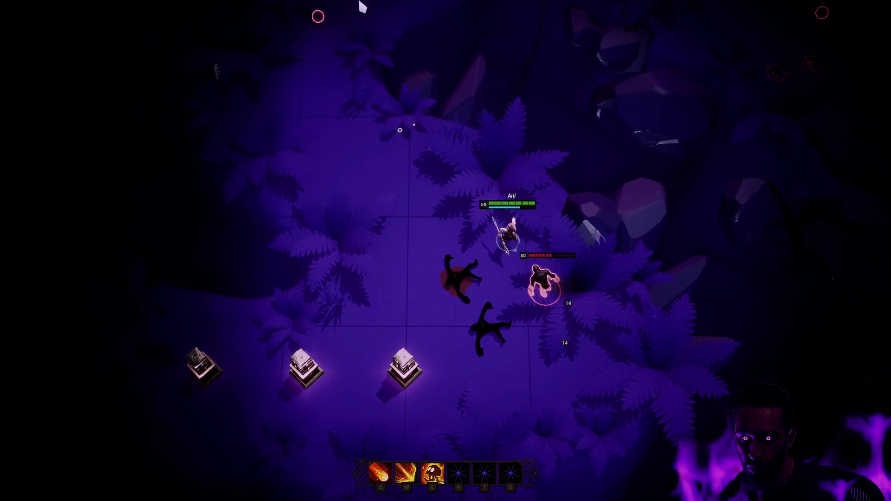
key(q)
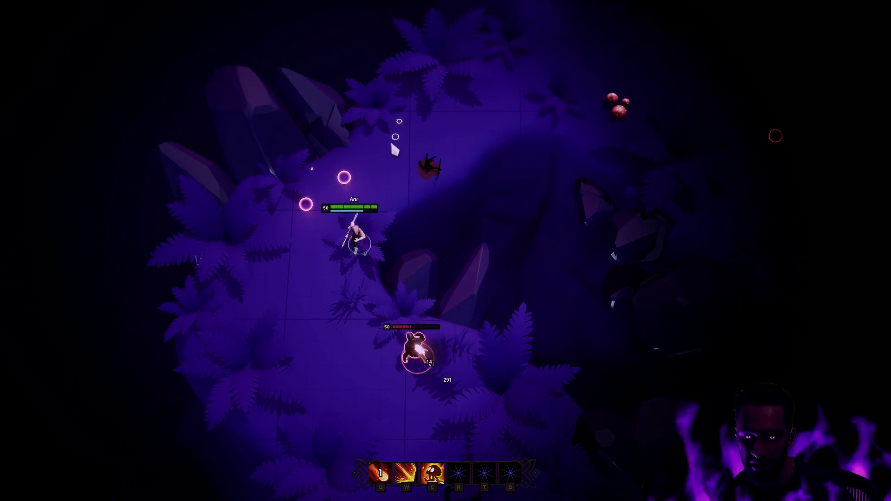
key(e)
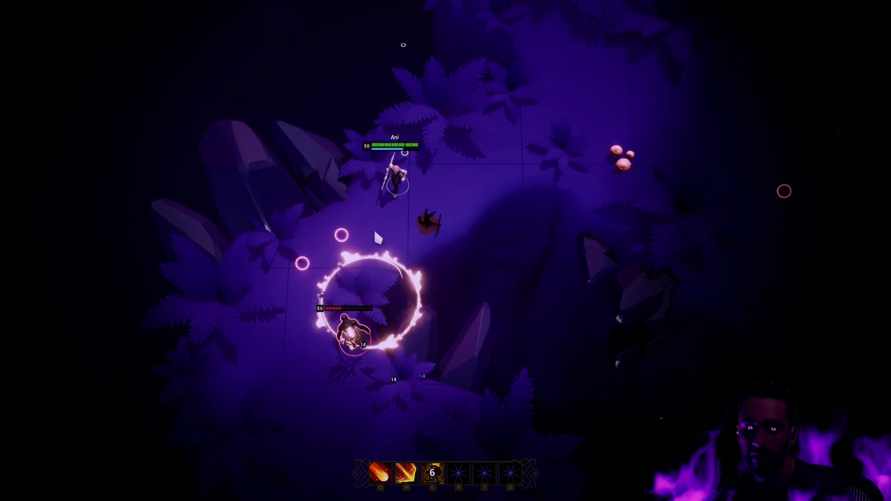
key(q)
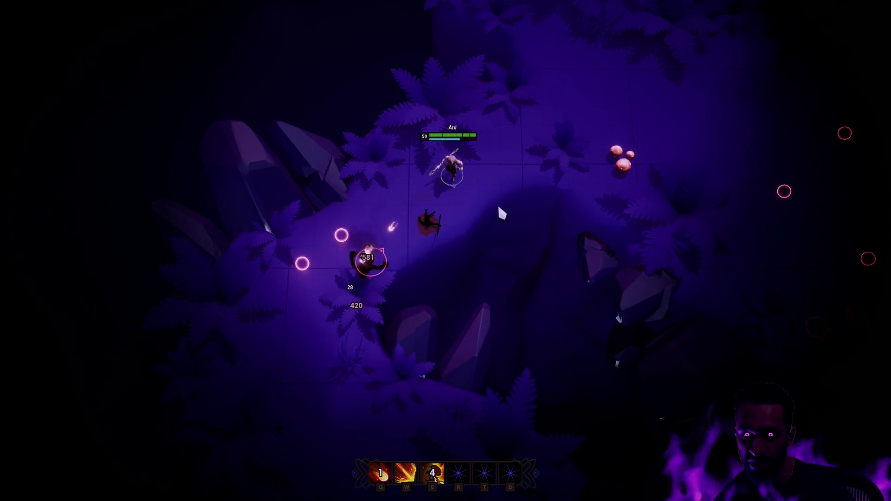
- Walk north then turn back, casting a long beam, a fire bolt and an area ring near the mushrooms
right_click(817, 75)
right_click(427, 142)
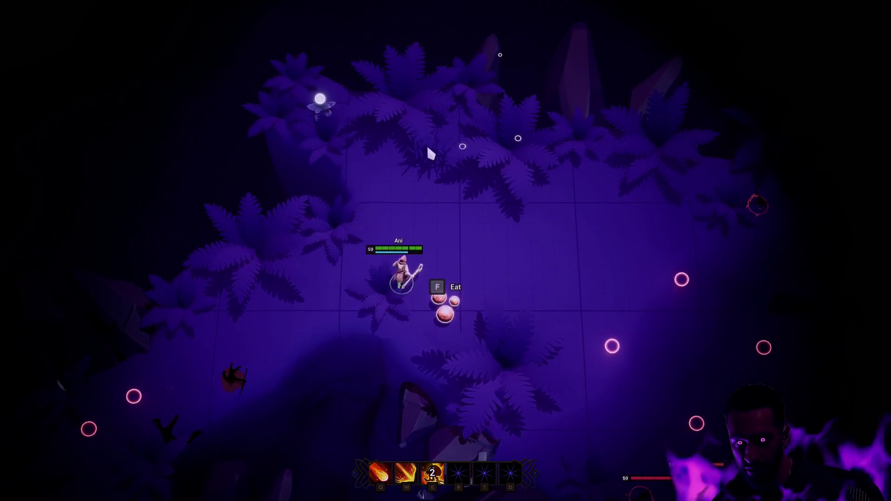
right_click(360, 118)
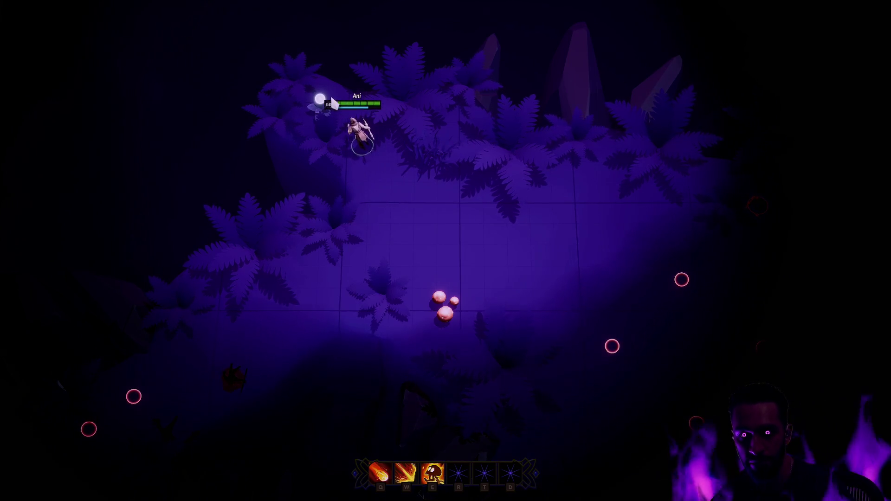
right_click(532, 256)
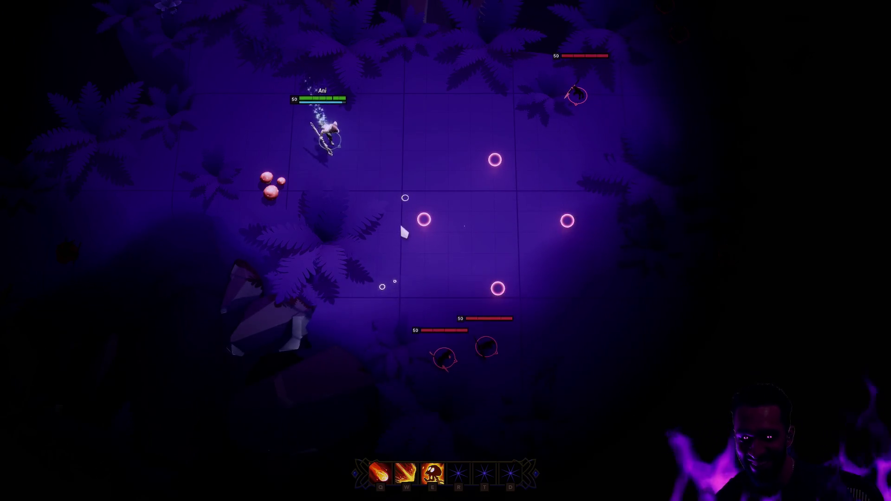
key(w)
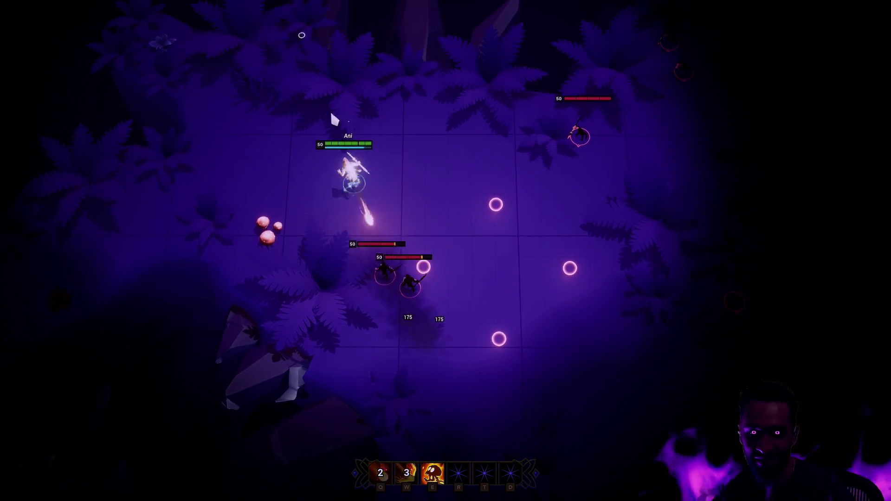
key(q)
right_click(271, 196)
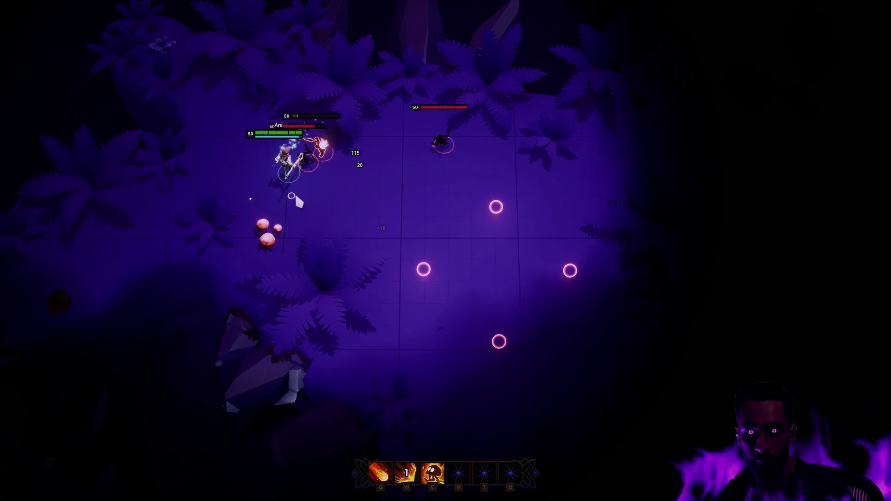
key(e)
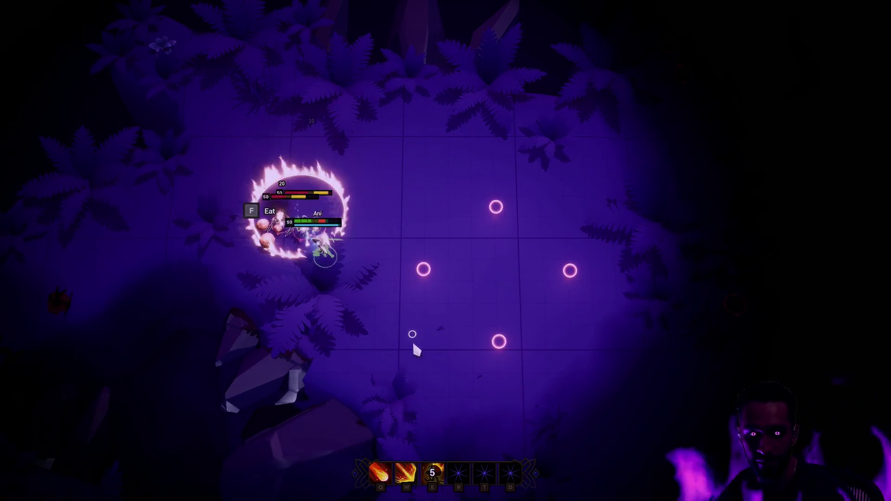
key(w)
- Move toward the enemies on the right and strike one with a projectile, spell ring and follow-up attack
right_click(432, 346)
right_click(522, 296)
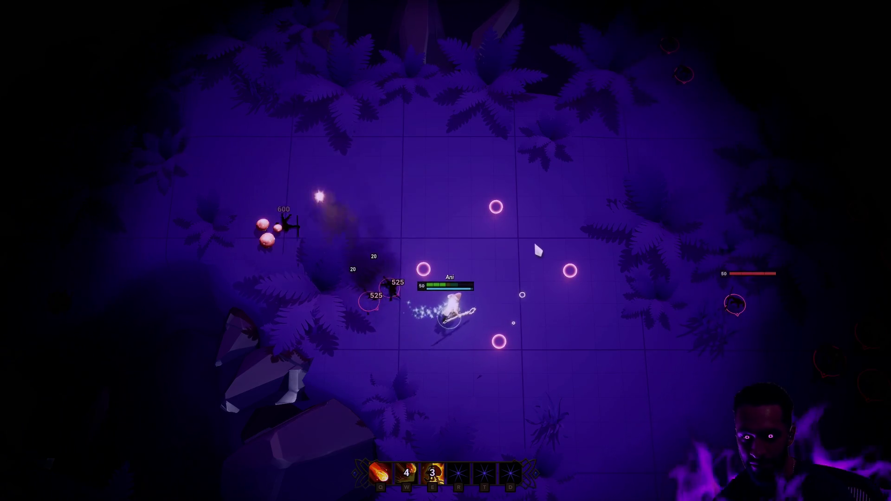
right_click(294, 160)
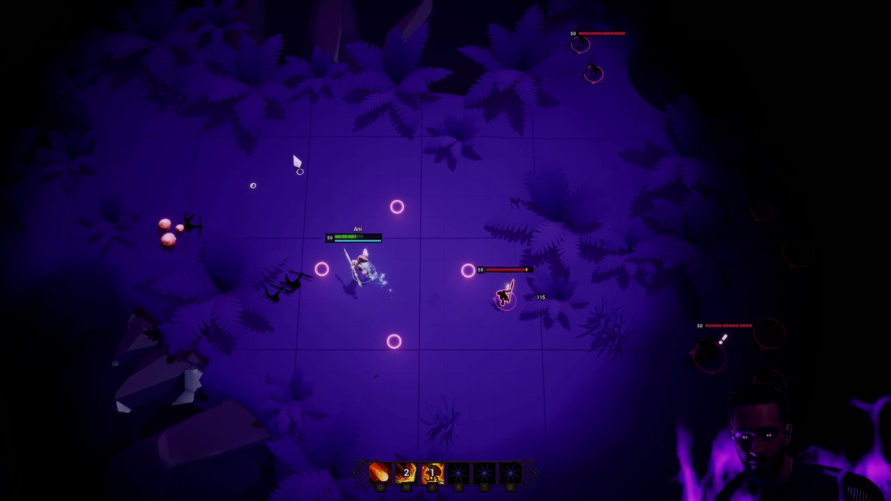
key(q)
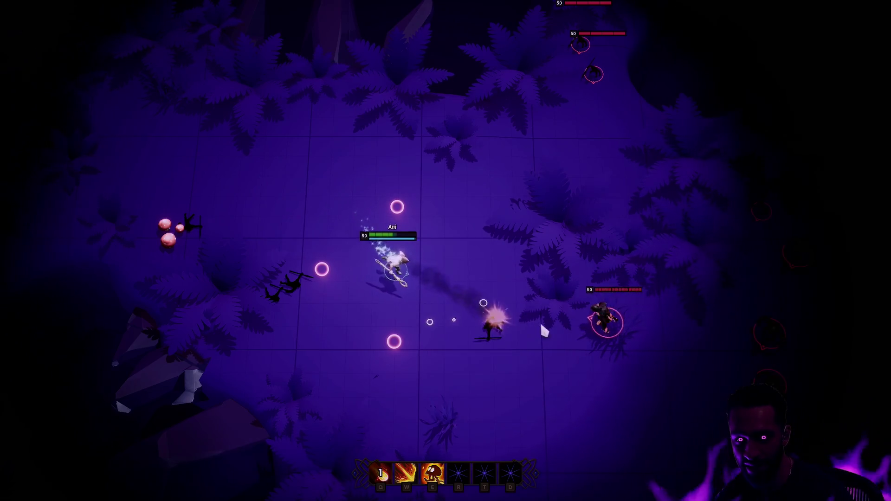
key(e)
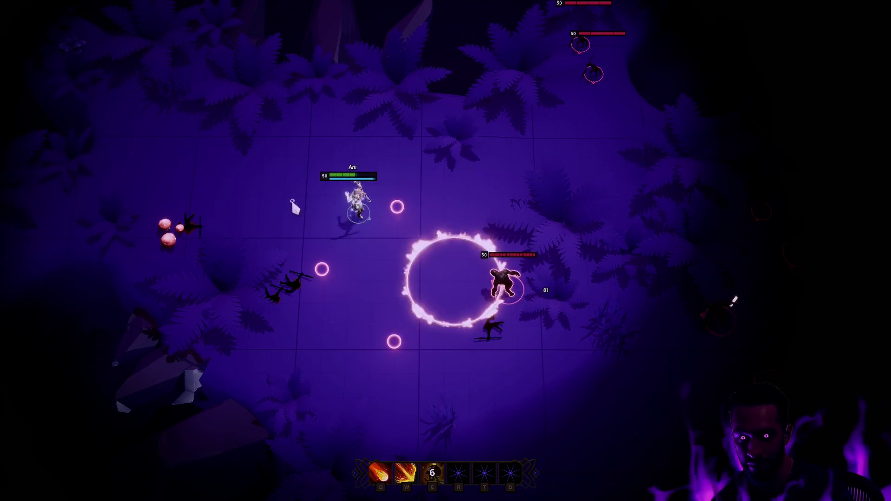
right_click(294, 199)
key(q)
- Walk north-west, throw a fireball and kill the enemy with an aimed W line skillshot
right_click(306, 181)
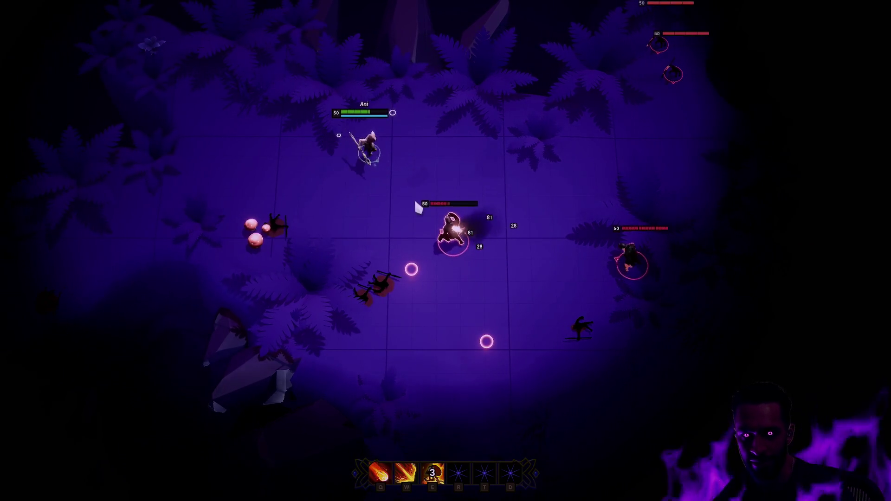
right_click(286, 168)
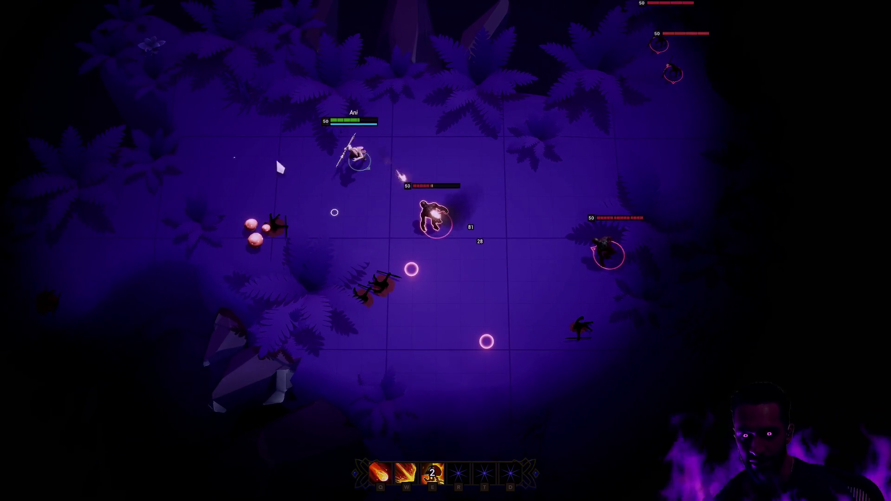
key(q)
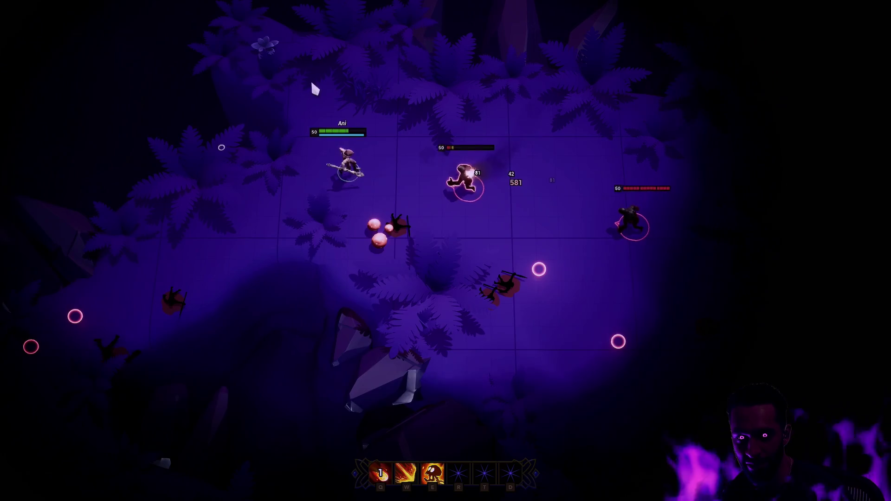
right_click(278, 82)
key(w)
click(423, 184)
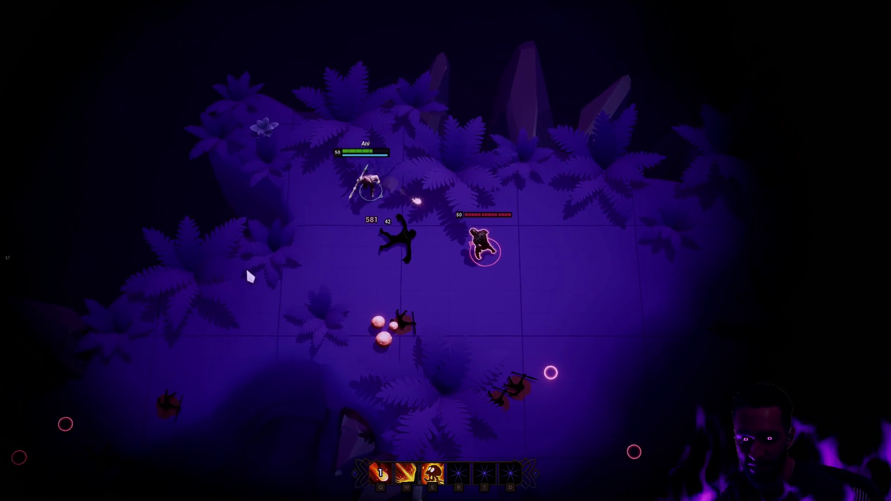
- Kite the last enemy south-west then east with an area ring and repeated fire bolts, then end the play session
right_click(216, 301)
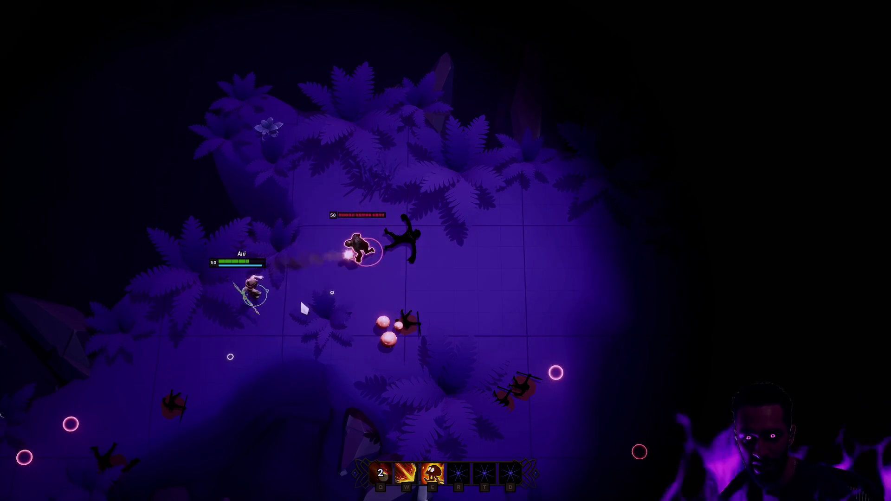
right_click(213, 368)
key(e)
right_click(171, 368)
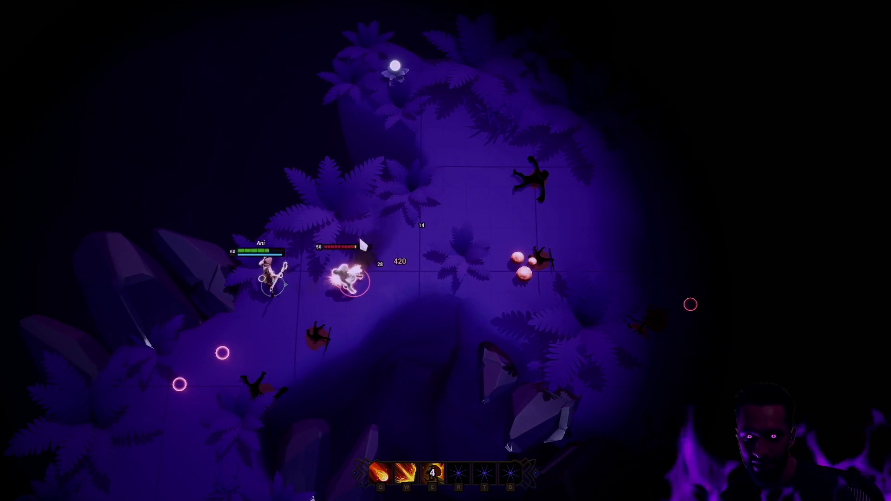
right_click(417, 209)
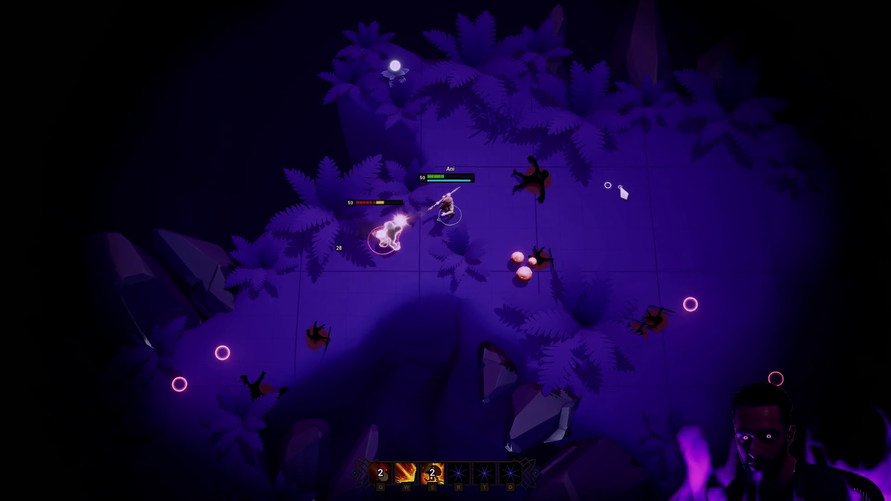
key(q)
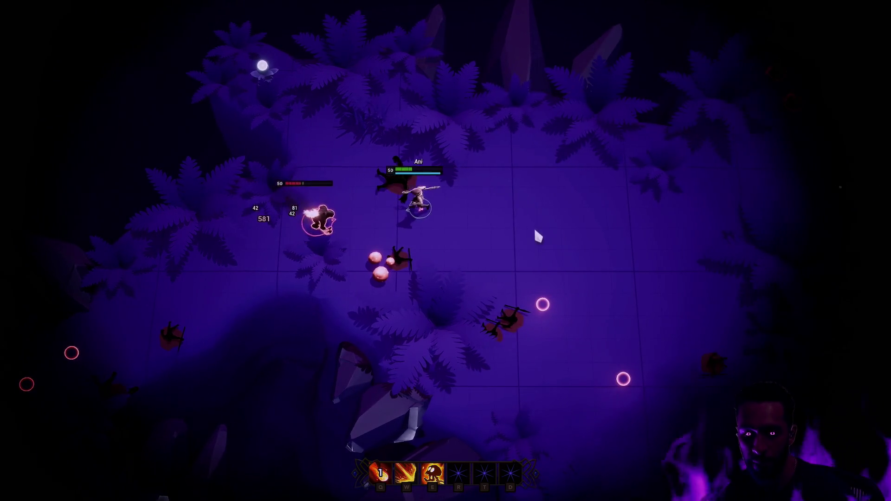
right_click(537, 237)
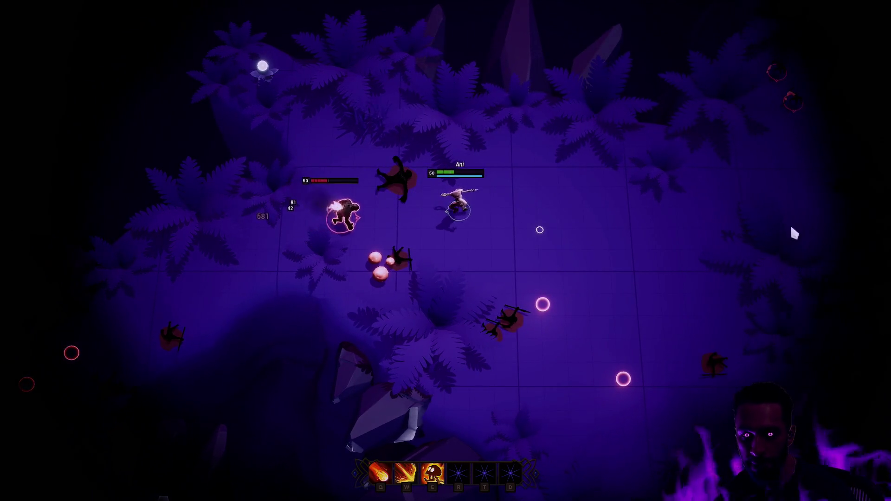
key(q)
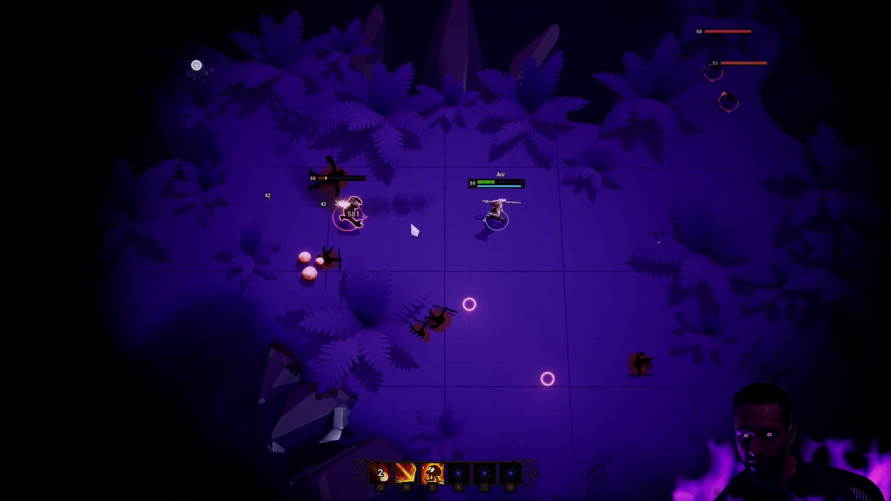
right_click(555, 247)
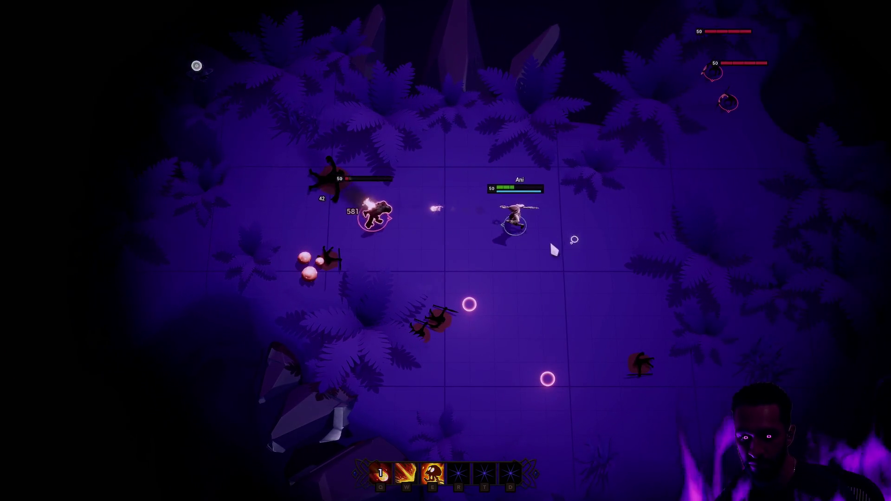
key(q)
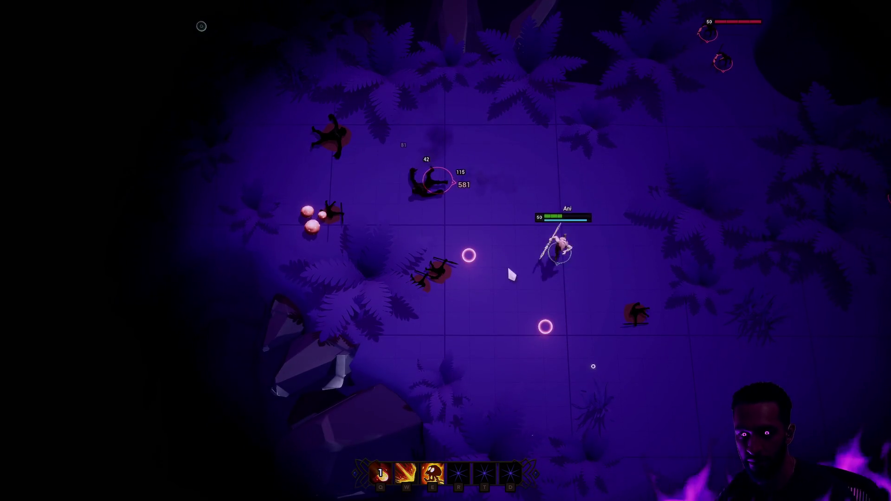
key(Escape)
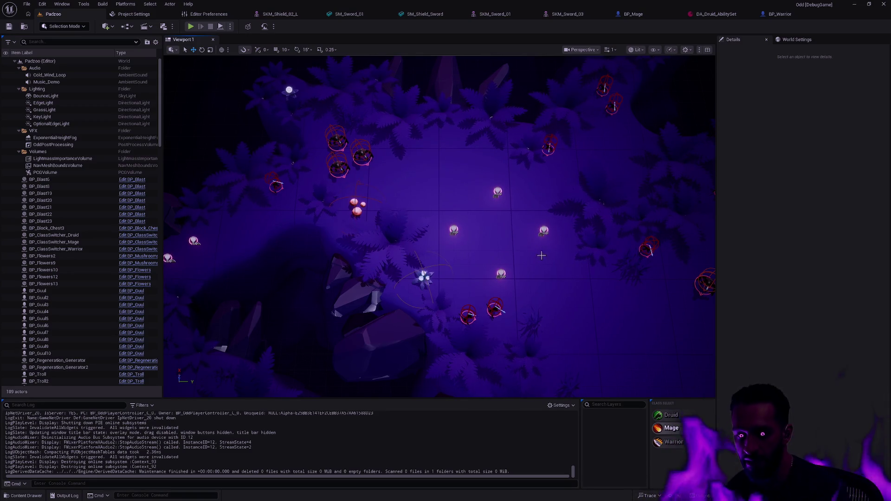
- Launch a new Play-in-Editor session from the toolbar Play button
click(190, 26)
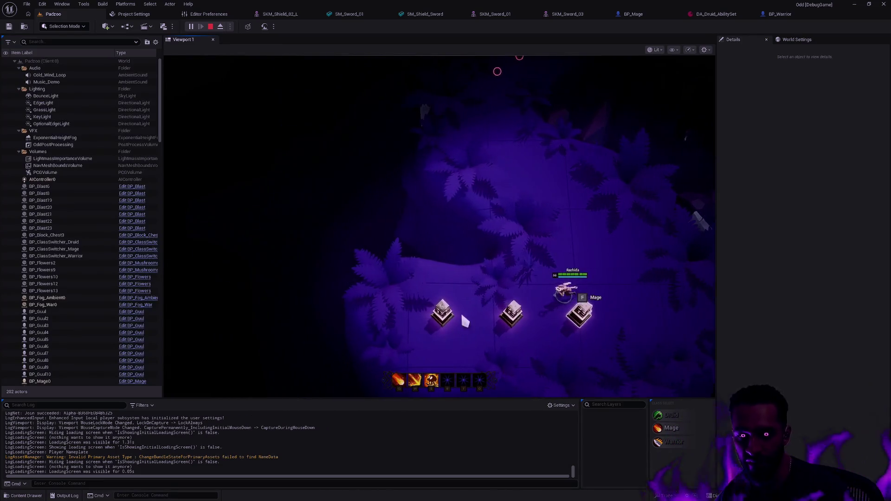
- Walk the hero toward and past the first pedestals, then down to the lower left
click(459, 311)
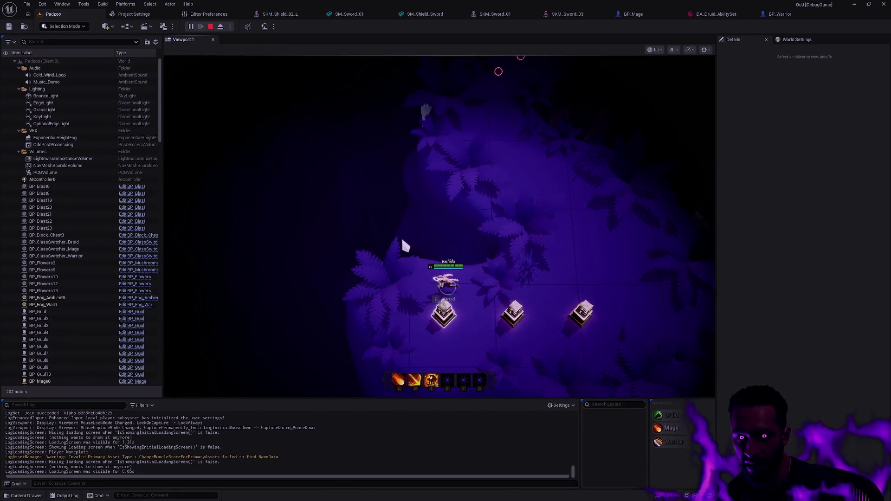
click(379, 233)
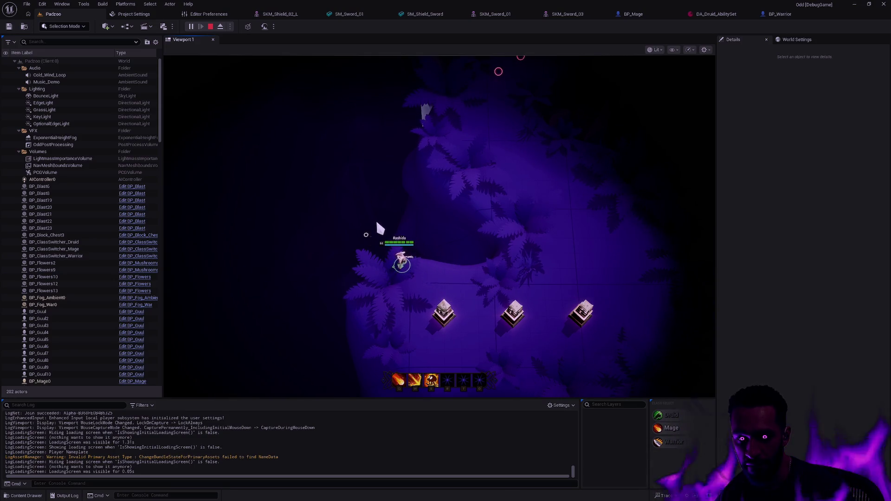
click(376, 224)
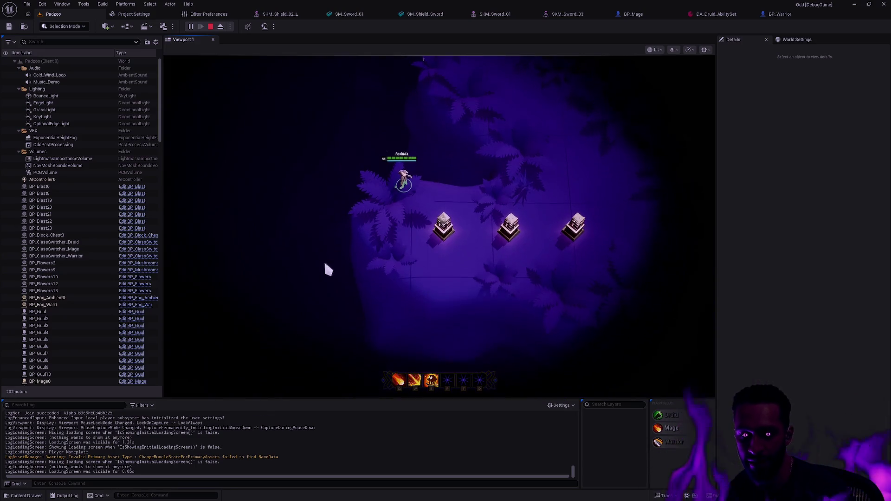
click(333, 260)
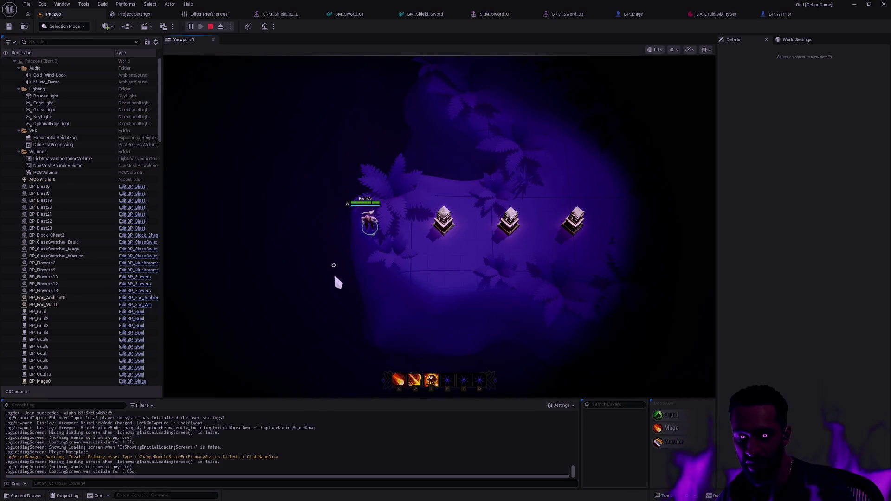
click(335, 278)
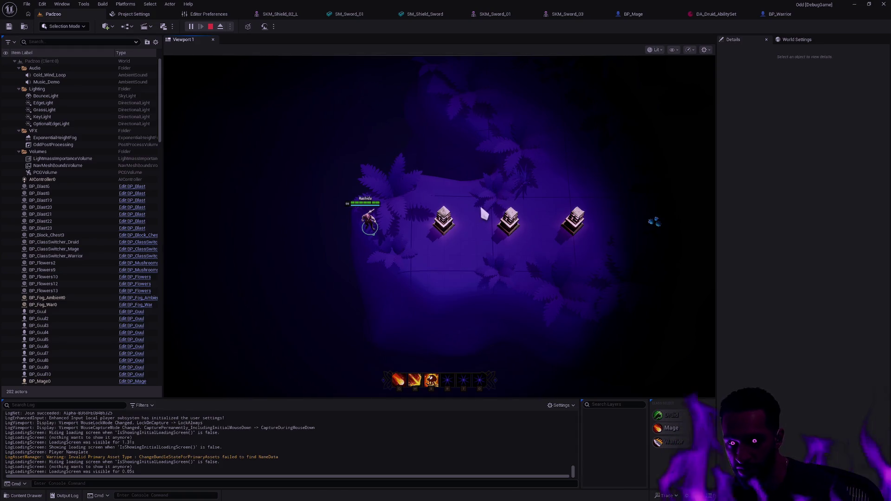
- Walk the hero onto the Druid pedestal and back off it again
click(473, 230)
click(468, 146)
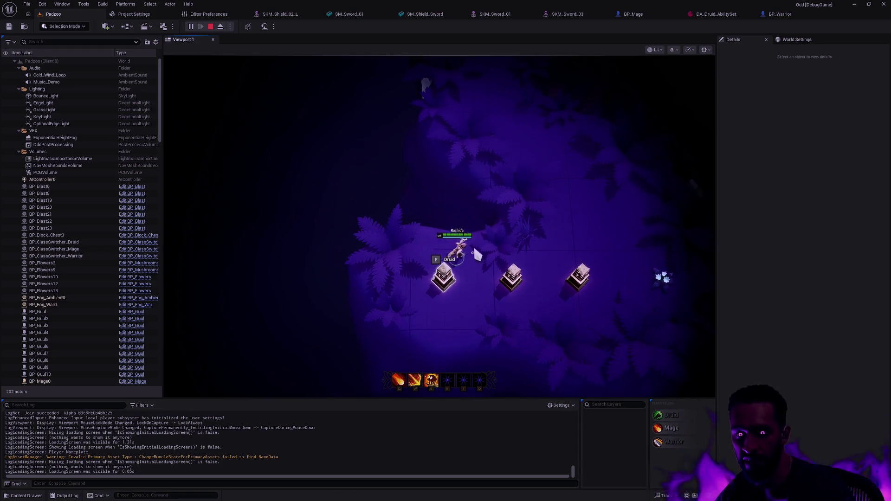
click(419, 249)
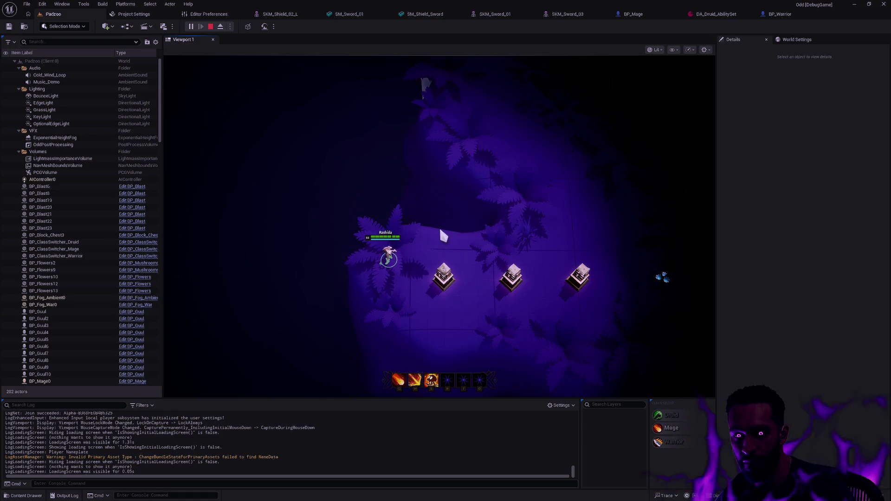
click(432, 238)
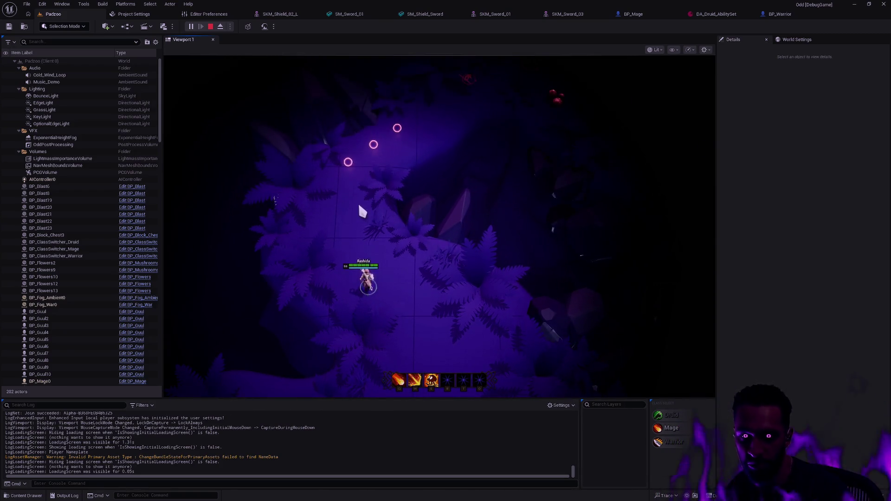
- Head north into the enemies, slash at the approaching one, then stop the play session
click(358, 204)
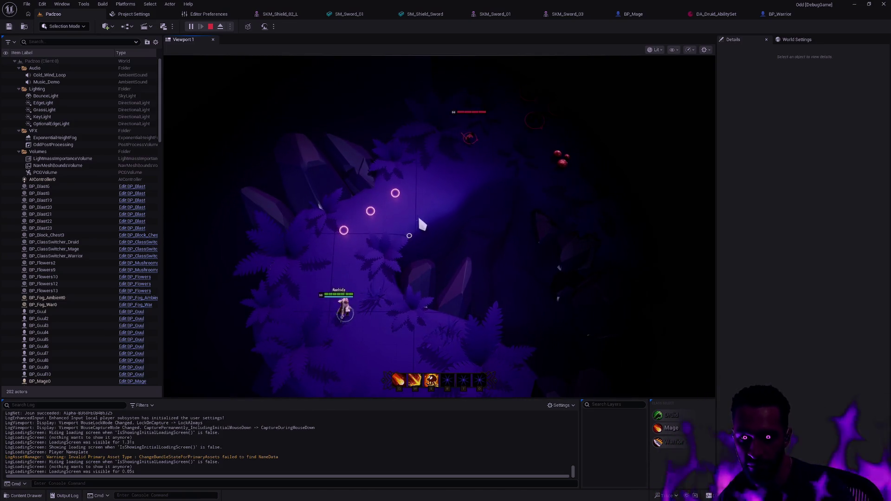
click(420, 223)
click(432, 177)
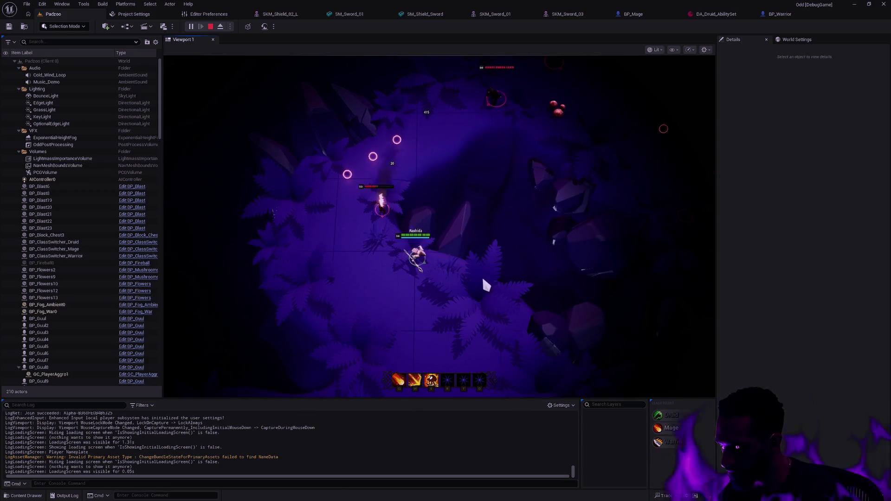
key(Escape)
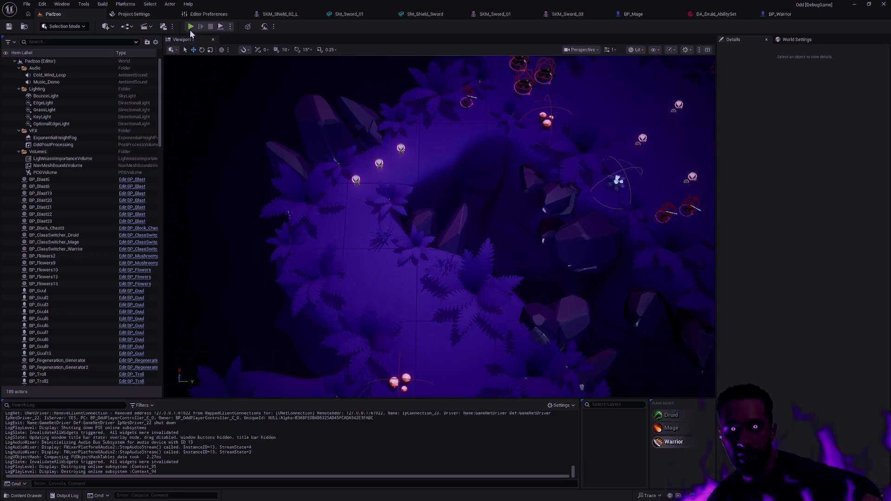
- Start a play session in immersive full-screen mode and walk the hero around beside the class pedestals
key(alt+p)
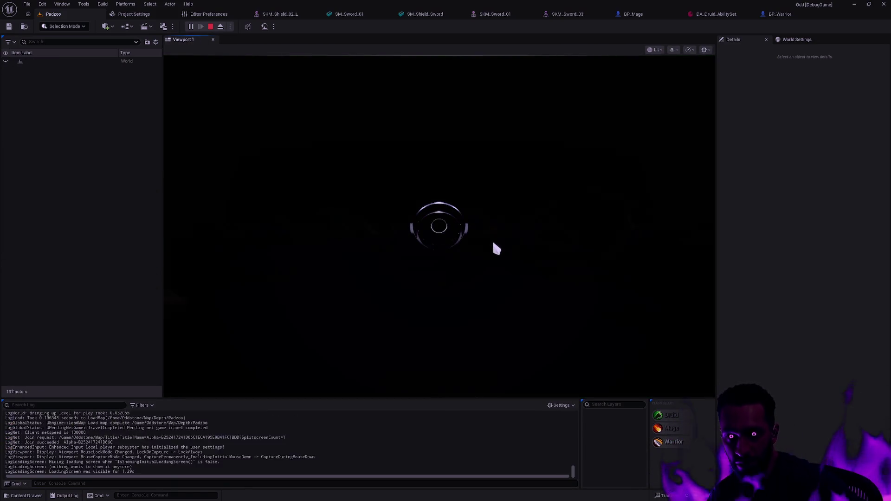
key(F11)
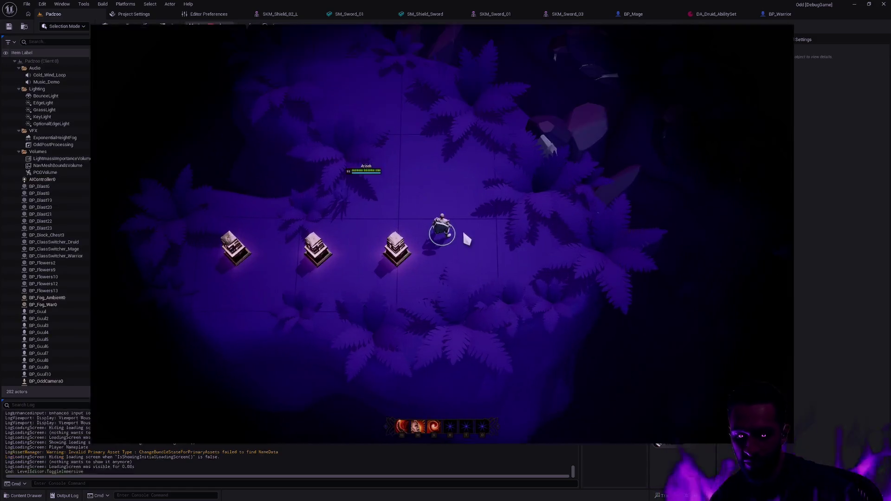
right_click(456, 249)
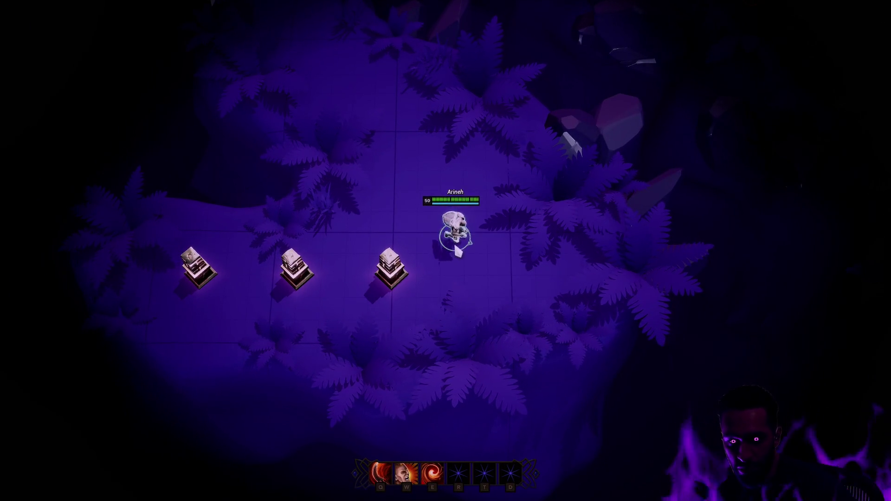
right_click(455, 209)
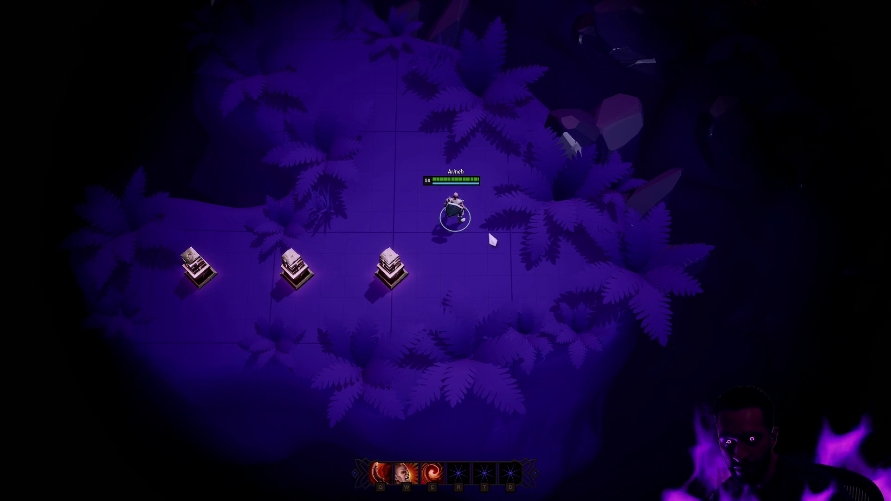
right_click(507, 234)
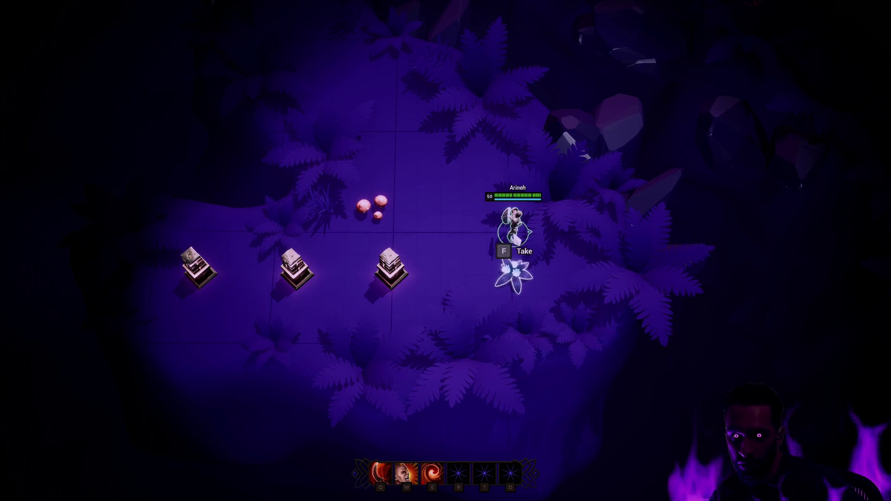
- Roam the hero around the flower pickup, cast the glowing white W ability, then leave full-screen play
click(449, 210)
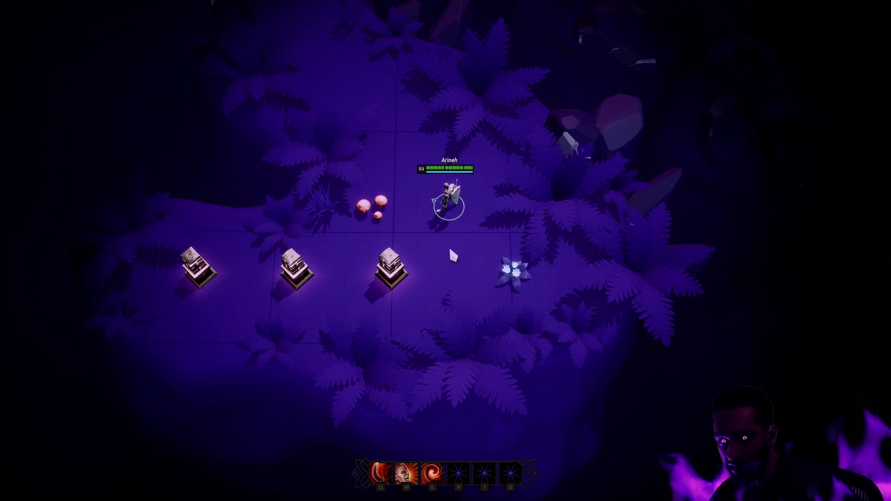
click(450, 251)
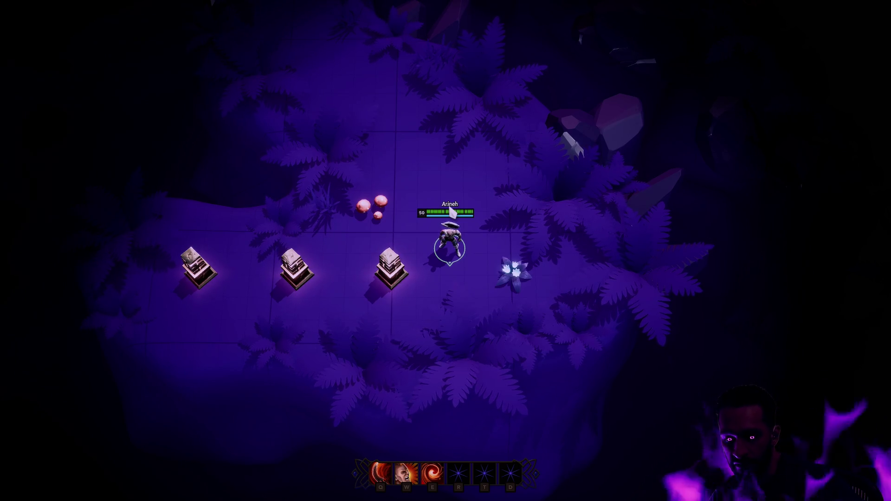
right_click(477, 216)
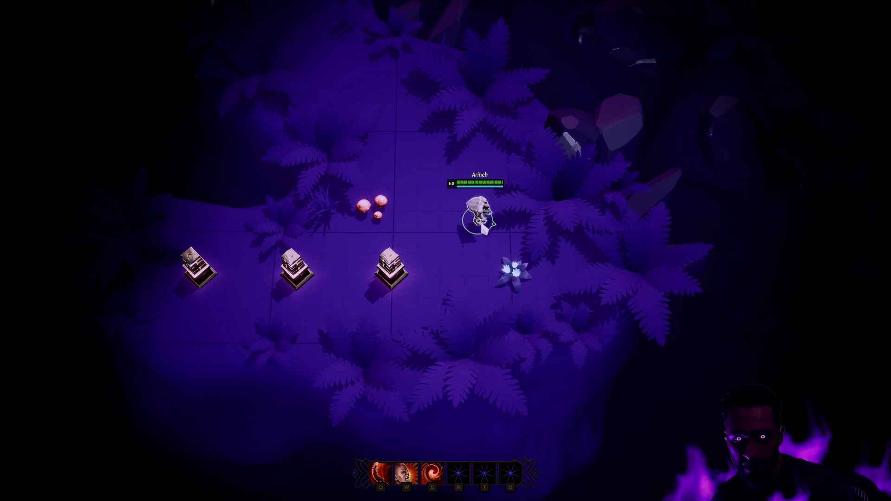
right_click(442, 193)
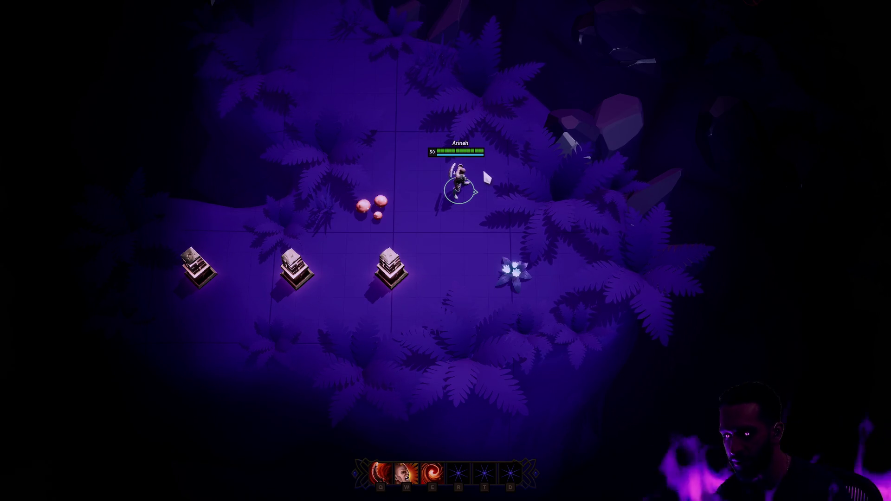
key(w)
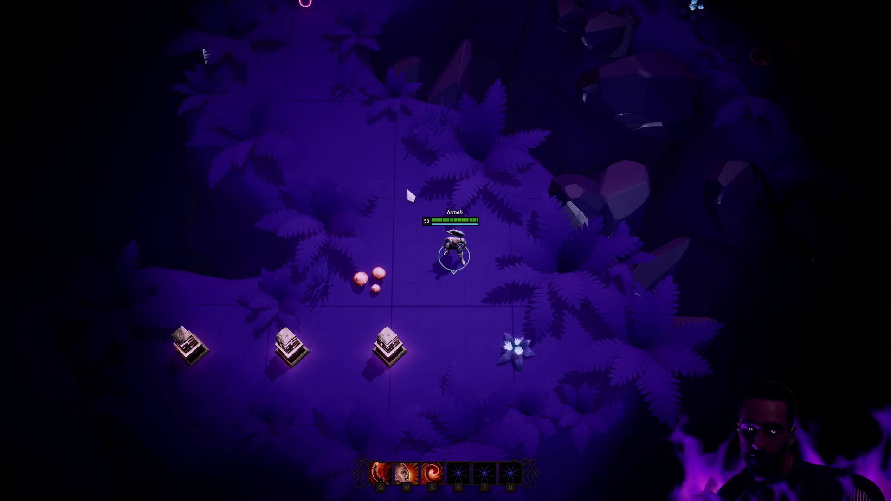
key(F11)
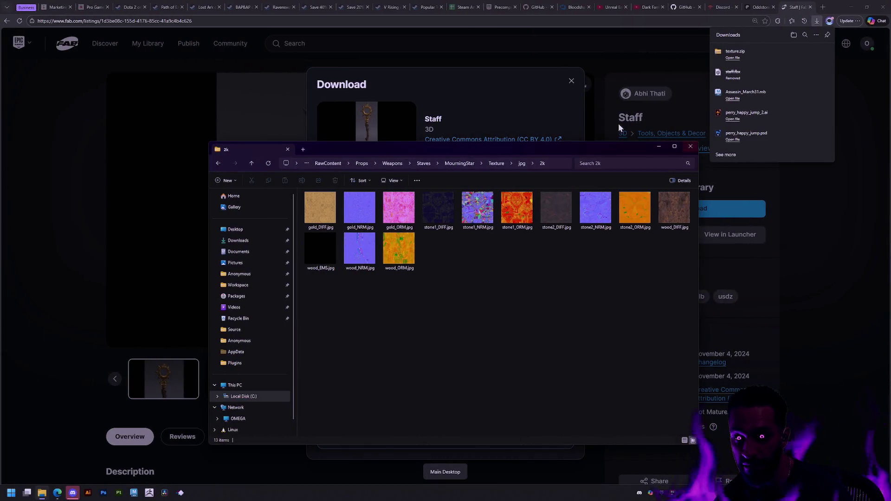
- Switch to the Marketing tldraw board and open its 2026 page
click(57, 8)
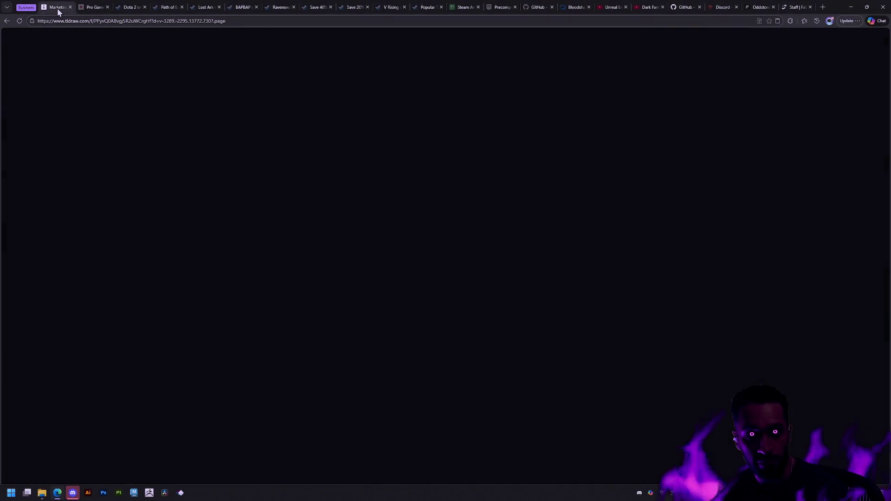
click(11, 37)
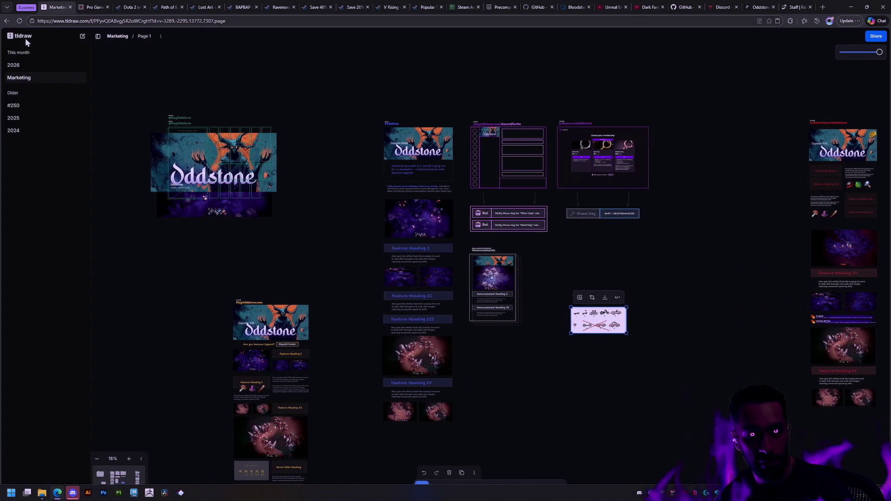
click(21, 65)
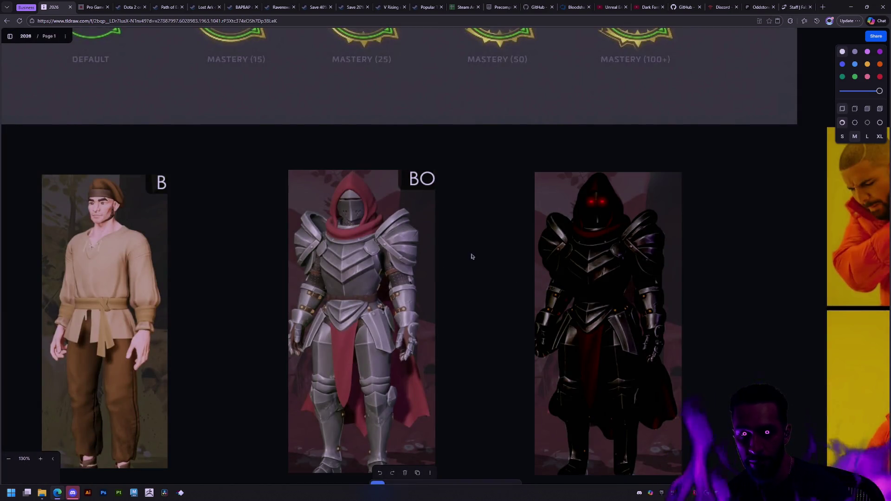
- Reposition the peasant character image, check the armor image's options, and briefly select the silver knight image
drag(151, 280, 7, 274)
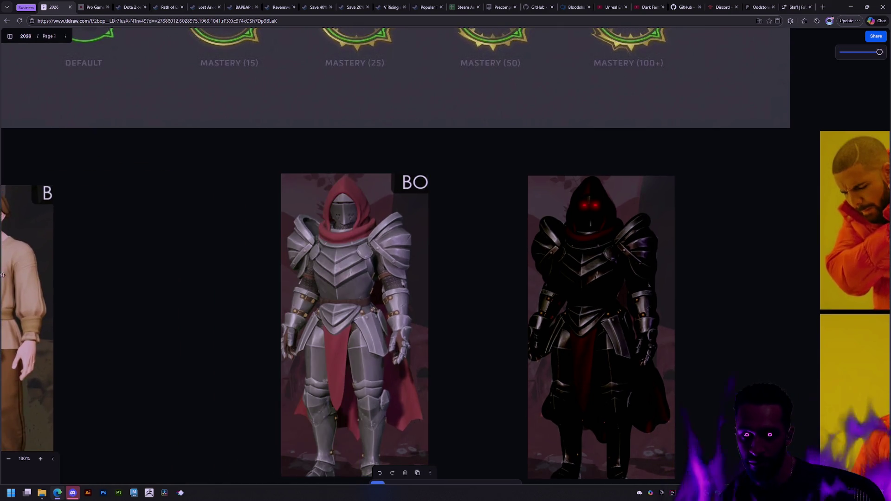
scroll(208, 244, down, 3)
right_click(358, 259)
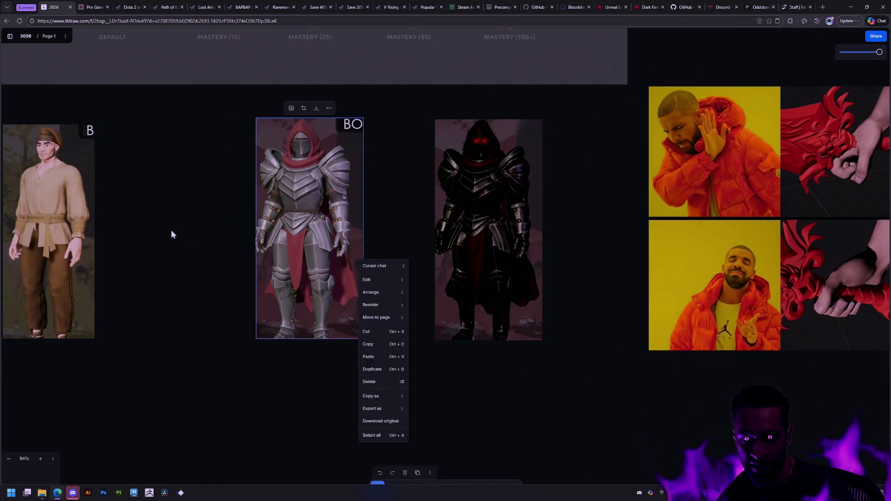
key(Escape)
scroll(404, 249, left, 5)
click(404, 248)
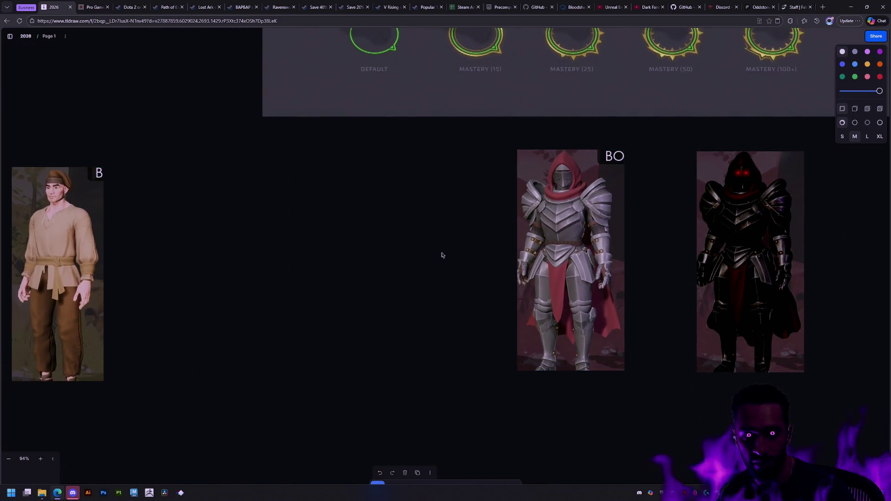
scroll(441, 255, right, 5)
scroll(390, 248, up, 5)
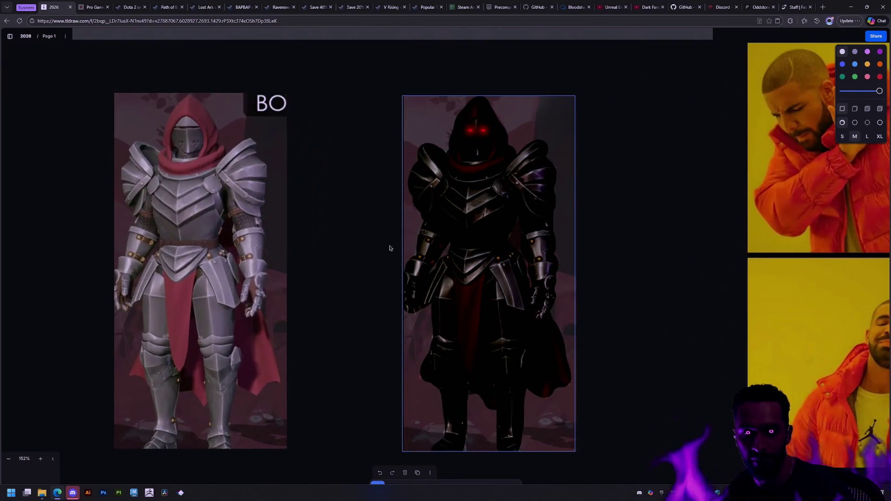
scroll(390, 249, right, 5)
scroll(404, 223, right, 5)
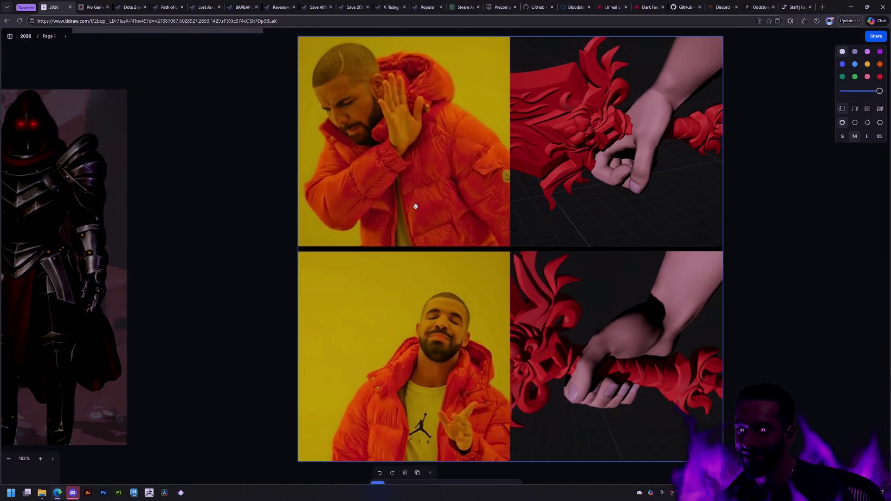
scroll(415, 206, right, 3)
scroll(488, 188, right, 1)
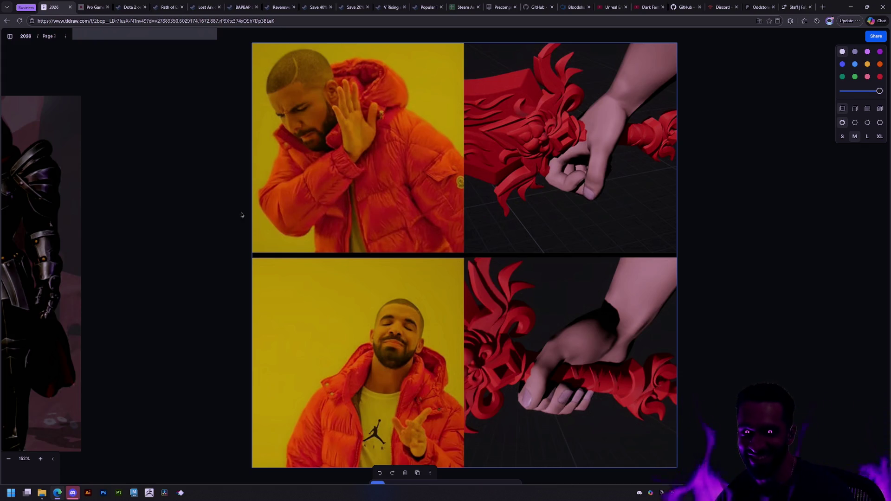
scroll(208, 199, left, 1)
scroll(580, 205, left, 8)
scroll(487, 209, left, 2)
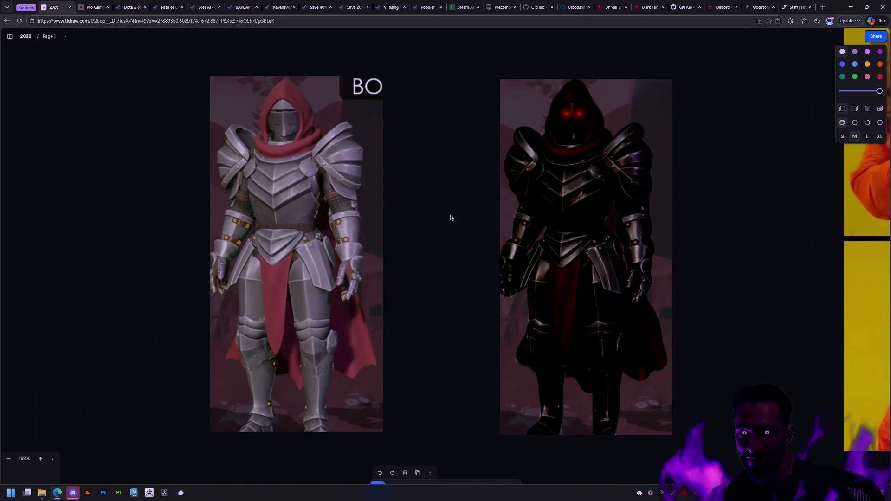
ctrl+scroll(449, 215, up, 2)
ctrl+scroll(446, 213, up, 2)
click(290, 179)
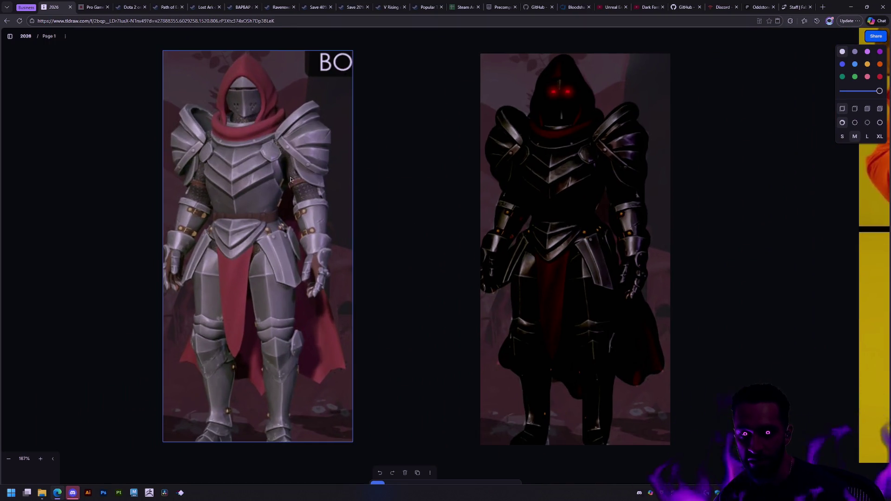
click(361, 243)
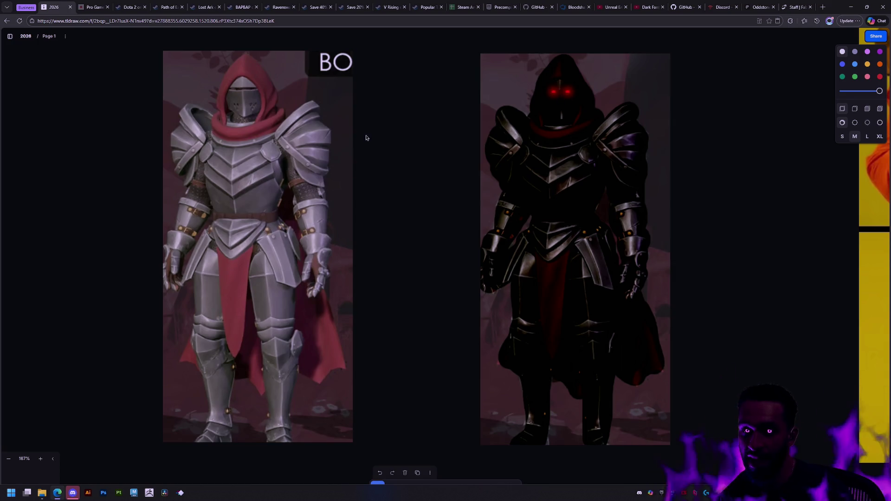
scroll(429, 351, up, 3)
scroll(414, 341, up, 2)
scroll(414, 341, down, 2)
scroll(506, 283, down, 1)
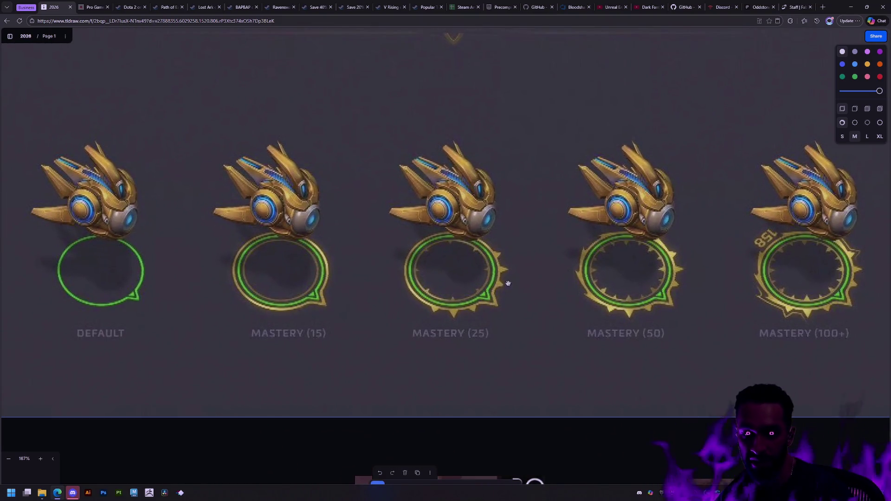
scroll(342, 284, up, 1)
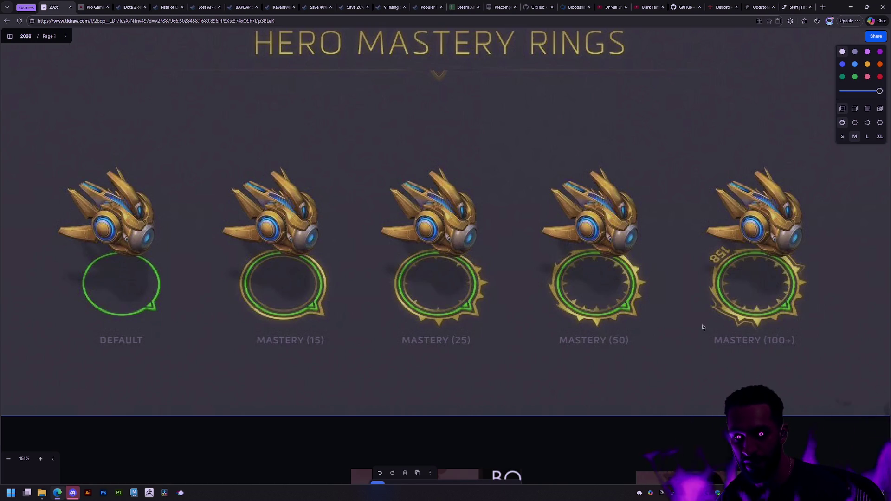
scroll(547, 383, down, 3)
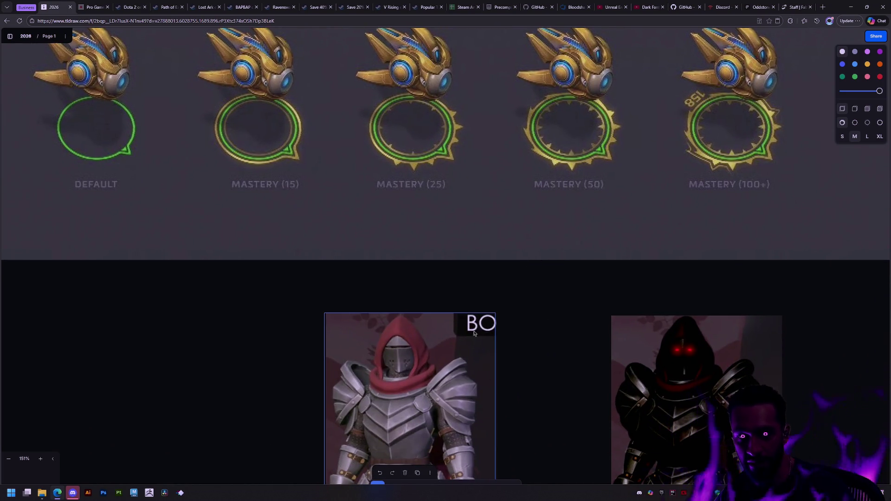
scroll(579, 263, down, 3)
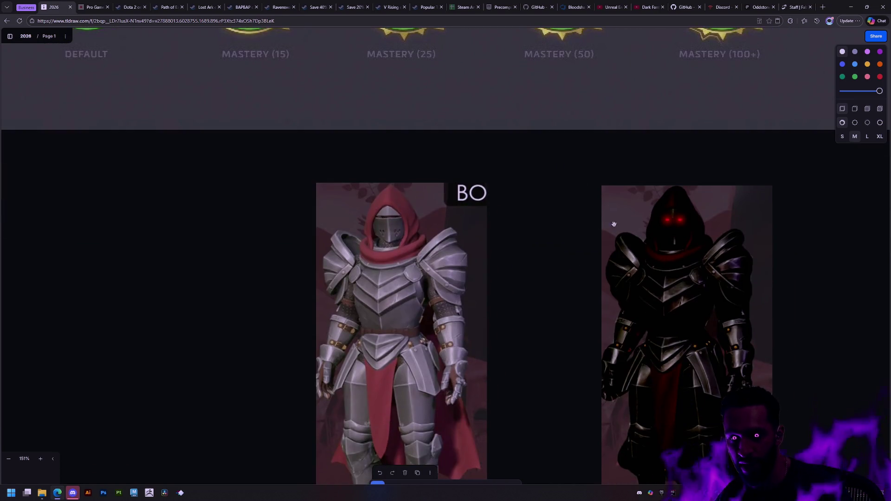
scroll(537, 272, right, 2)
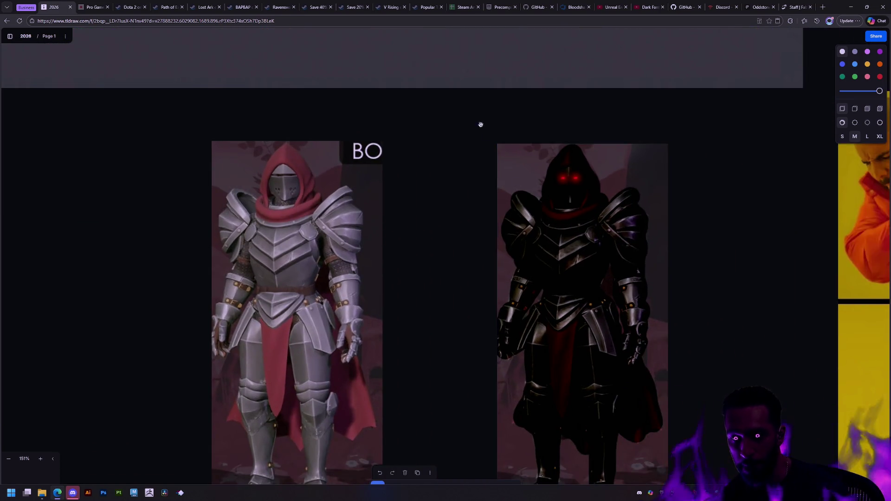
scroll(479, 123, up, 3)
scroll(480, 124, left, 1)
scroll(424, 285, up, 2)
scroll(424, 285, left, 2)
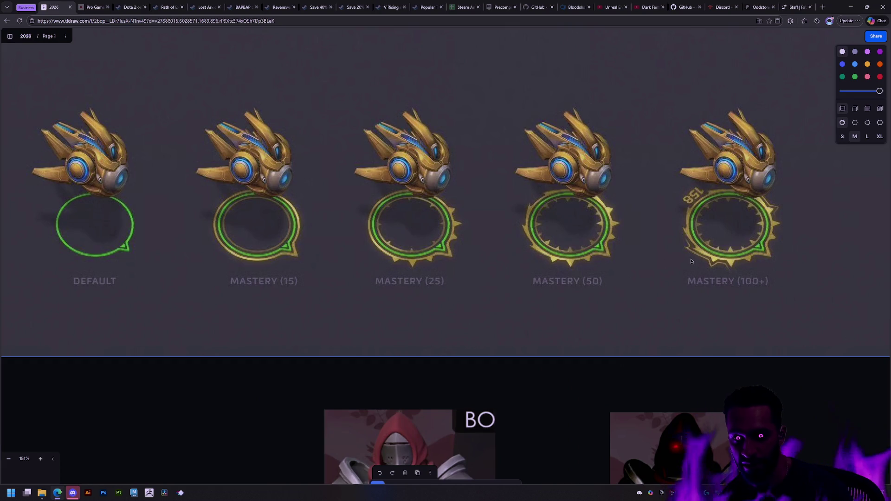
scroll(534, 420, down, 2)
scroll(534, 419, right, 1)
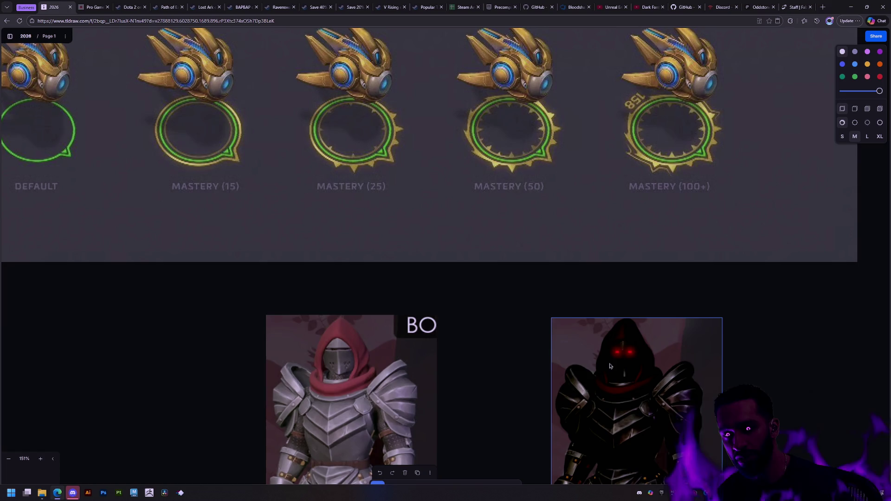
scroll(567, 304, down, 2)
scroll(567, 304, right, 2)
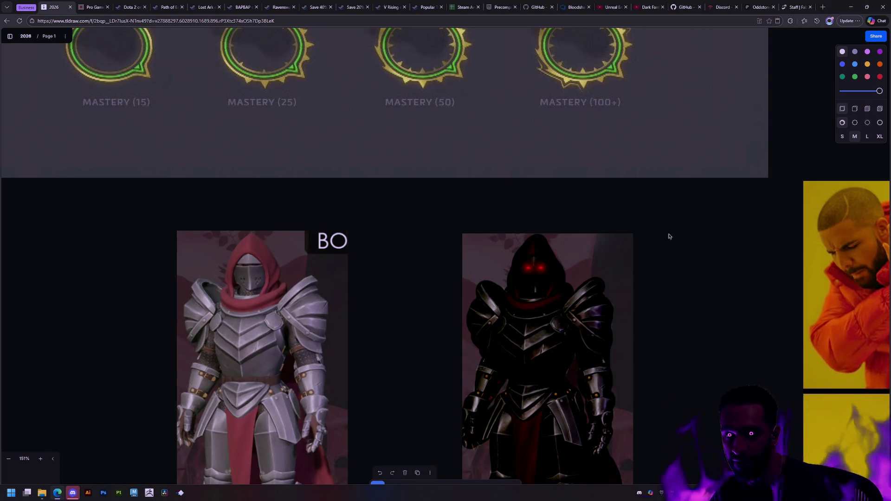
scroll(667, 245, down, 3)
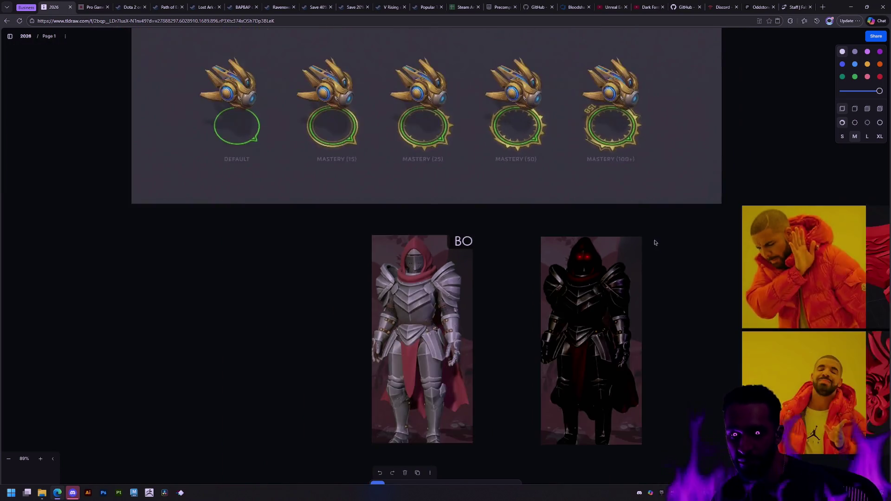
scroll(654, 241, down, 3)
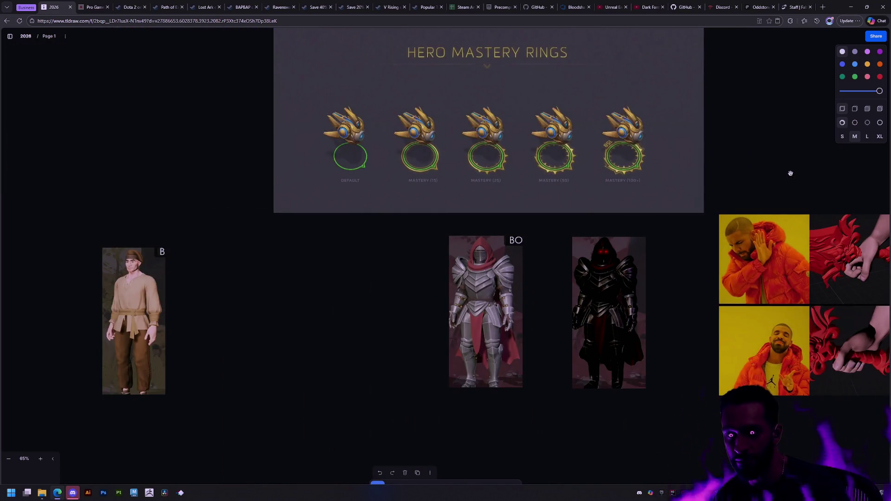
- Drag the canvas to center the Hero Mastery Rings panel in view
drag(790, 173, 648, 226)
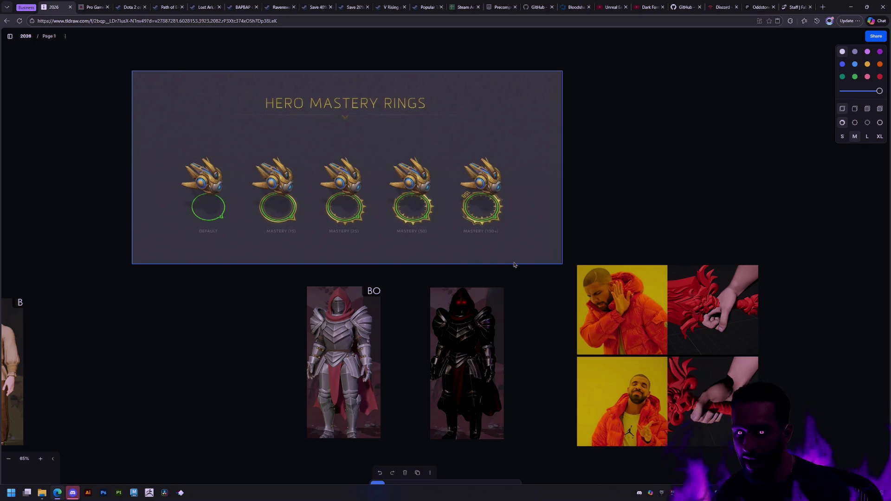
- Switch over to Unreal, run a brief full-screen play session, stop it, and return to the browser desktop with the tldraw board
key(alt+Tab)
key(alt+Tab)
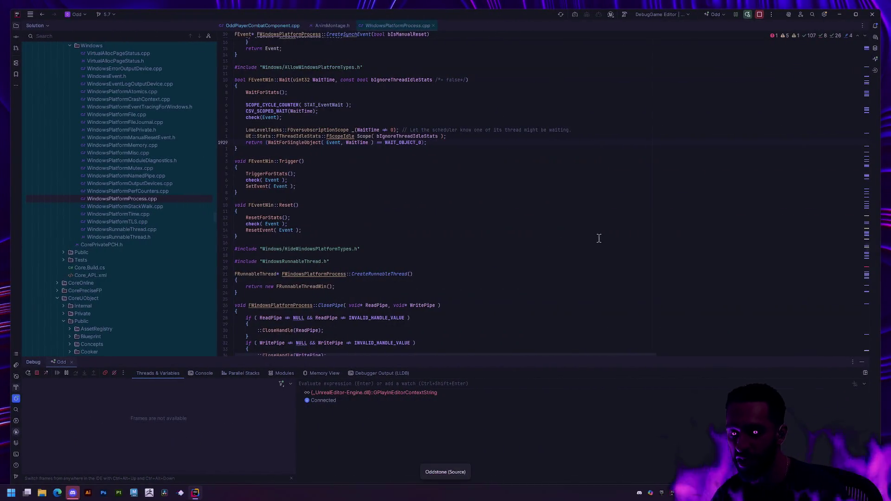
key(alt+Tab)
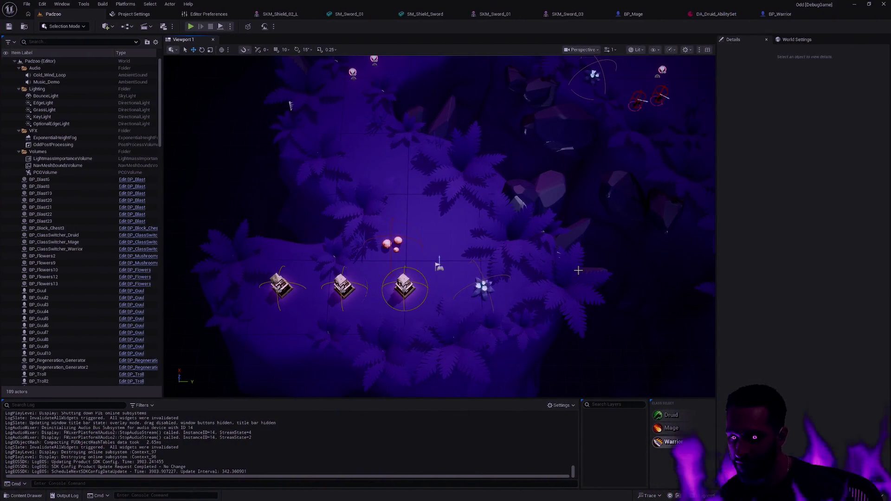
click(191, 26)
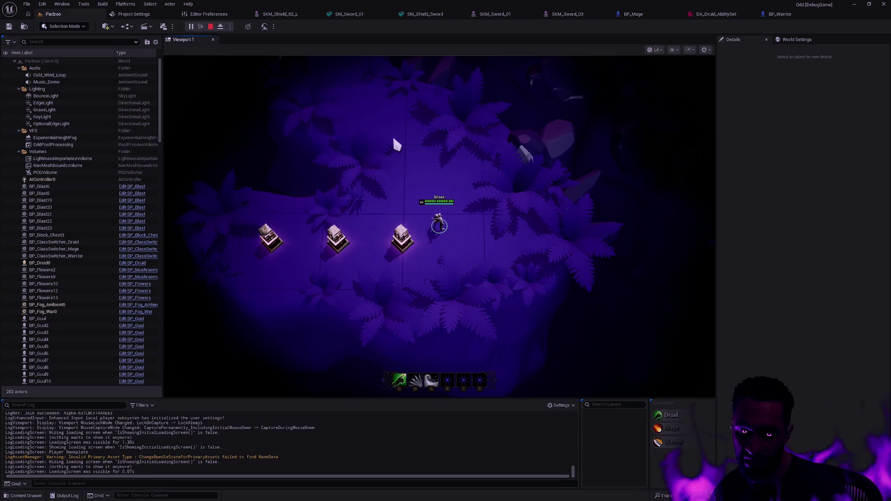
key(F11)
key(Escape)
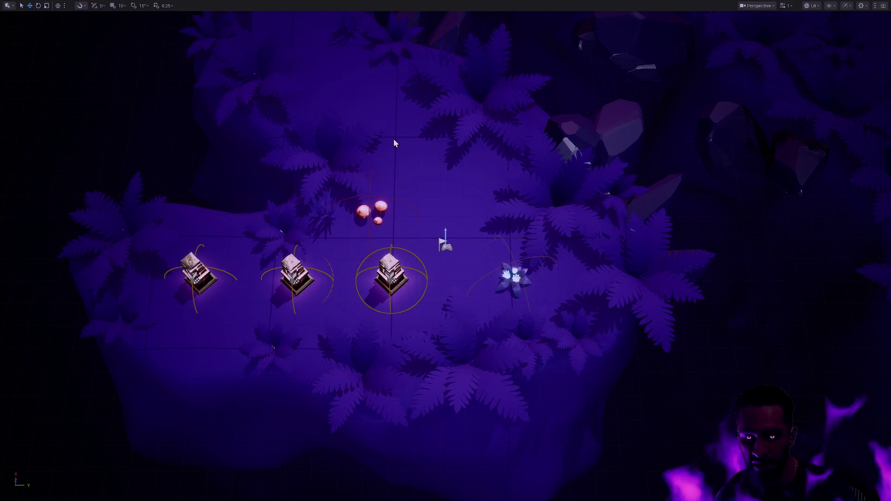
key(F11)
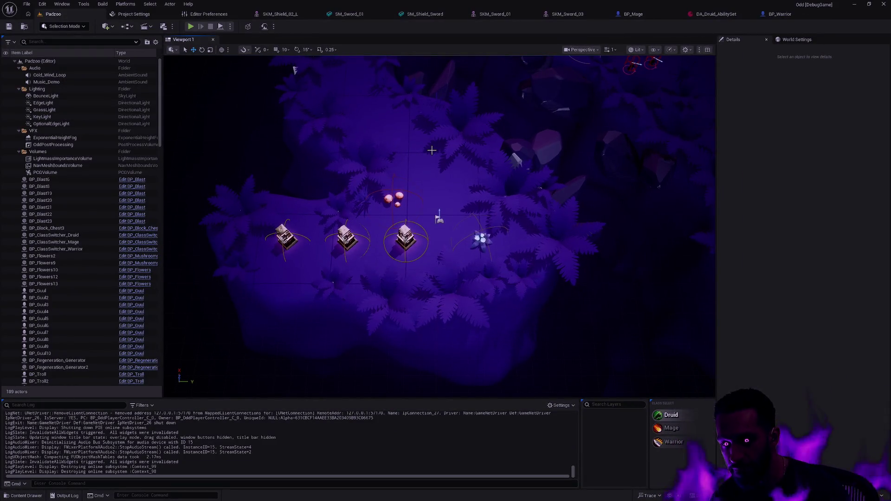
key(ctrl+super+Left)
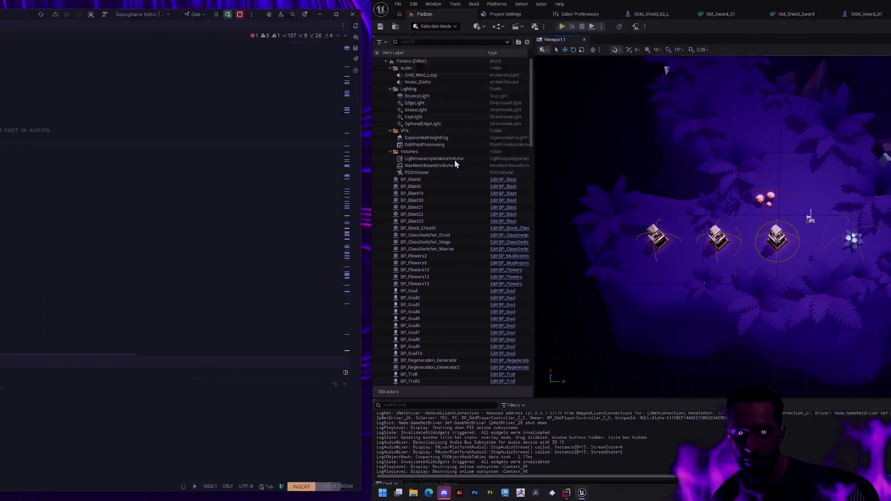
key(ctrl+super+Left)
key(ctrl+super+Left)
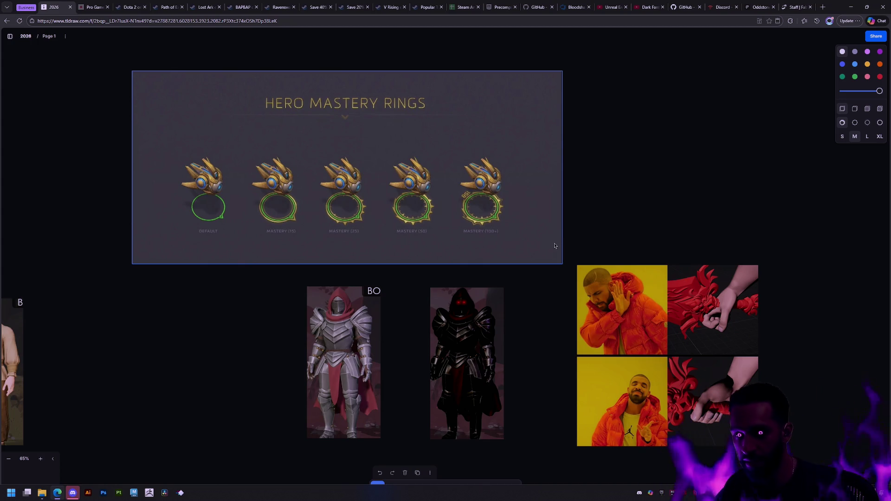
click(597, 229)
scroll(606, 215, right, 2)
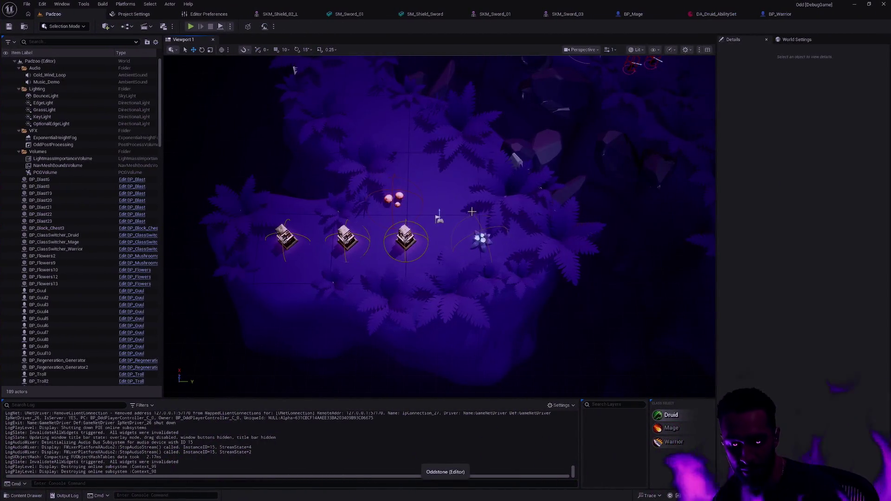
drag(468, 271, 468, 272)
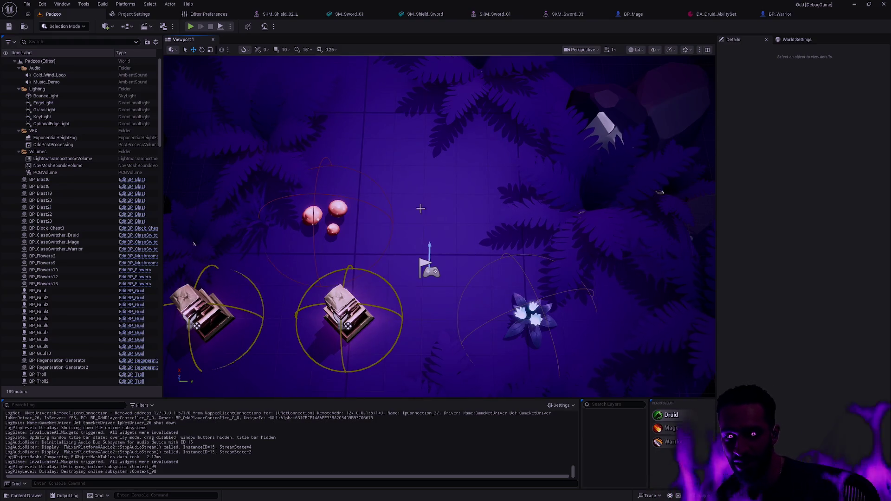
drag(419, 207, 450, 217)
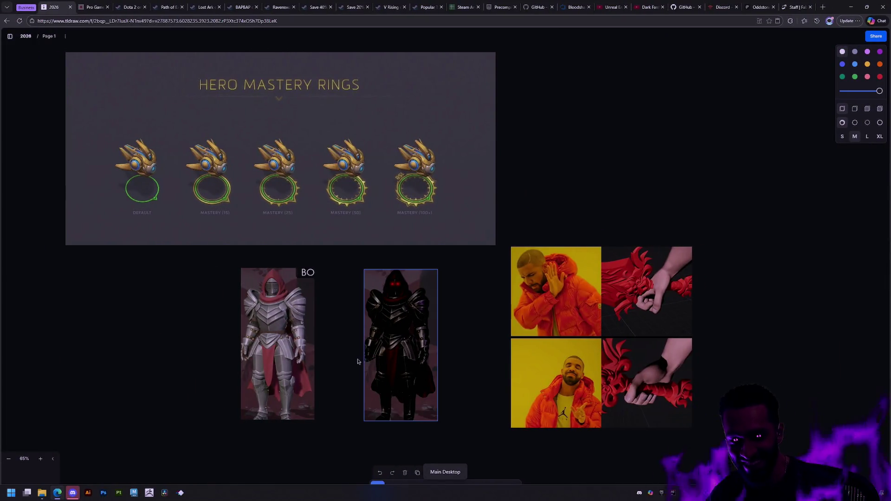
scroll(358, 362, up, 5)
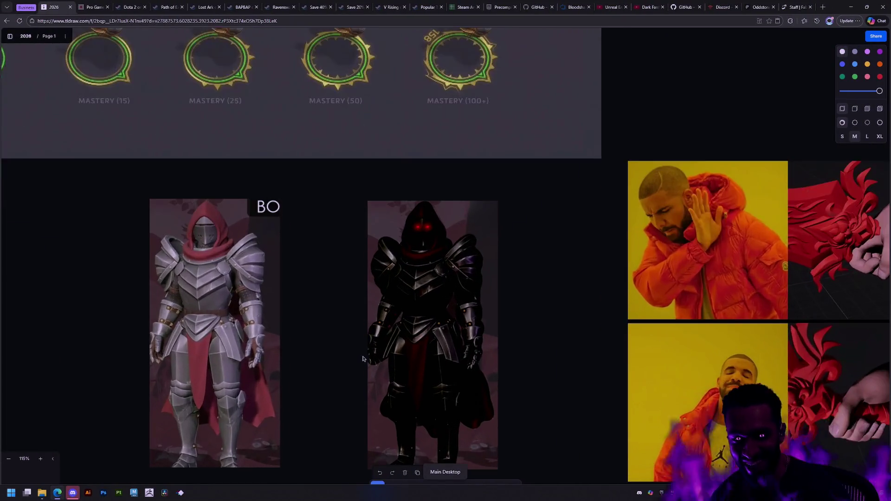
scroll(360, 281, down, 3)
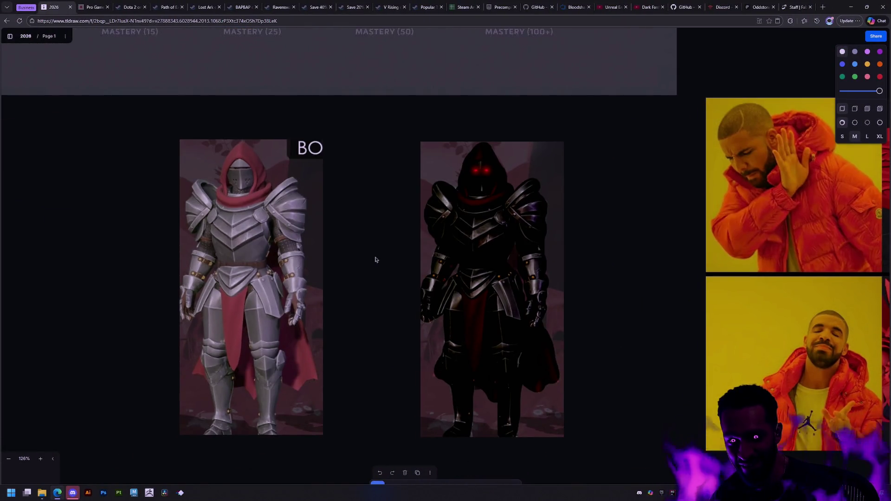
scroll(395, 158, down, 3)
scroll(393, 160, up, 3)
- Move the dark knight image onto the rings panel's lower right and bring it to front
drag(474, 389, 478, 301)
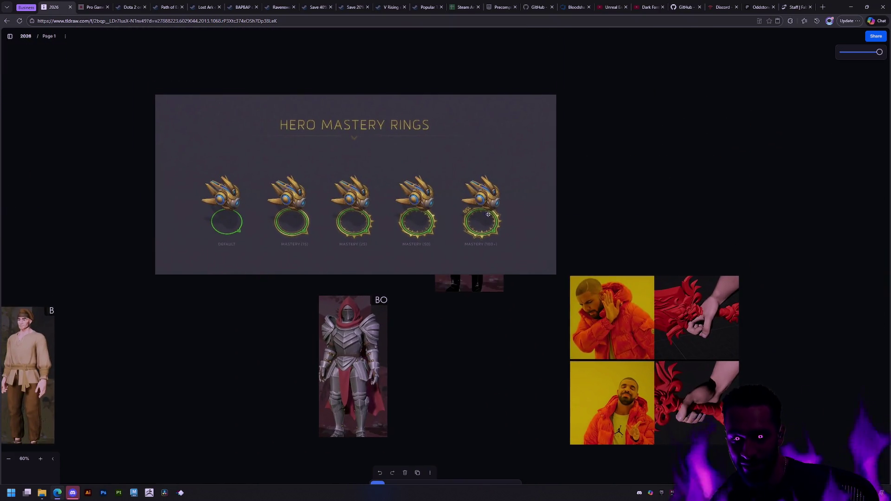
right_click(482, 299)
mouse_move(494, 343)
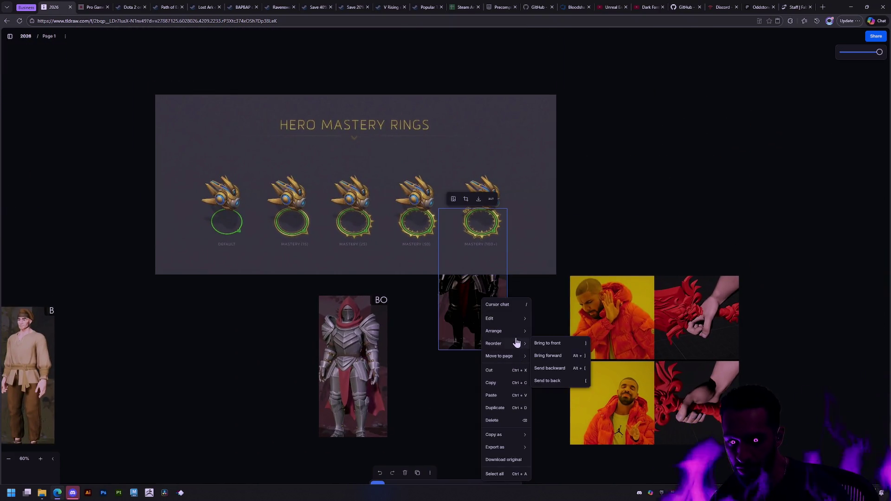
click(547, 344)
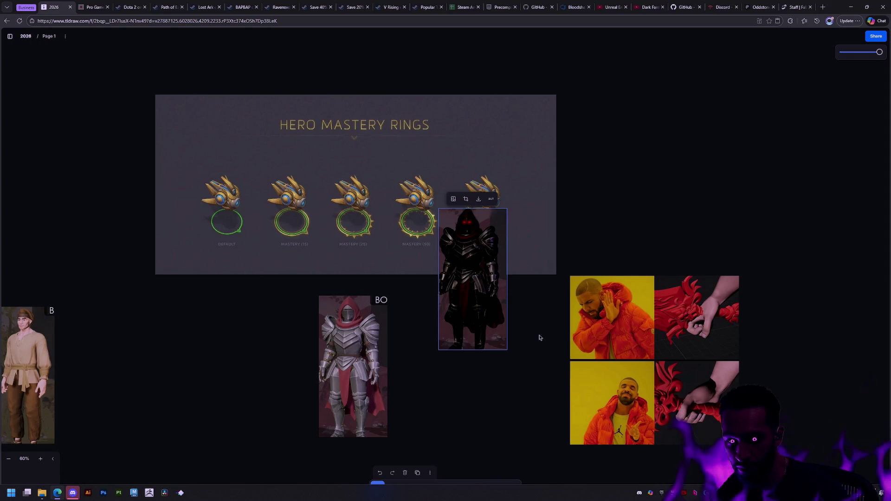